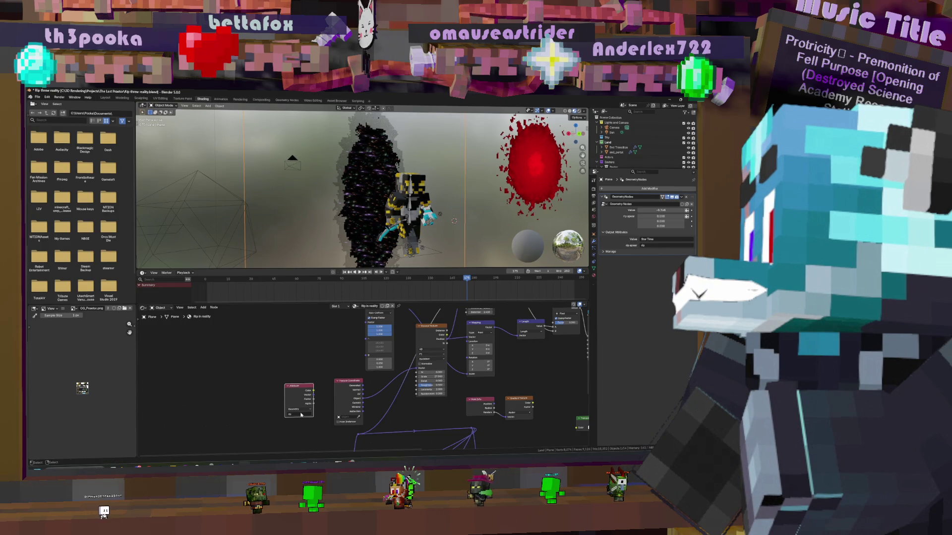
Reposition the Attribute node and wire its Vector output into the Mix node's Factor
drag(300, 386, 305, 361)
click(305, 362)
scroll(349, 381, up, 3)
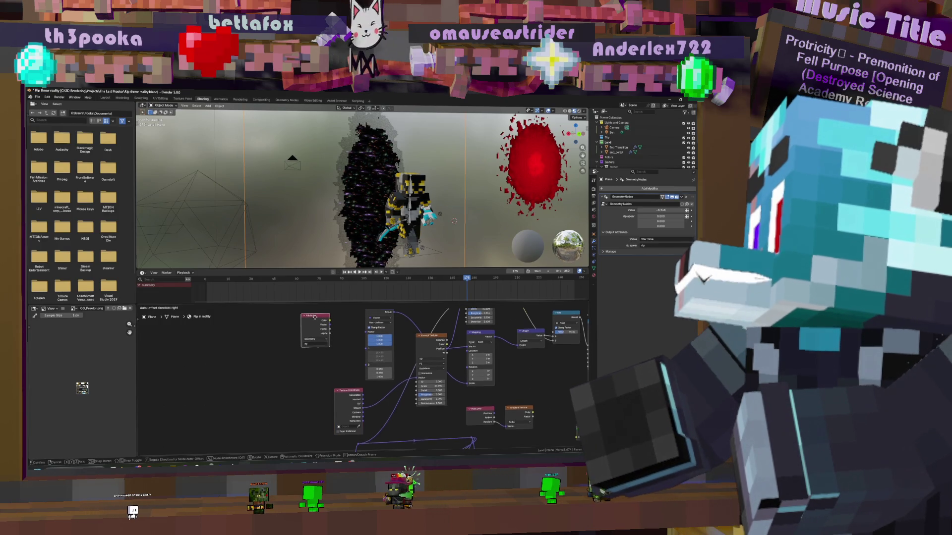
shift+scroll(349, 382, up, 2)
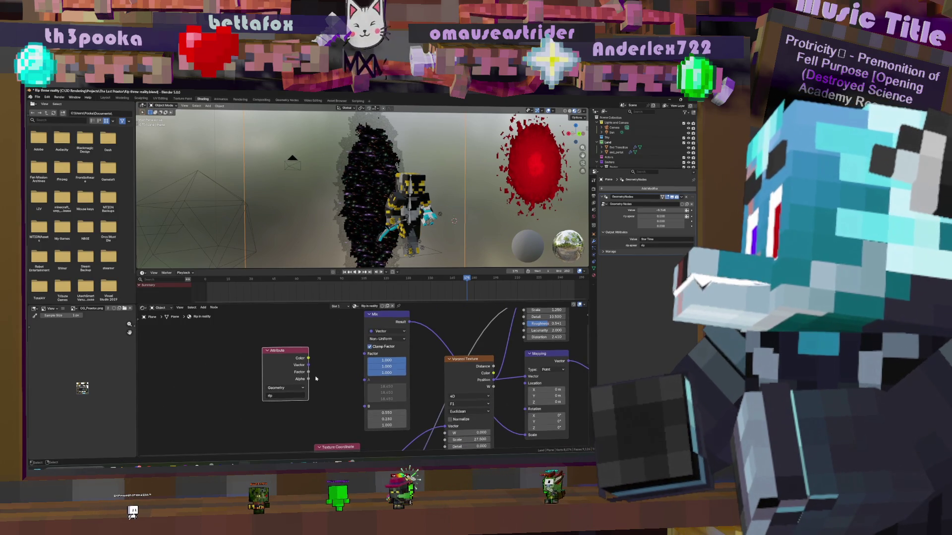
mouse_move(308, 365)
mouse_down()
mouse_move(369, 355)
mouse_move(367, 363)
mouse_up()
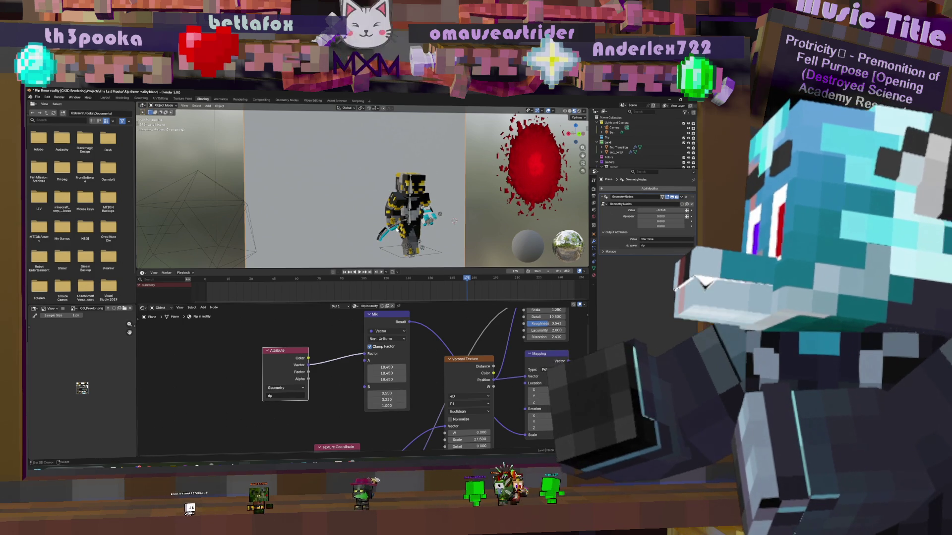
Set the modifier input value to 1.000 and switch to the Geometry Nodes workspace
middle_drag(434, 187, 402, 207)
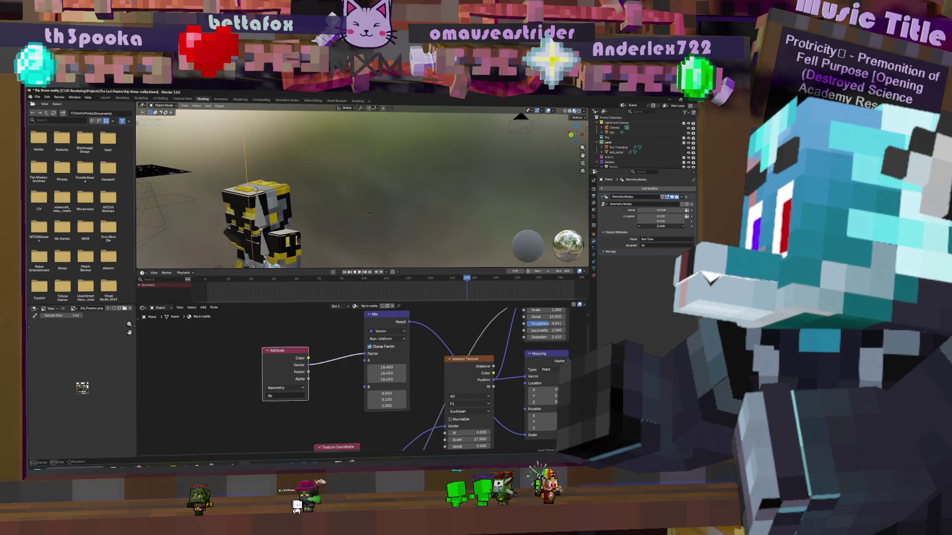
click(658, 226)
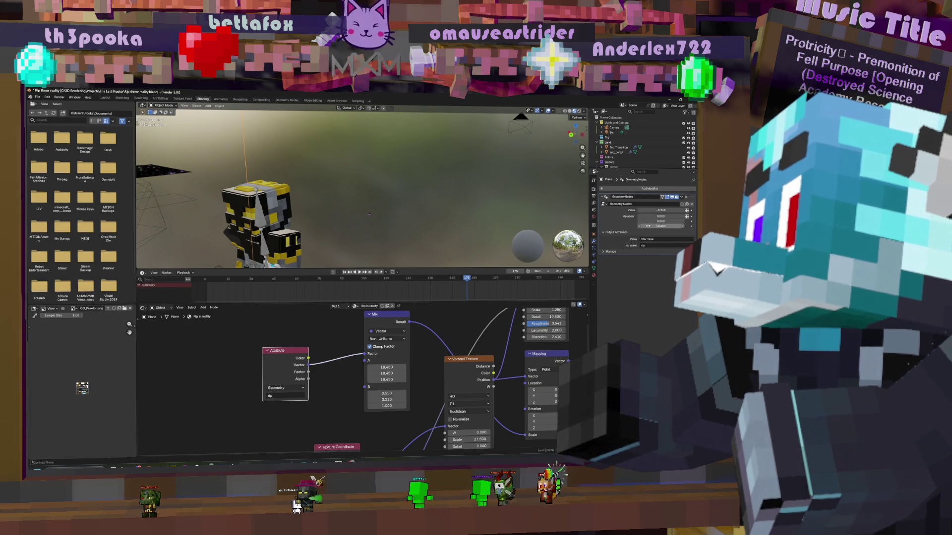
text(1)
key(Return)
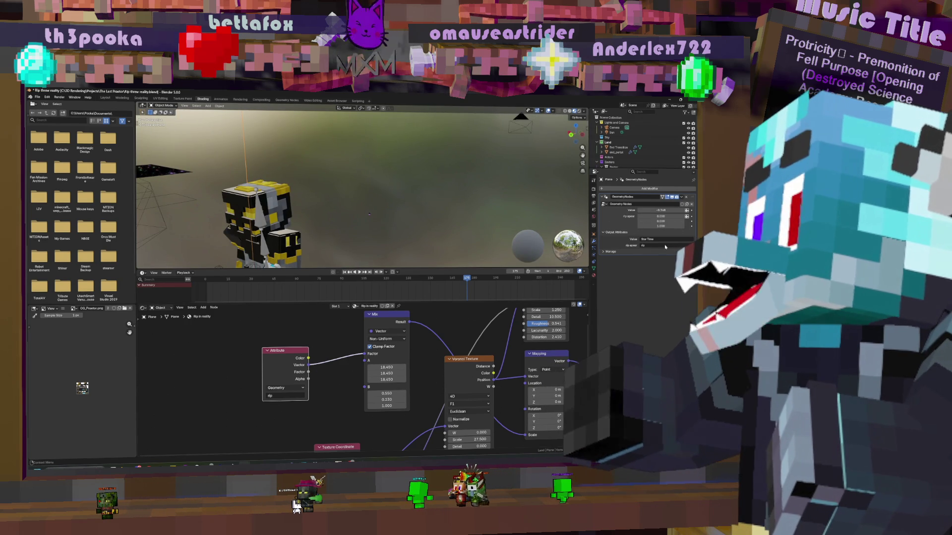
click(286, 101)
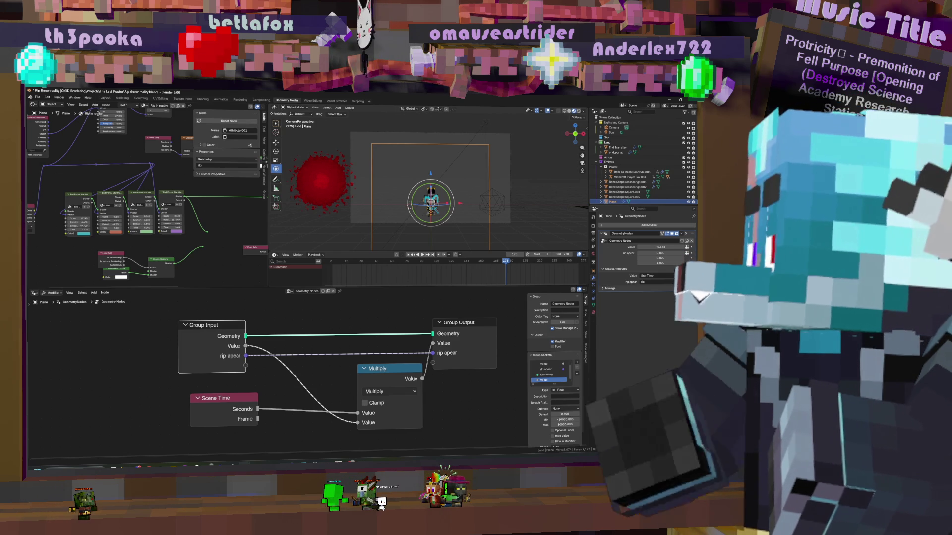
scroll(287, 367, up, 2)
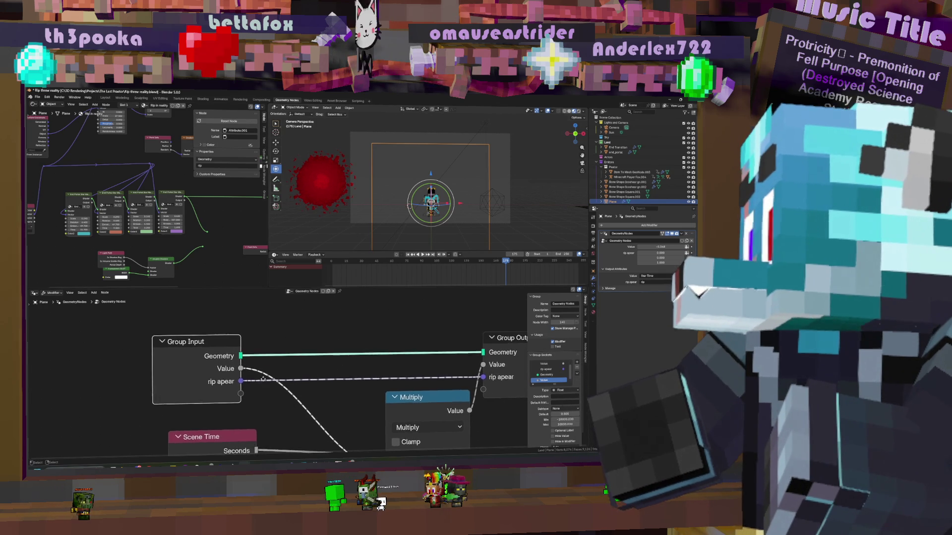
Give the selected group input socket a Min of 0 and a Max of 1
middle_drag(287, 367, 285, 394)
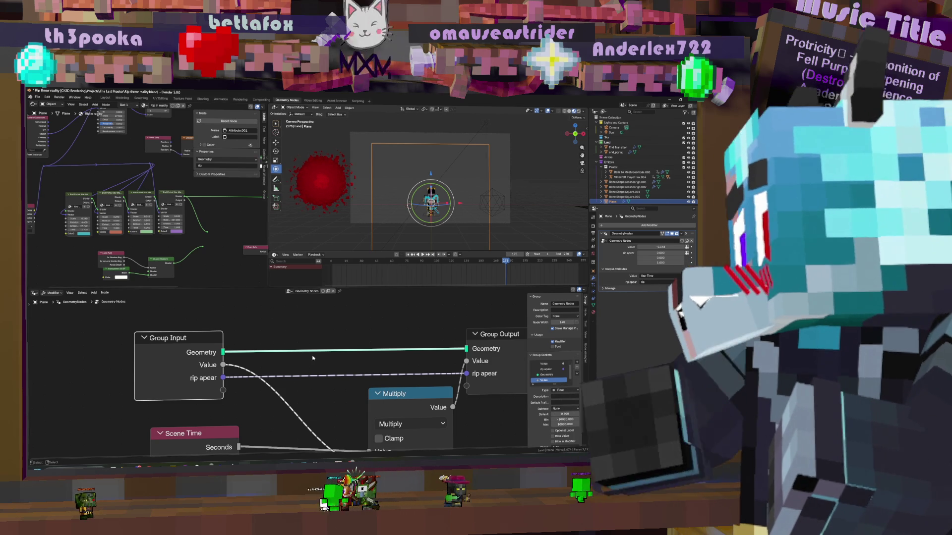
click(550, 380)
scroll(579, 383, down, 2)
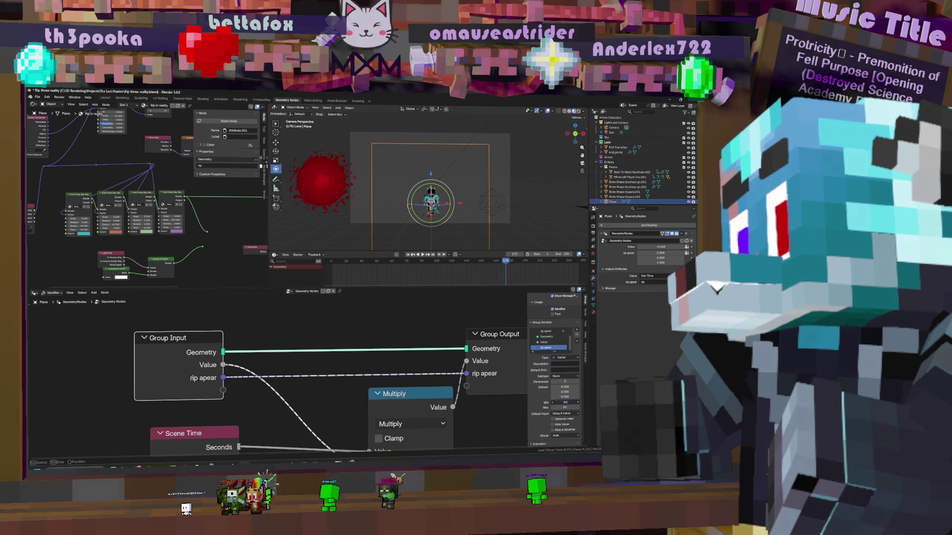
text(0)
key(Return)
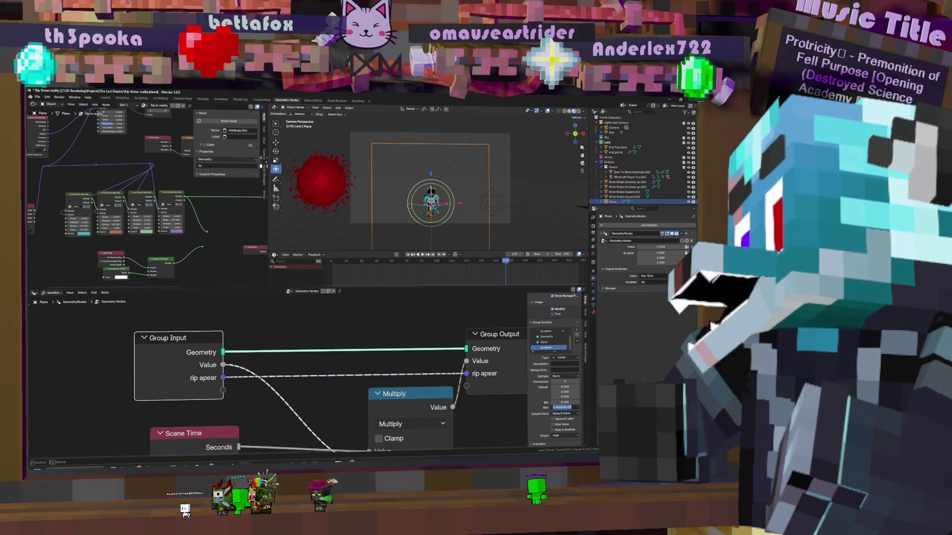
key(Return)
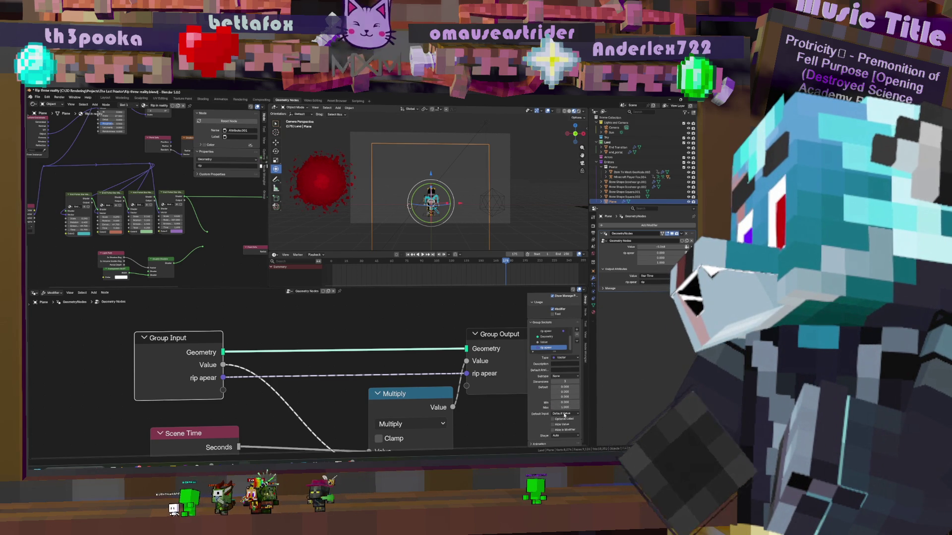
Review the socket's Default Input and other option lists without changing them
click(563, 414)
click(565, 415)
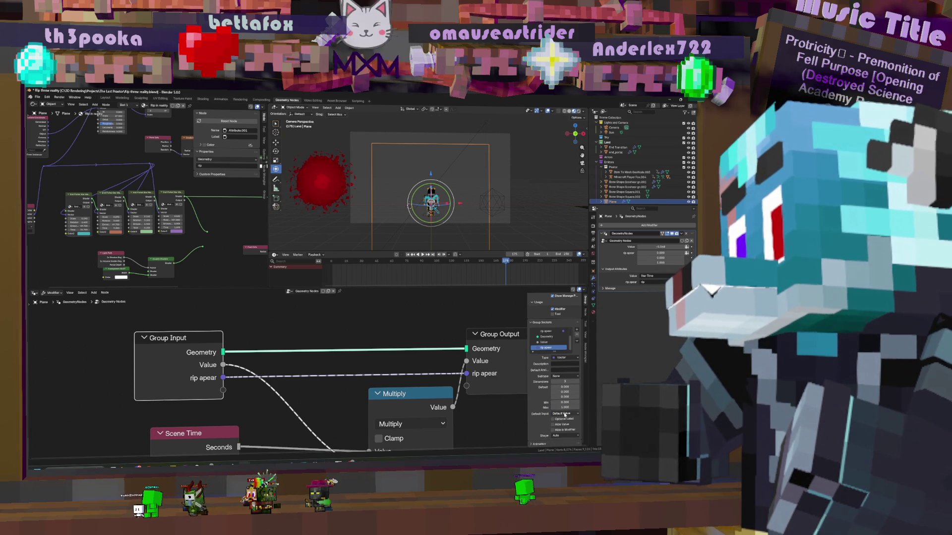
click(561, 436)
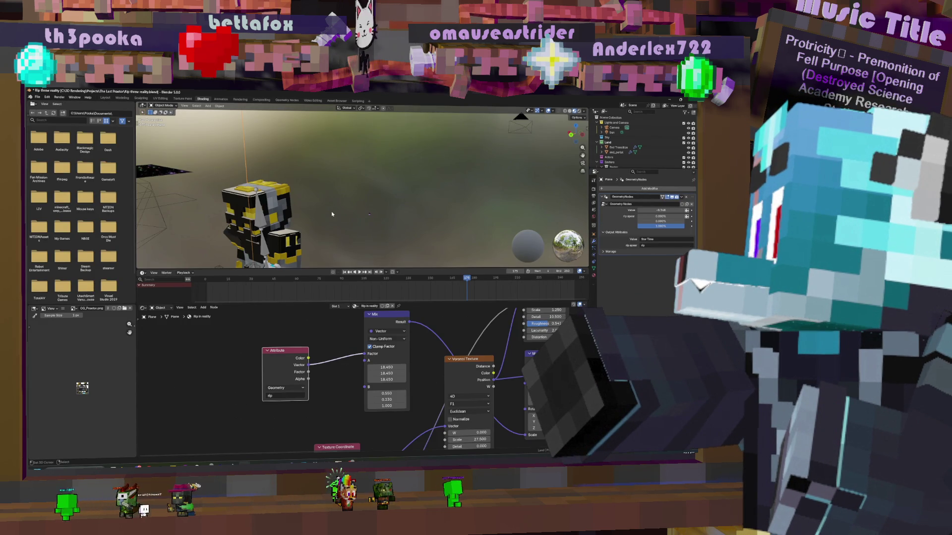
Raise the modifier percentage value from 0.391% to 0.760%, checking the rip strip from several angles
mouse_move(331, 211)
middle_down()
mouse_move(431, 206)
mouse_move(372, 197)
middle_up()
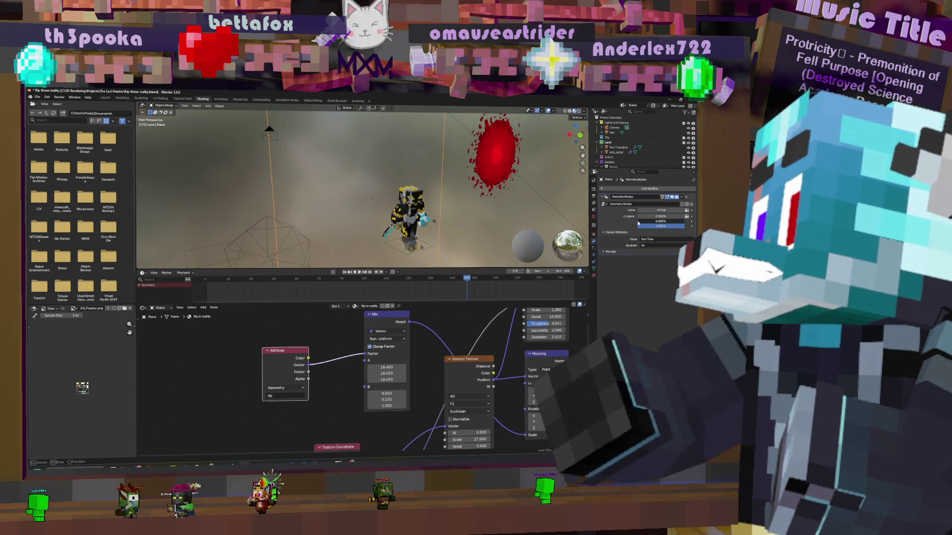
drag(654, 216, 664, 222)
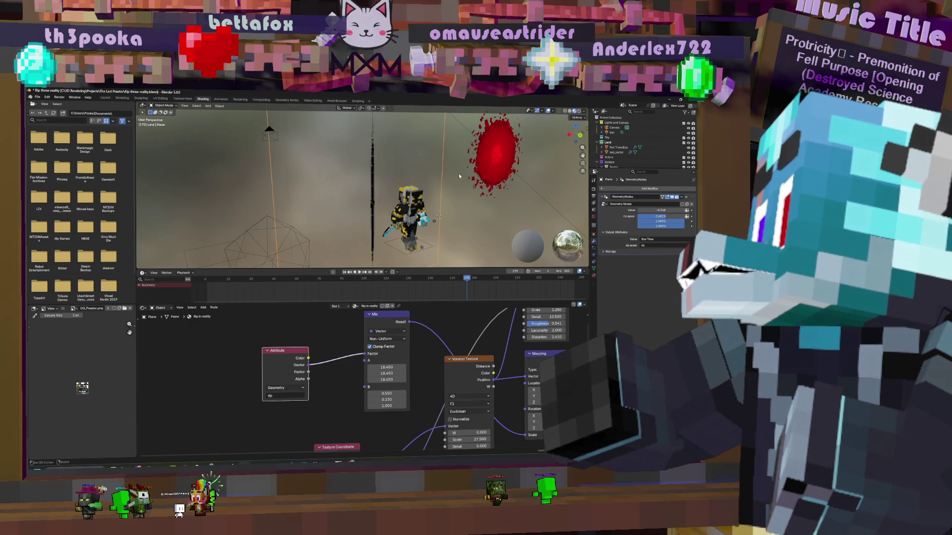
middle_drag(438, 216, 435, 222)
mouse_move(380, 208)
middle_down()
mouse_move(401, 213)
mouse_move(339, 216)
mouse_move(386, 216)
middle_up()
scroll(368, 213, up, 4)
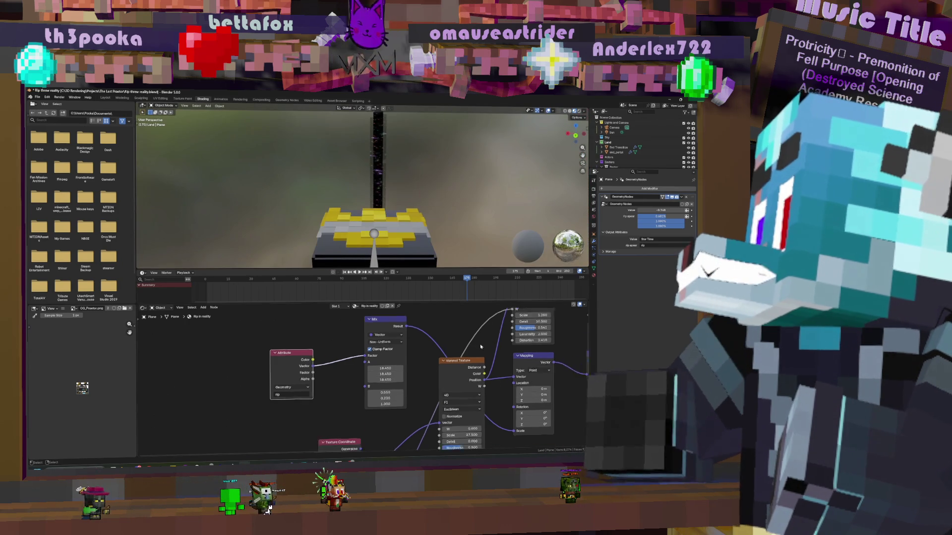
Save the blend file and briefly search for a node
mouse_move(580, 376)
middle_down()
mouse_move(384, 365)
mouse_move(446, 383)
middle_up()
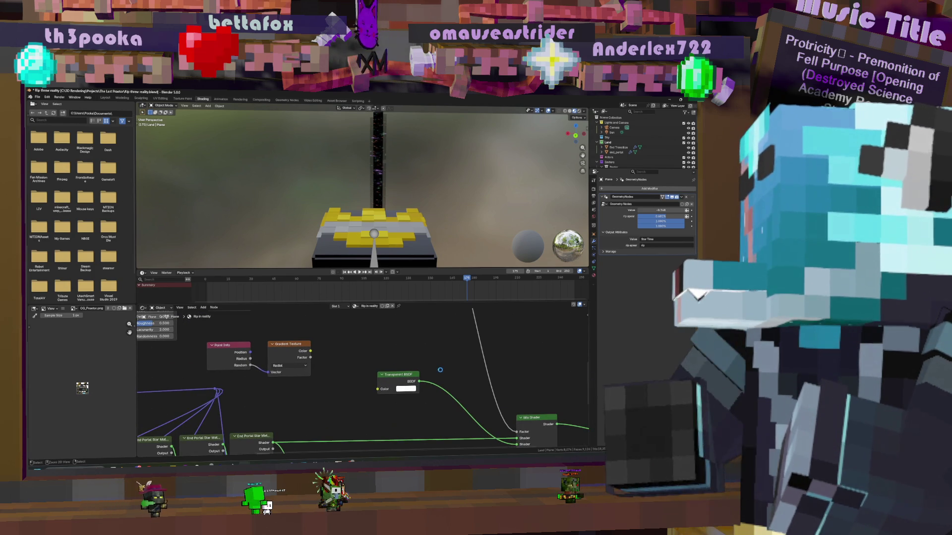
key(ctrl+s)
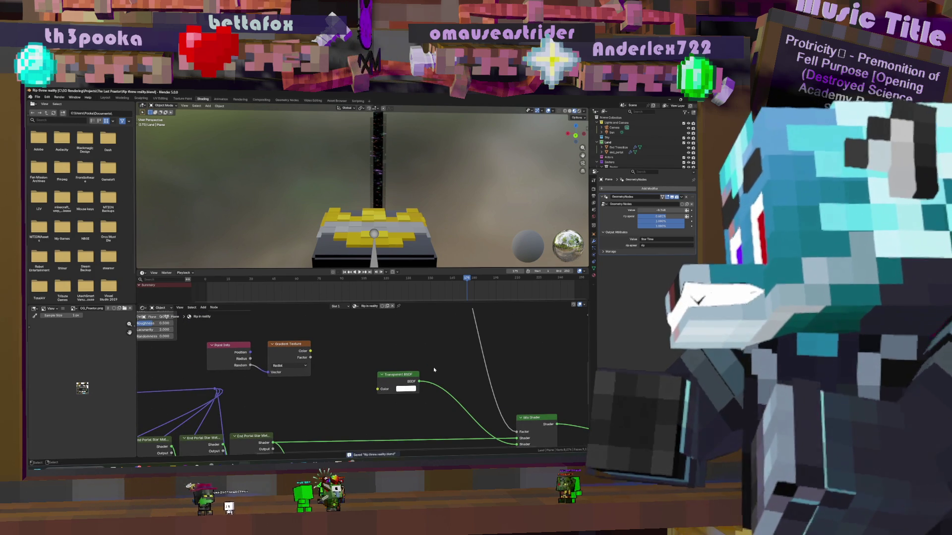
key(F3)
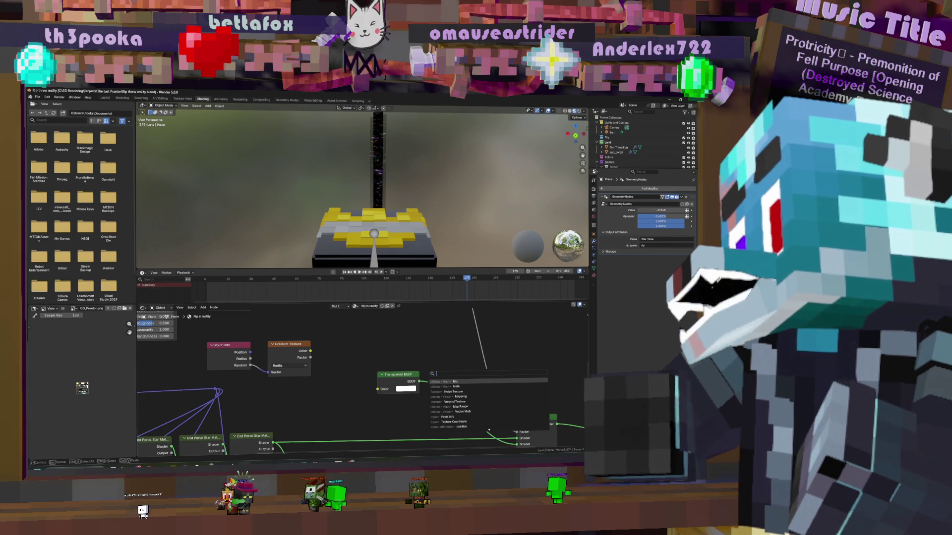
key(Escape)
Add a Holdout node to the portal material and connect it into the Mix Shader
key(shift+a)
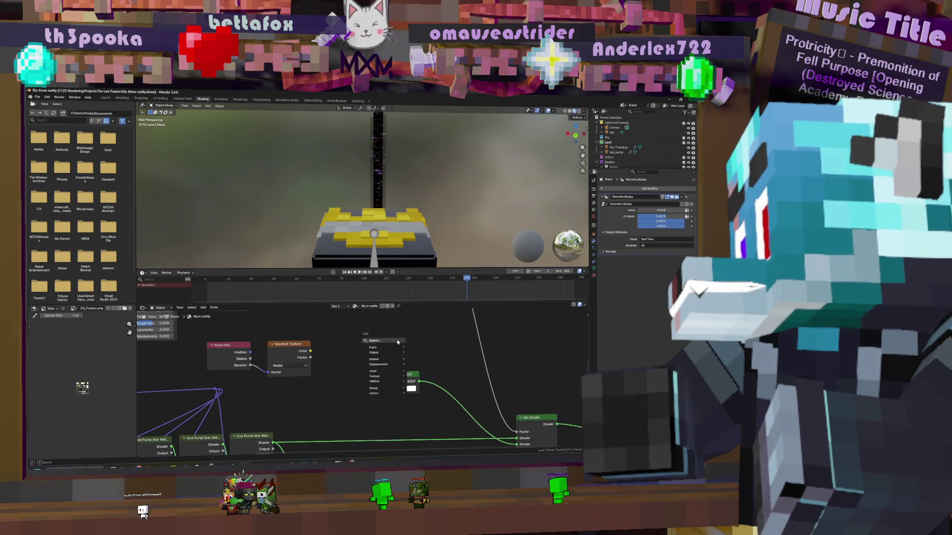
mouse_move(374, 360)
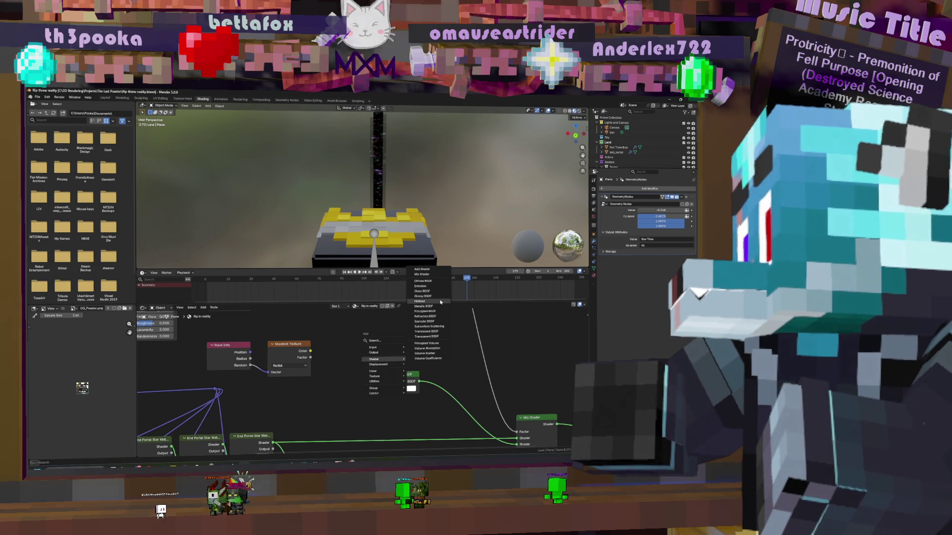
click(439, 300)
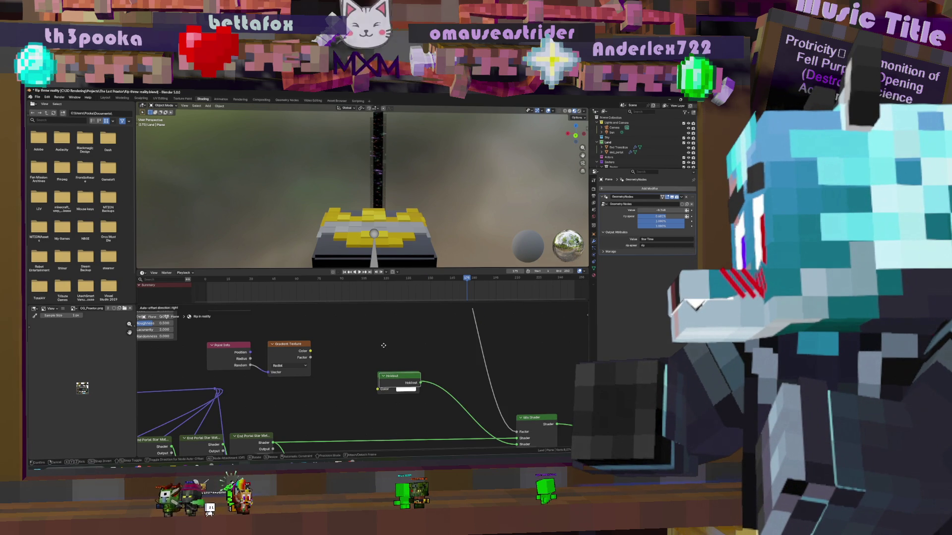
click(384, 346)
mouse_move(428, 373)
mouse_down()
mouse_move(516, 412)
mouse_move(516, 399)
mouse_up()
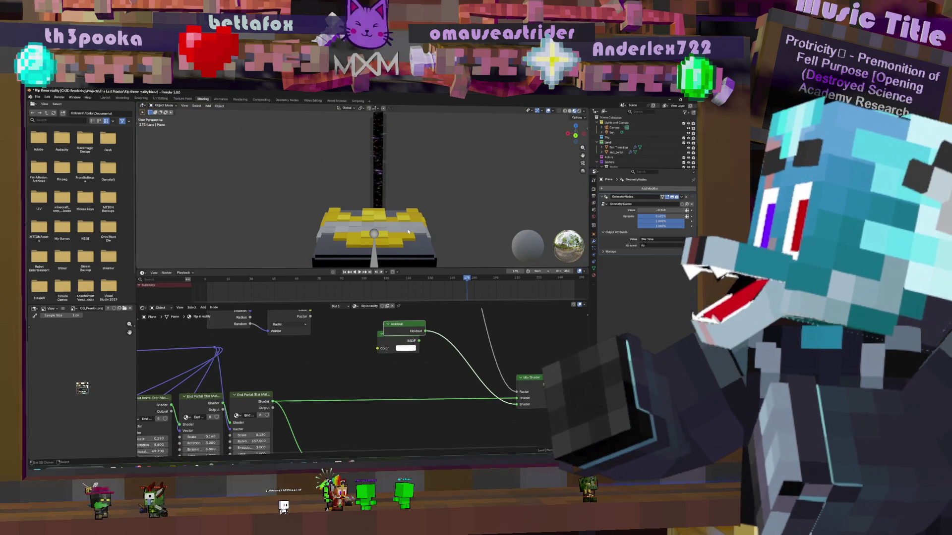
Orbit back to the character and select its rig
middle_drag(350, 197, 375, 202)
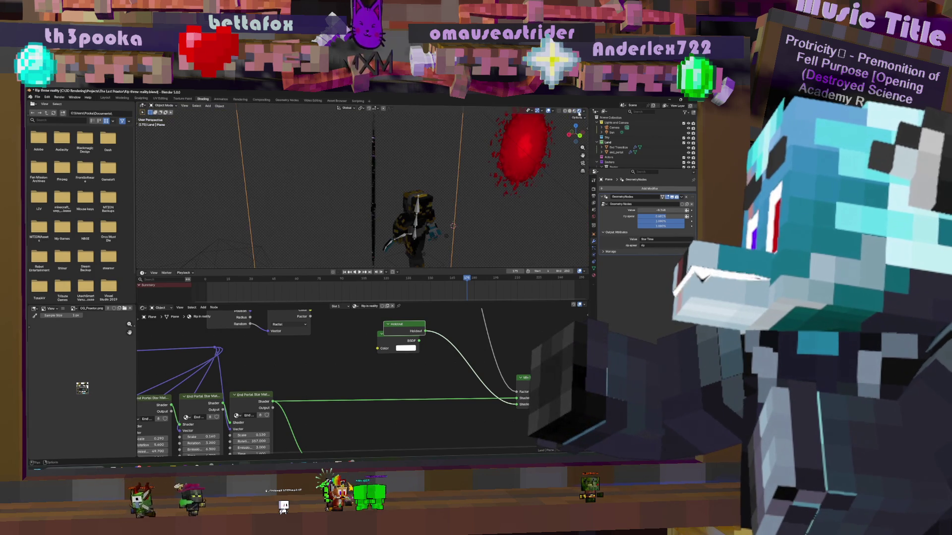
mouse_move(454, 225)
middle_down()
mouse_move(431, 220)
mouse_move(459, 217)
mouse_move(434, 208)
middle_up()
click(453, 217)
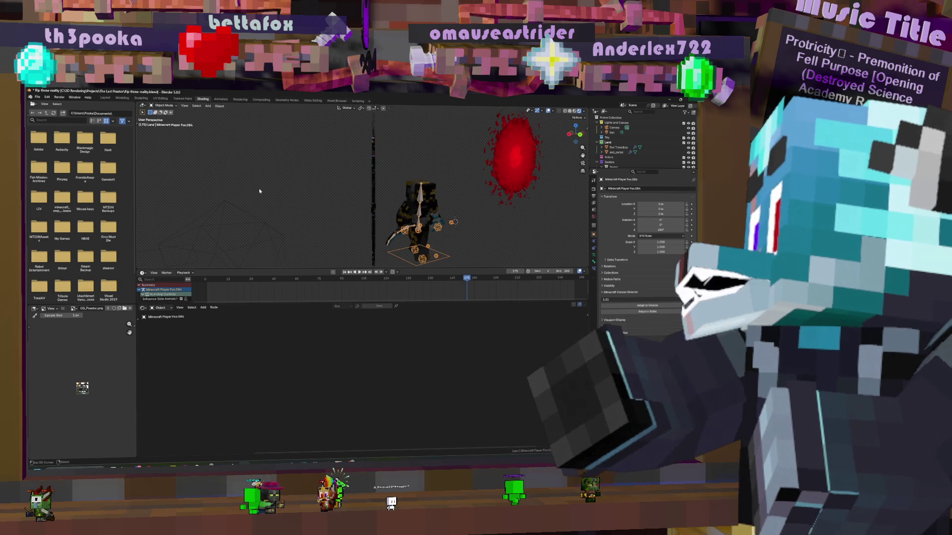
Move the character rig along the Y axis to its new position
key(t)
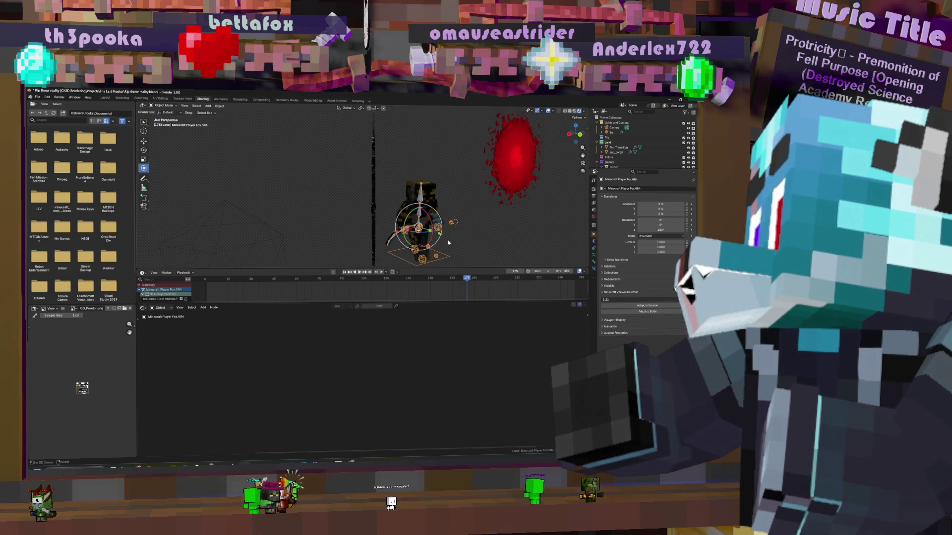
key(g)
key(y)
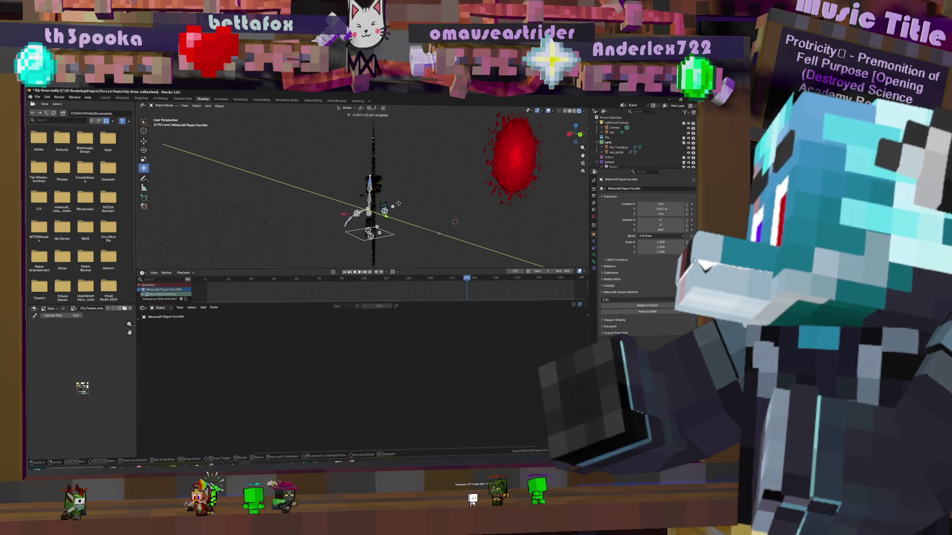
click(430, 223)
Select the portal plane to bring its shader nodes back up
mouse_move(430, 223)
middle_down()
mouse_move(397, 204)
mouse_move(426, 200)
middle_up()
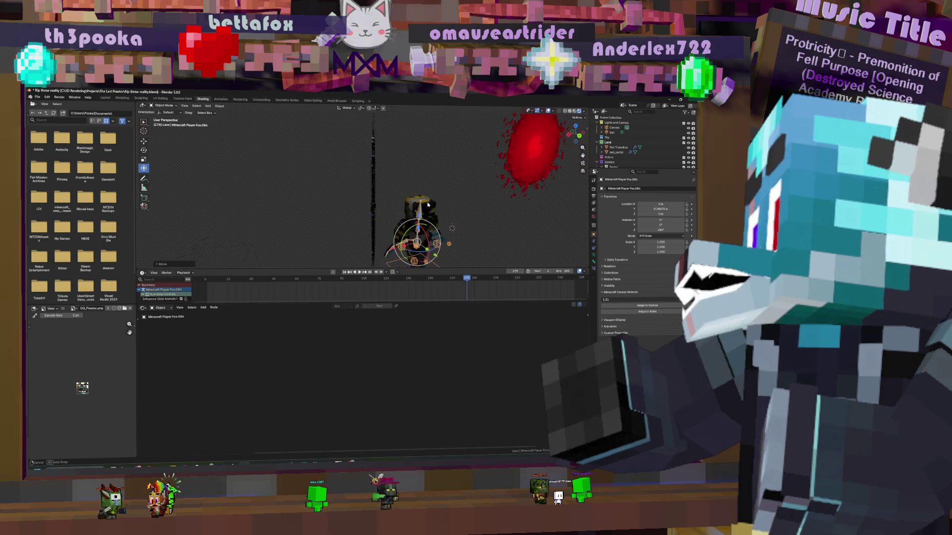
click(377, 179)
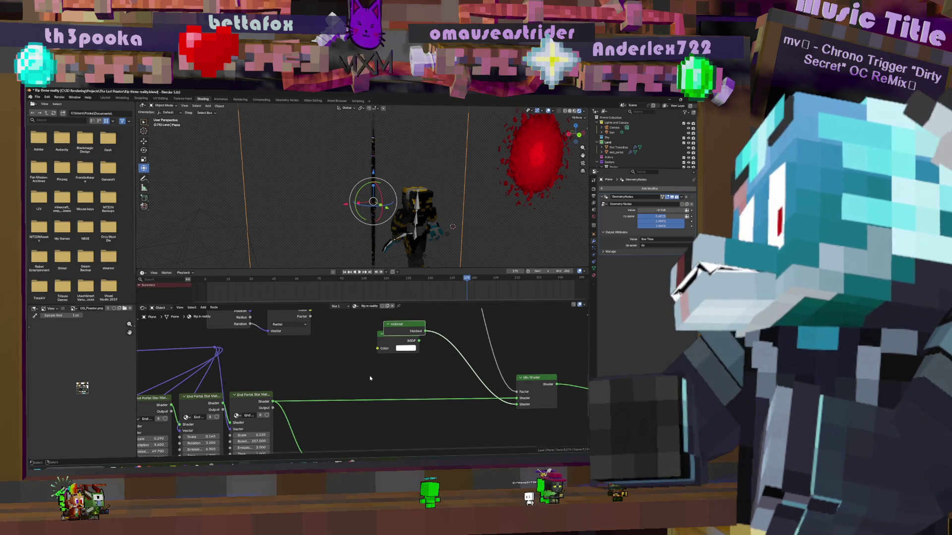
Reduce the rift plane's 'rip apear' amount in the modifier panel
middle_drag(369, 378, 416, 383)
scroll(425, 384, down, 4)
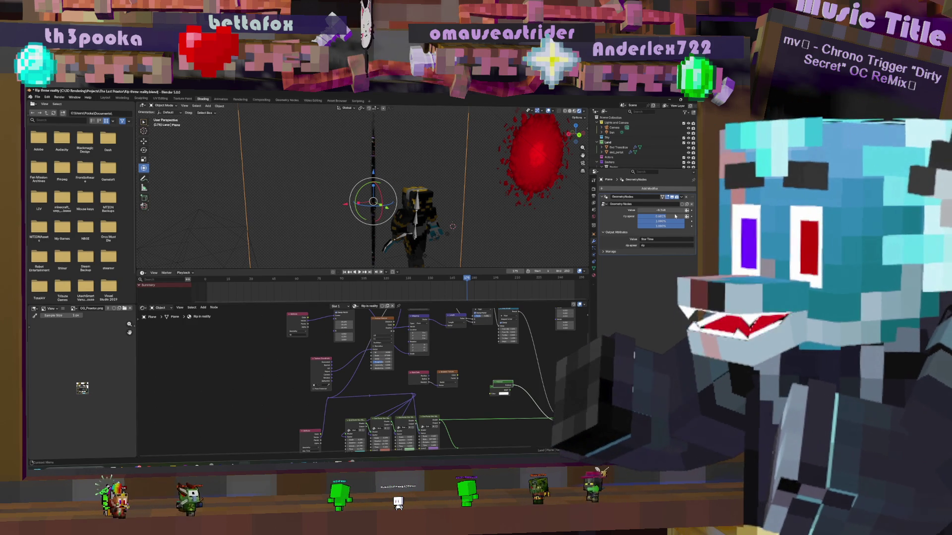
mouse_move(660, 217)
mouse_down()
mouse_move(647, 217)
mouse_move(665, 223)
mouse_up()
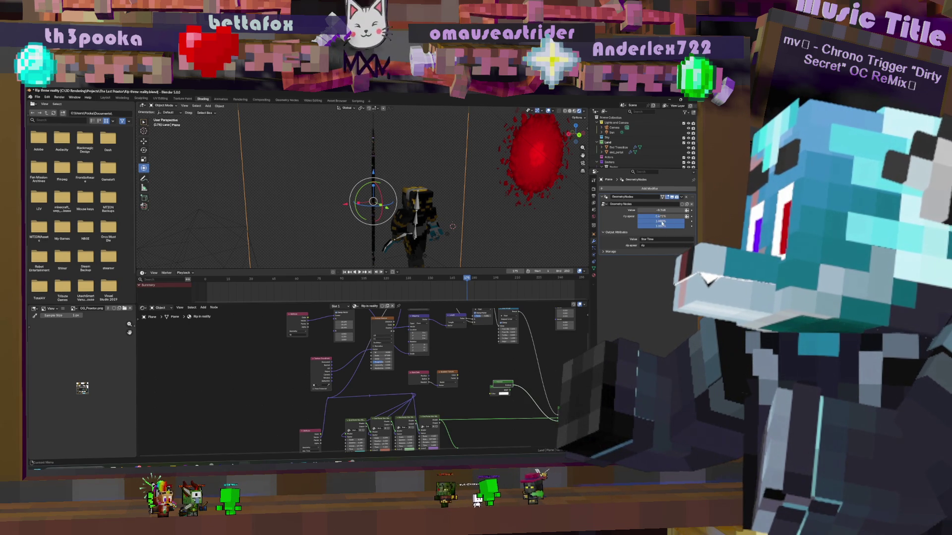
drag(660, 221, 655, 221)
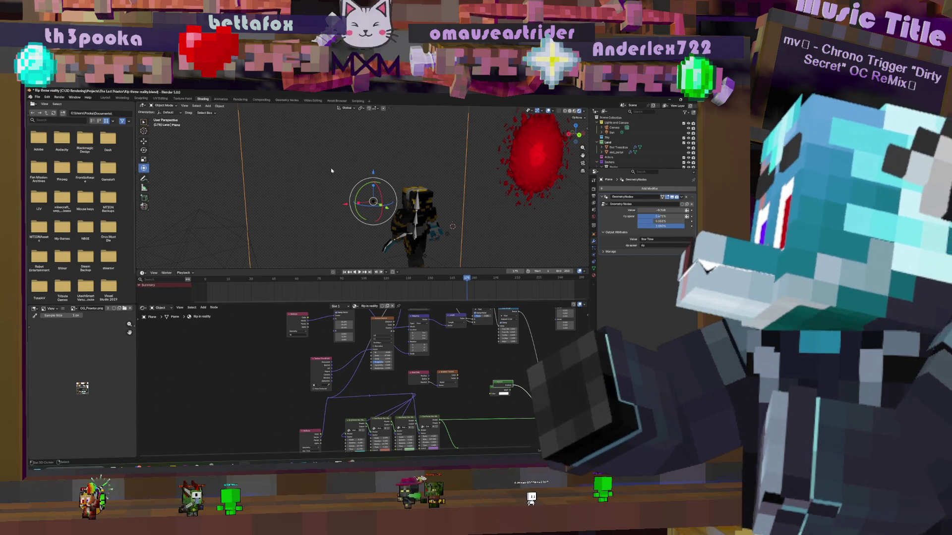
scroll(332, 171, down, 1)
scroll(332, 171, down, 3)
scroll(375, 174, up, 3)
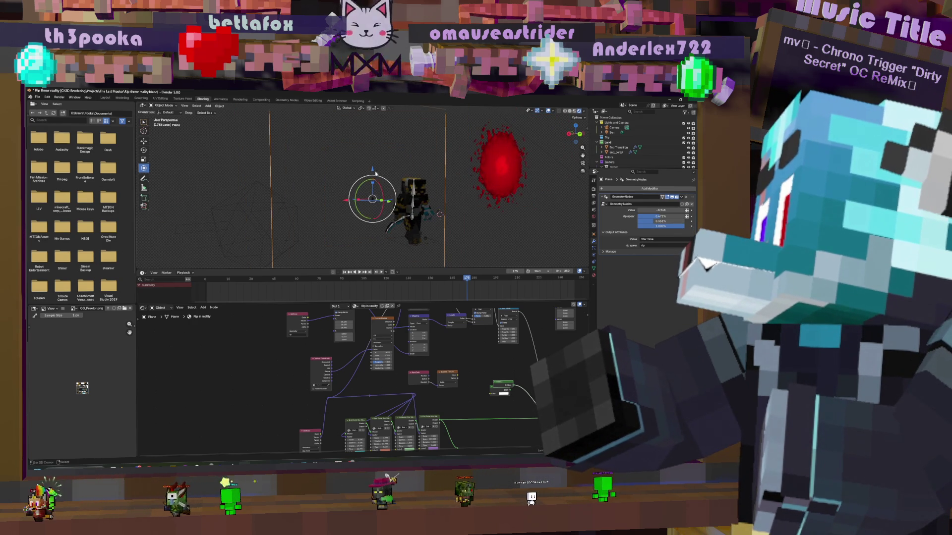
Raise the rift plane along the Z axis
key(g)
key(z)
click(380, 130)
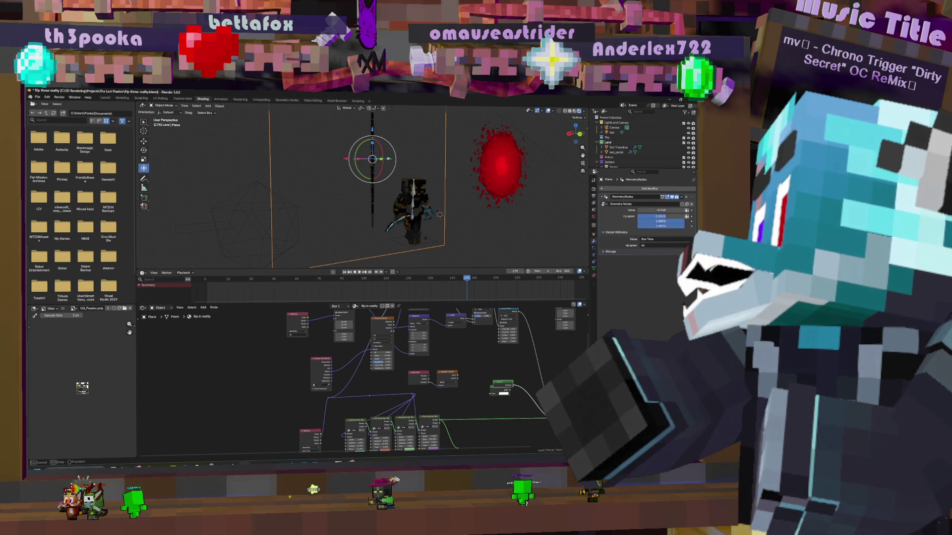
Switch the viewport to Material Preview to show materials and the HDRI backdrop
middle_drag(357, 187, 328, 187)
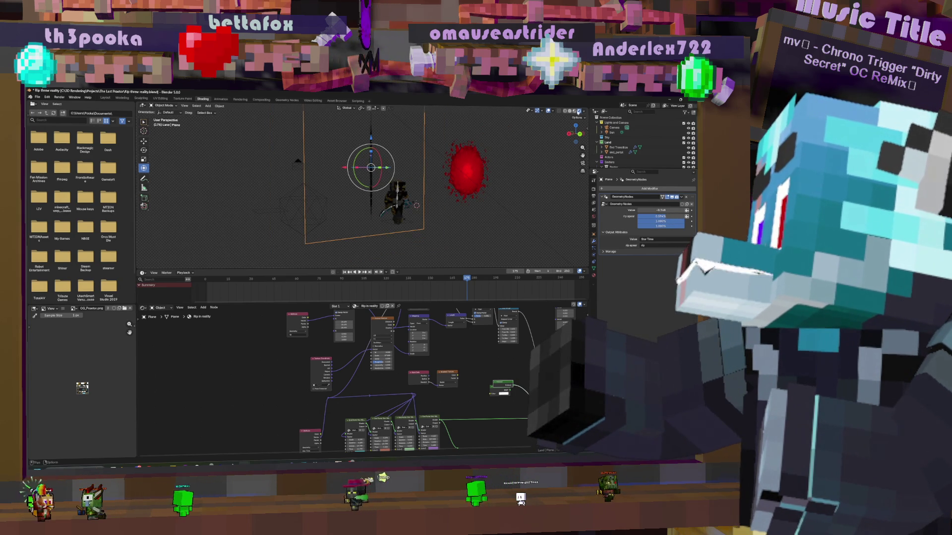
key(z)
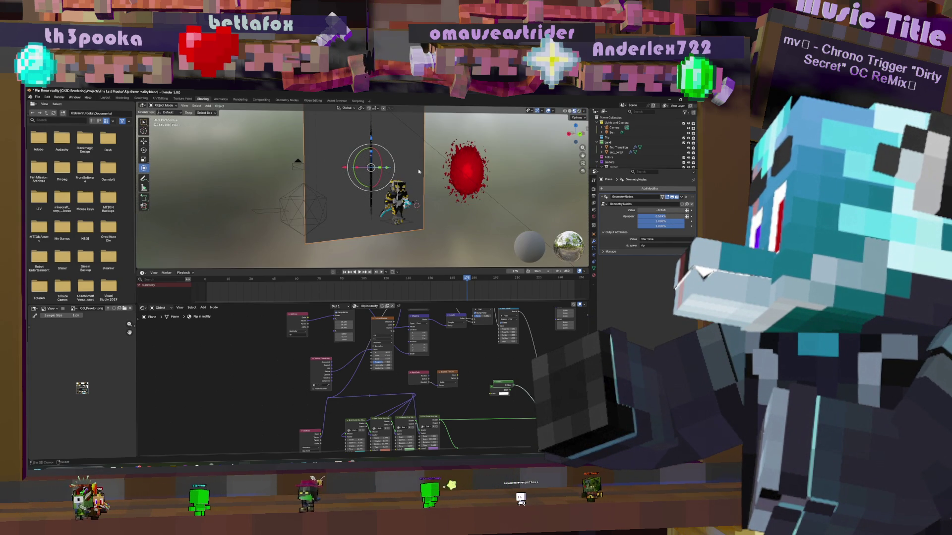
middle_drag(419, 172, 418, 165)
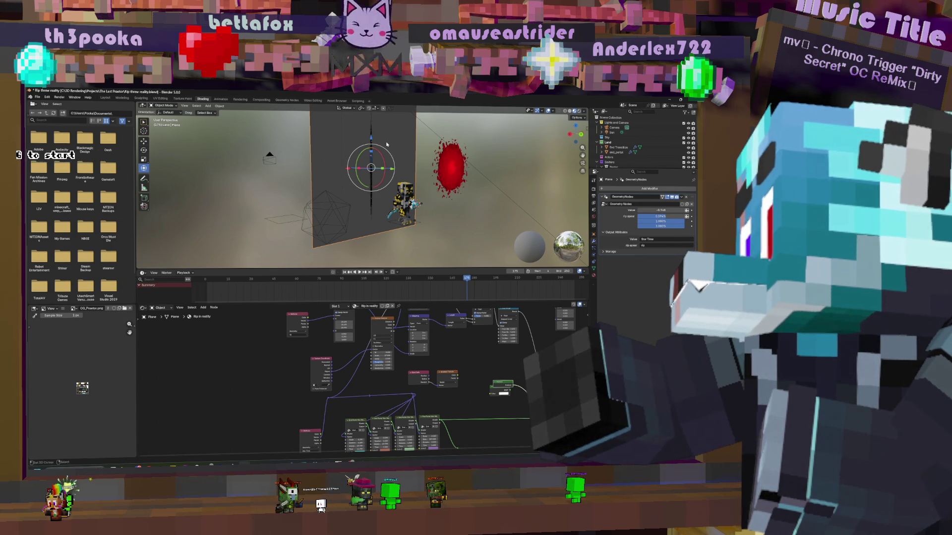
Lower the rift plane along Z with the gizmo
drag(372, 141, 380, 161)
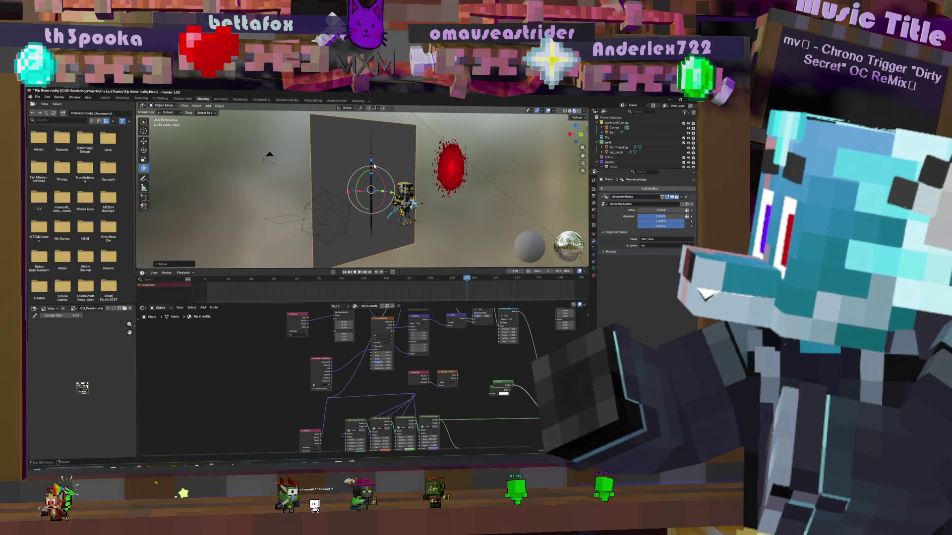
drag(370, 161, 373, 152)
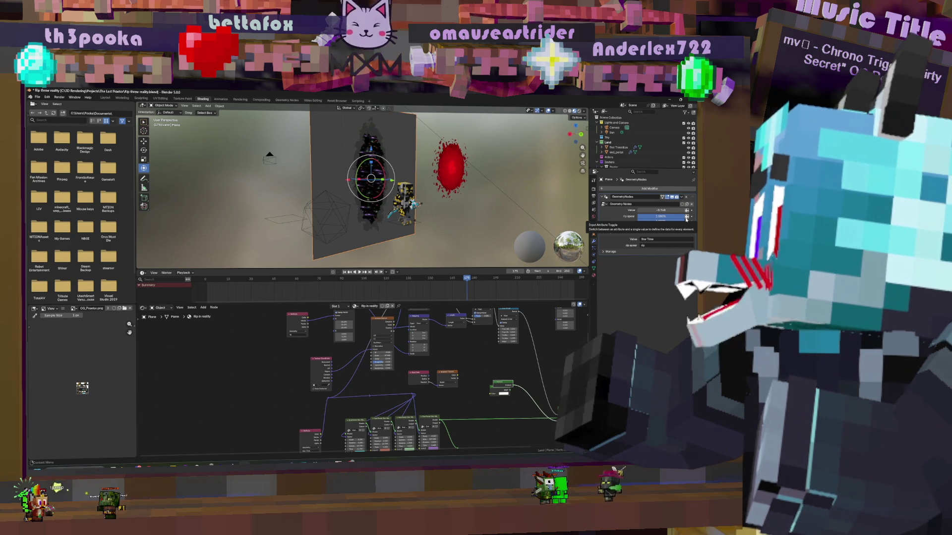
Select the player character, rewind near frame 1, play the animation and jump back
click(404, 207)
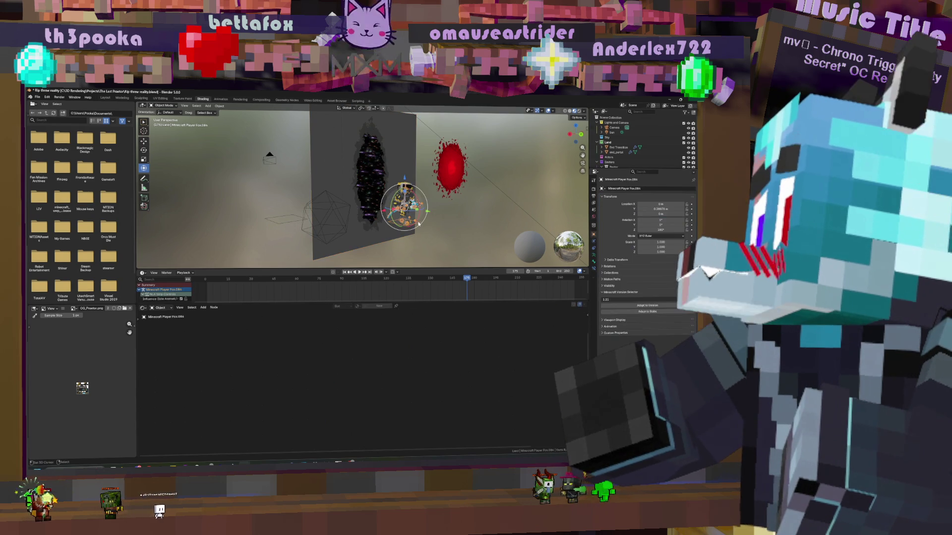
click(208, 293)
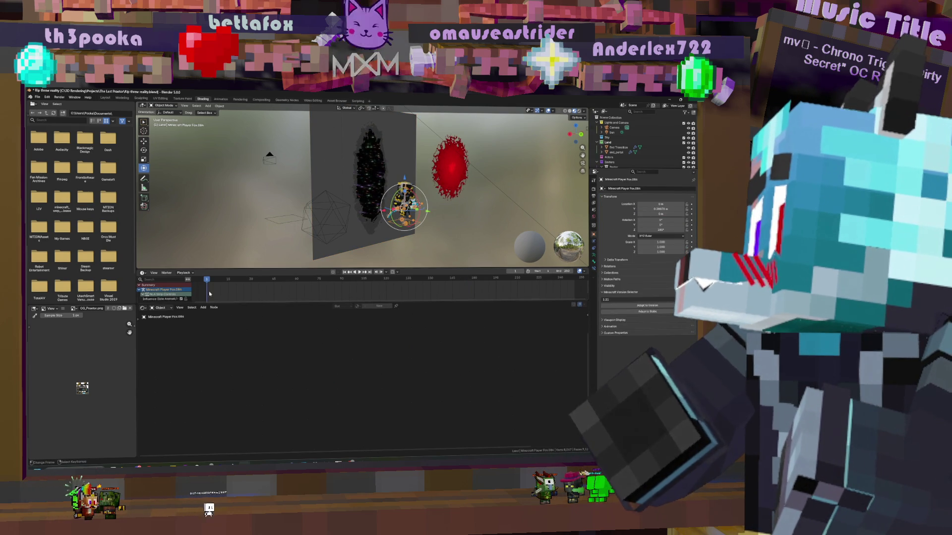
key(space)
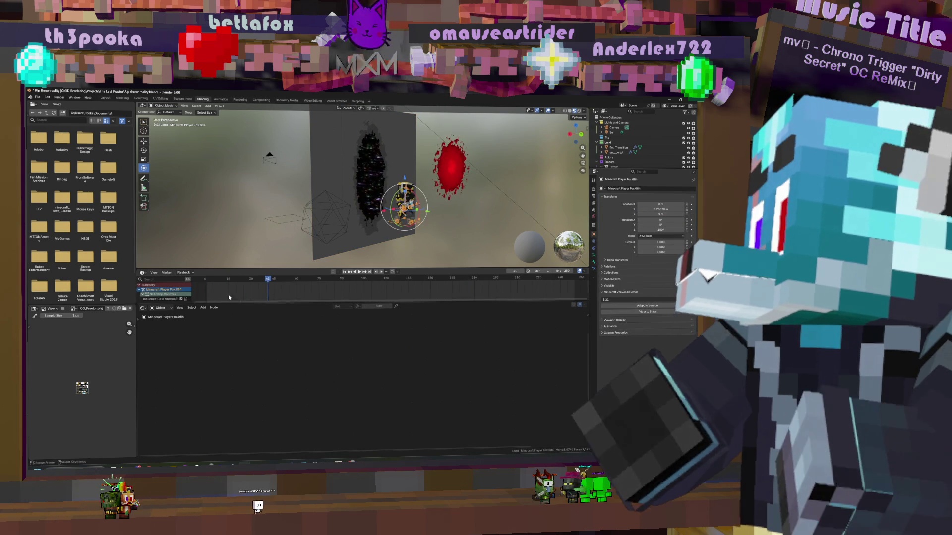
click(210, 295)
Inspect the rift plane from new angles, then reselect the Minecraft Player Fox character
click(370, 178)
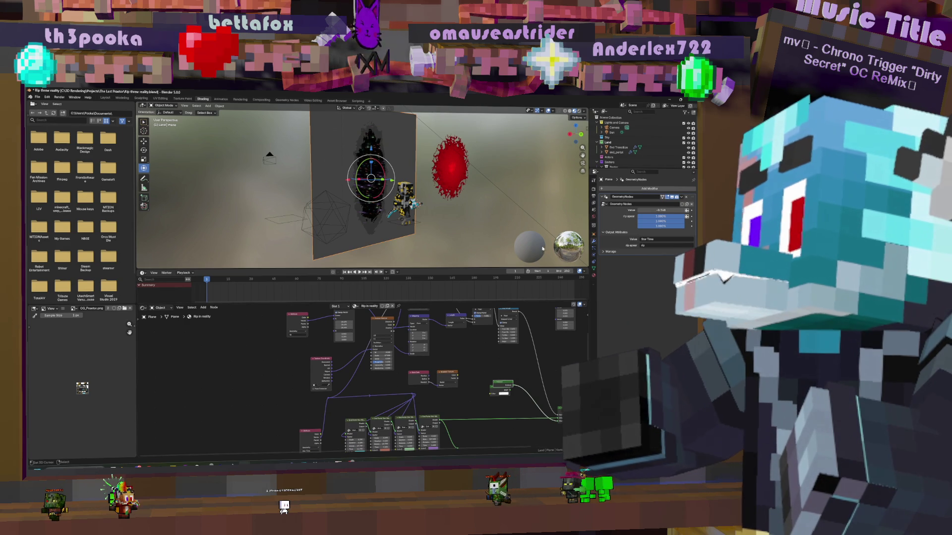
middle_drag(437, 199, 417, 197)
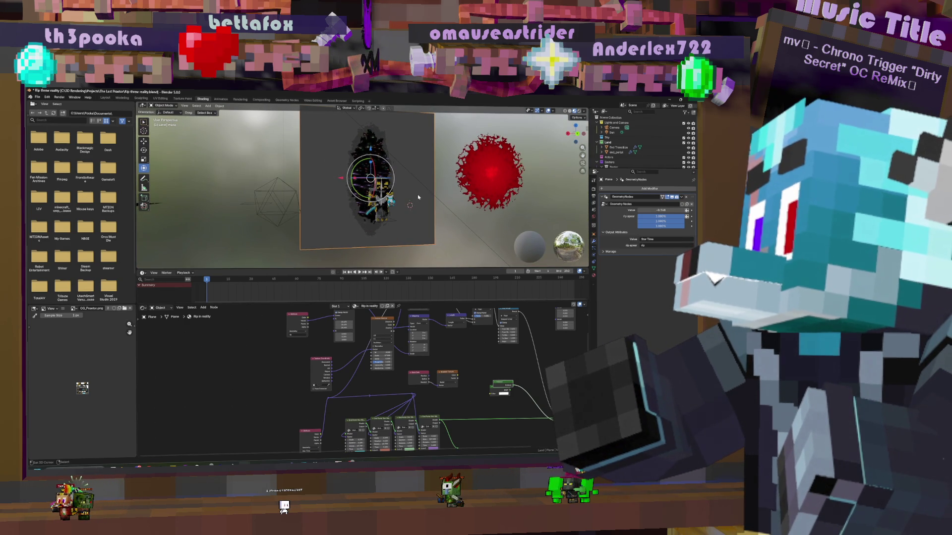
middle_drag(410, 205, 359, 251)
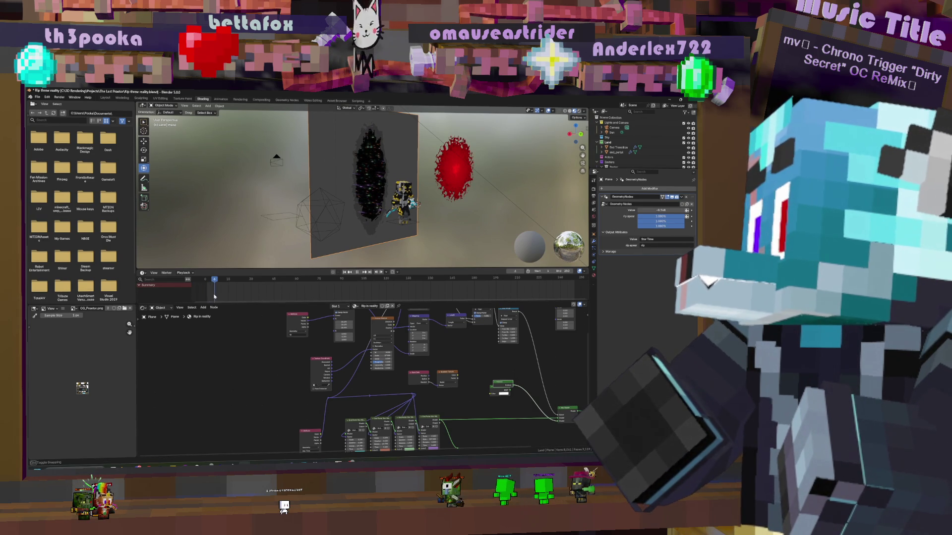
click(371, 179)
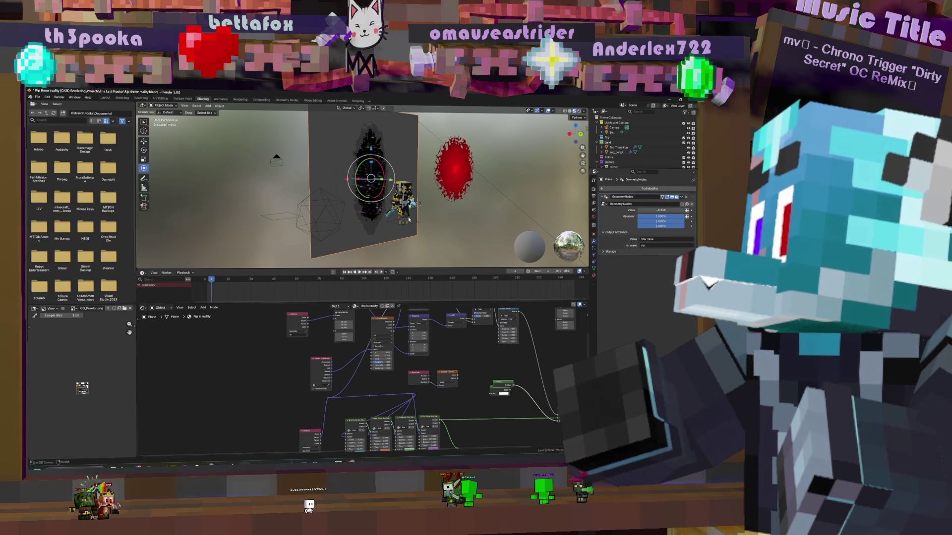
click(405, 212)
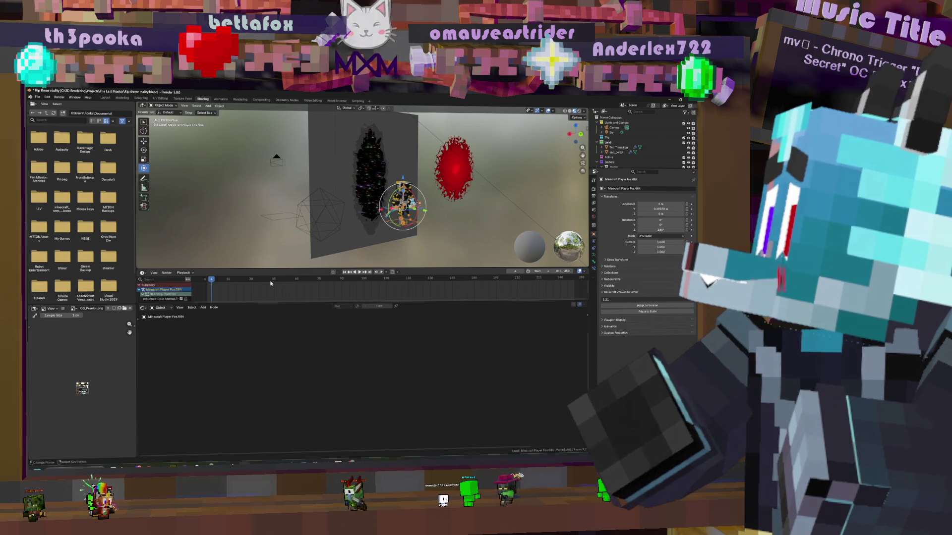
At a slightly earlier frame, move the player along Y so it stands at the rift
click(211, 288)
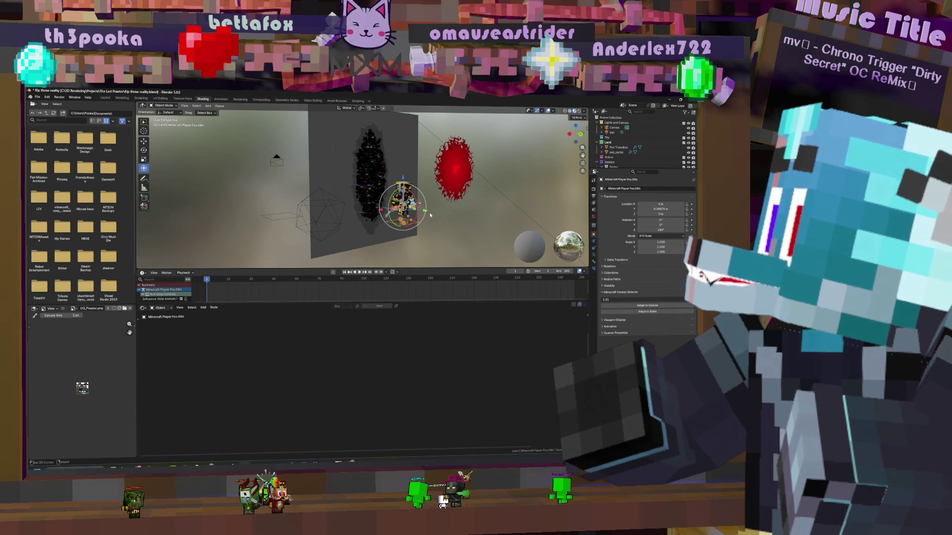
key(g)
key(y)
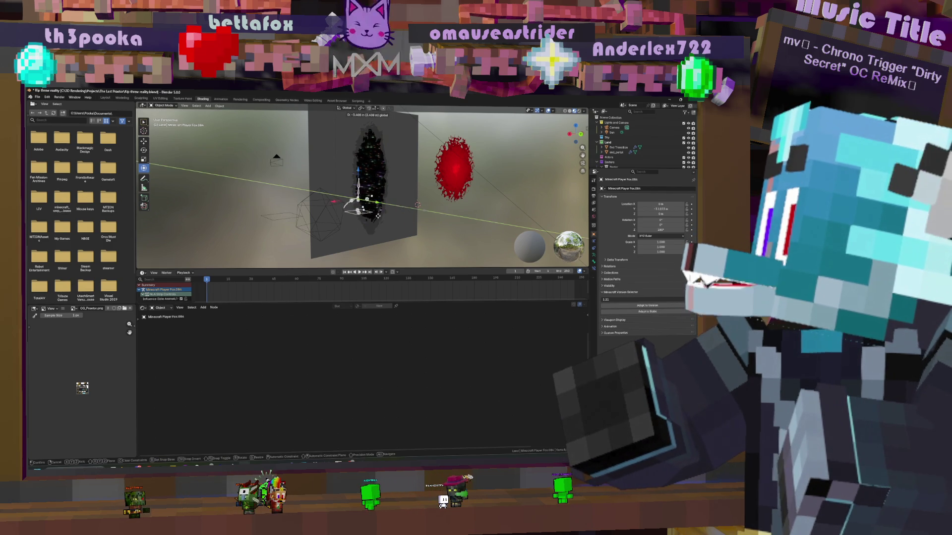
click(378, 217)
Check the placement and select the rift plane
middle_drag(379, 218, 376, 177)
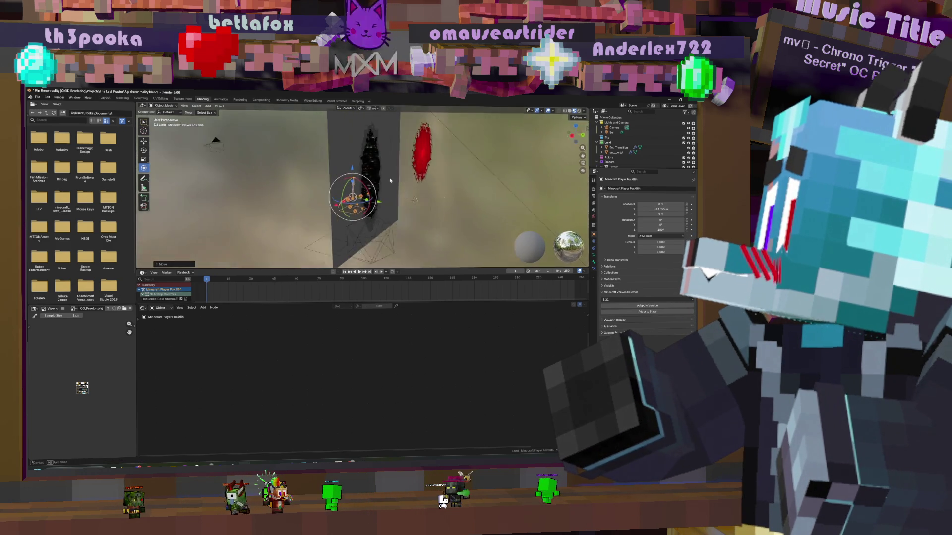
click(379, 179)
mouse_move(379, 179)
middle_down()
mouse_move(433, 173)
mouse_move(388, 161)
middle_up()
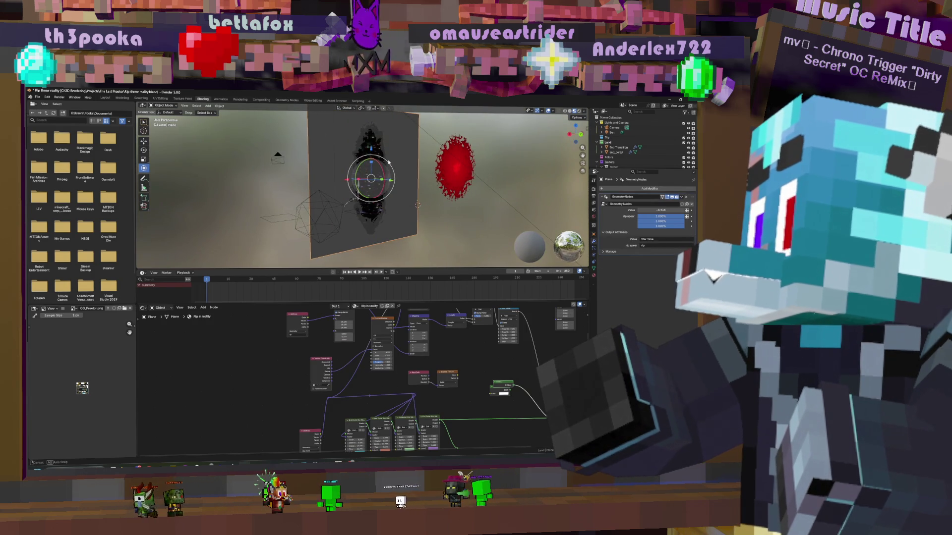
Keyframe the rift plane, raise it higher along Z, and advance to a later frame
key(i)
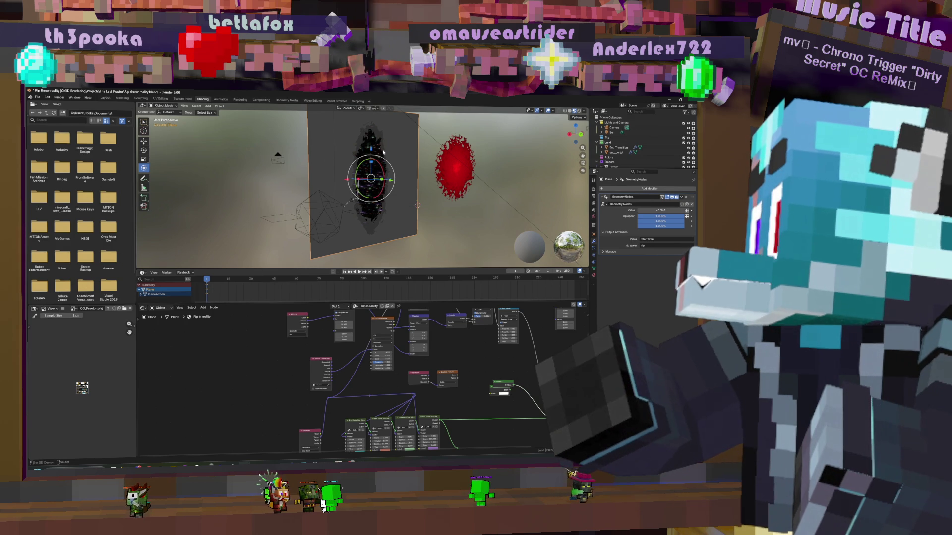
mouse_move(370, 153)
mouse_down()
mouse_move(370, 123)
mouse_move(370, 178)
mouse_up()
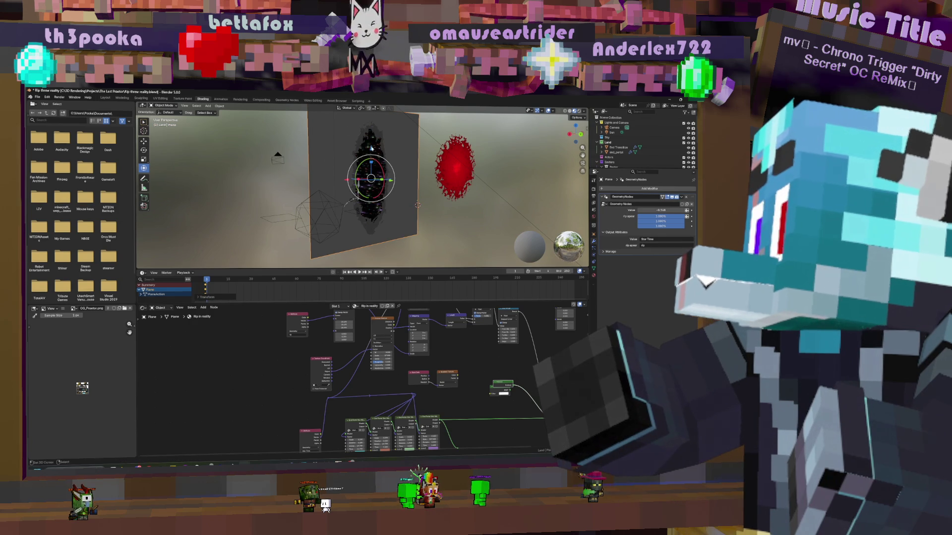
drag(370, 178, 370, 142)
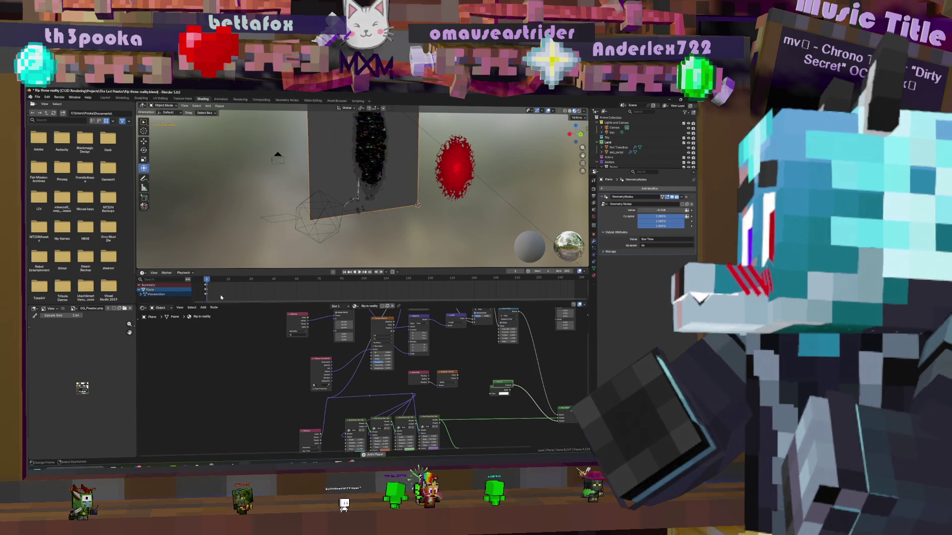
click(364, 206)
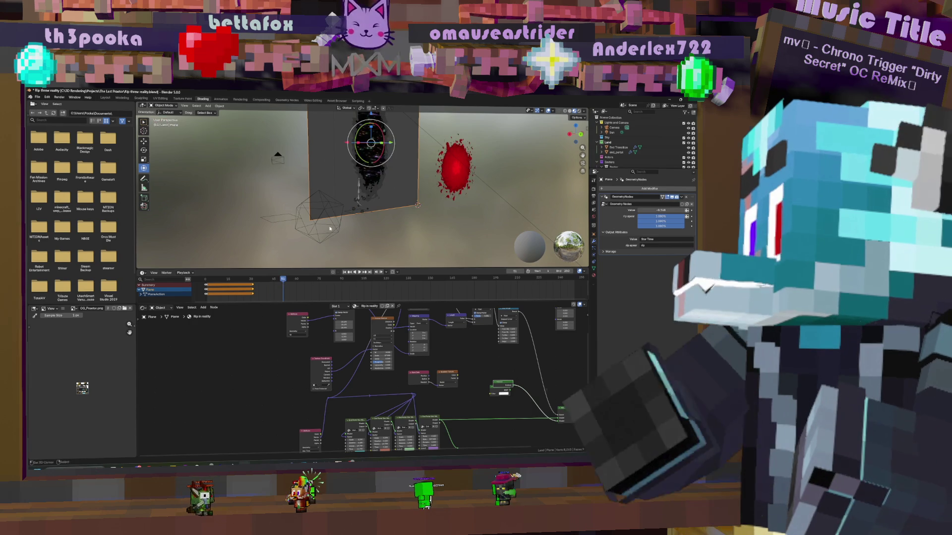
Lower the rift plane along Z and keyframe its position at frame 51
drag(370, 115, 366, 140)
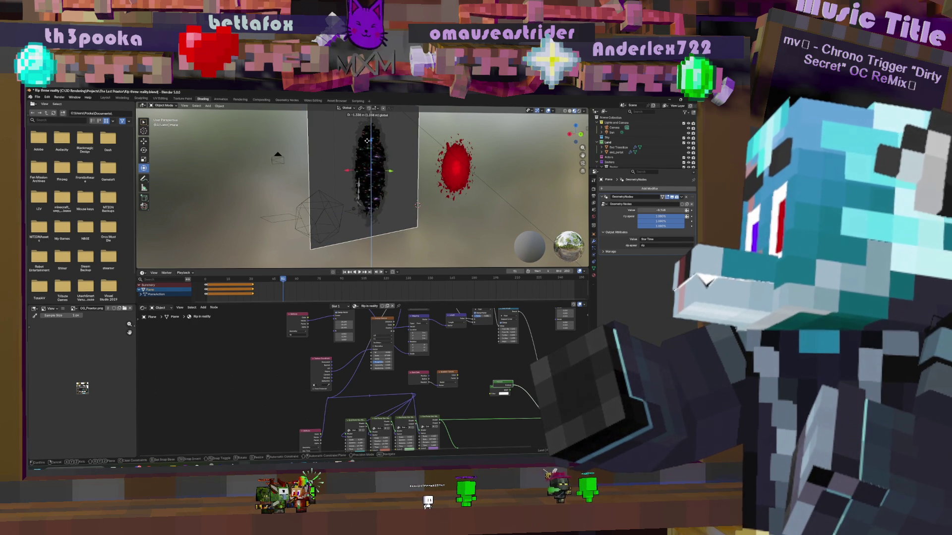
click(366, 141)
click(220, 290)
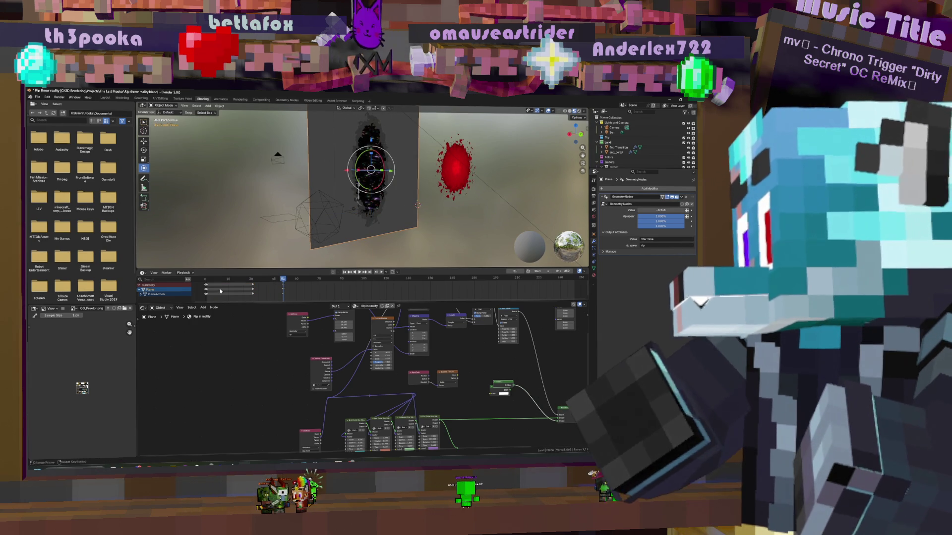
click(252, 286)
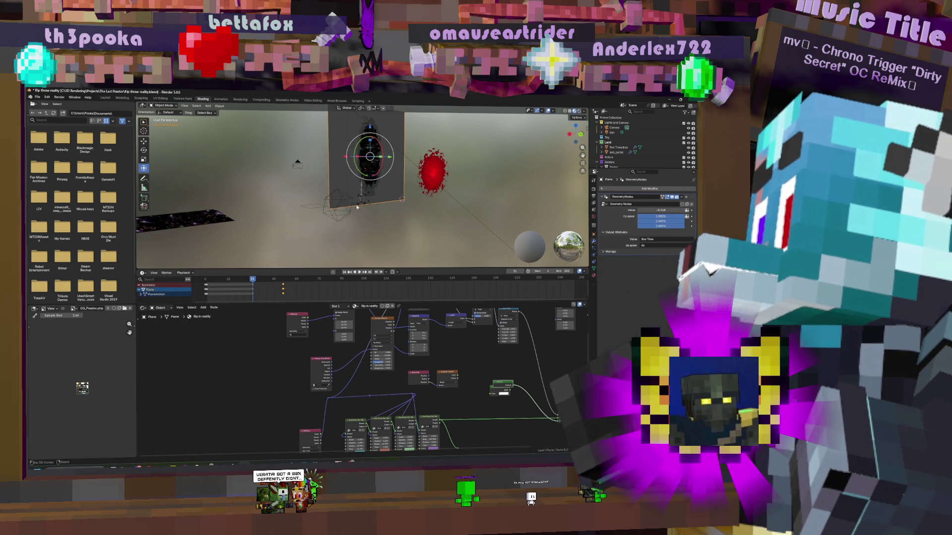
drag(256, 291, 283, 290)
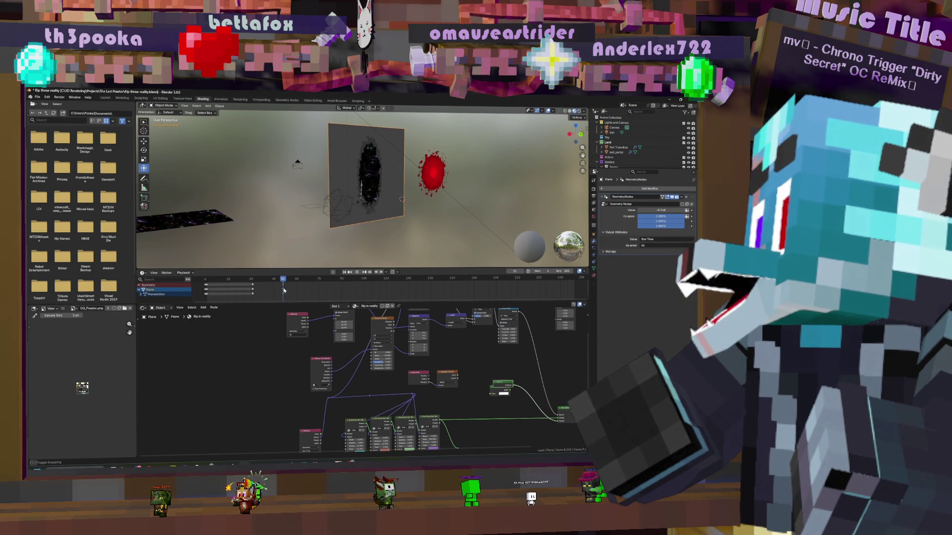
key(i)
drag(283, 292, 254, 296)
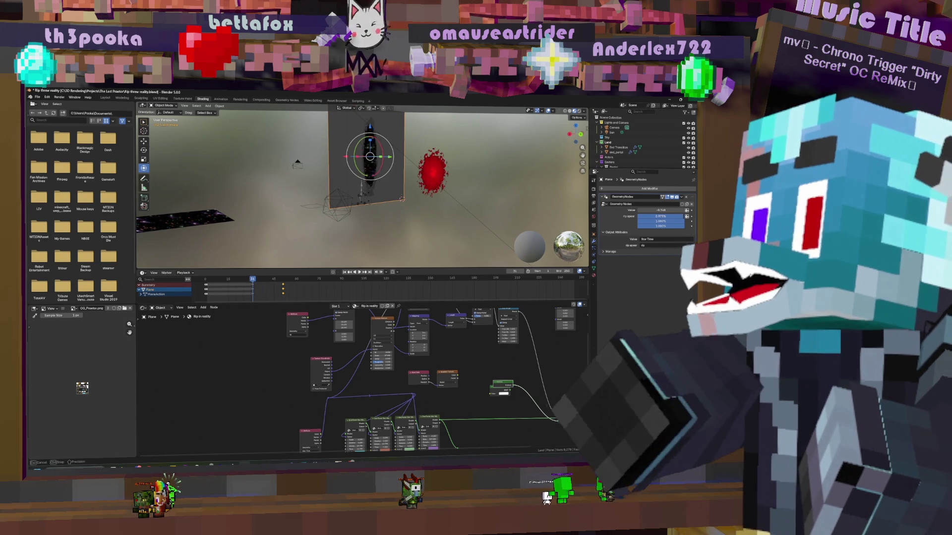
Lower rip appear to 0.830 and keyframe both Geometry Nodes inputs at the current frame
drag(665, 216, 655, 216)
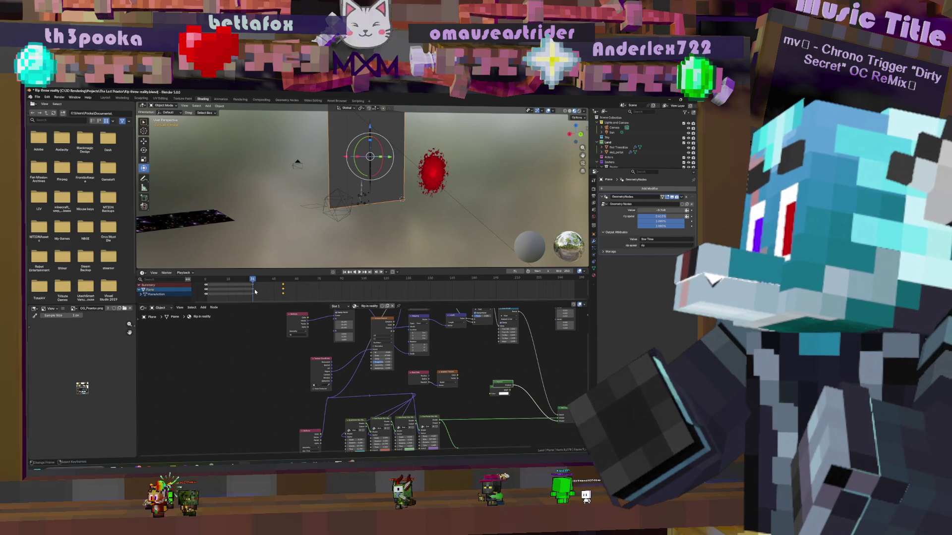
click(690, 217)
click(692, 221)
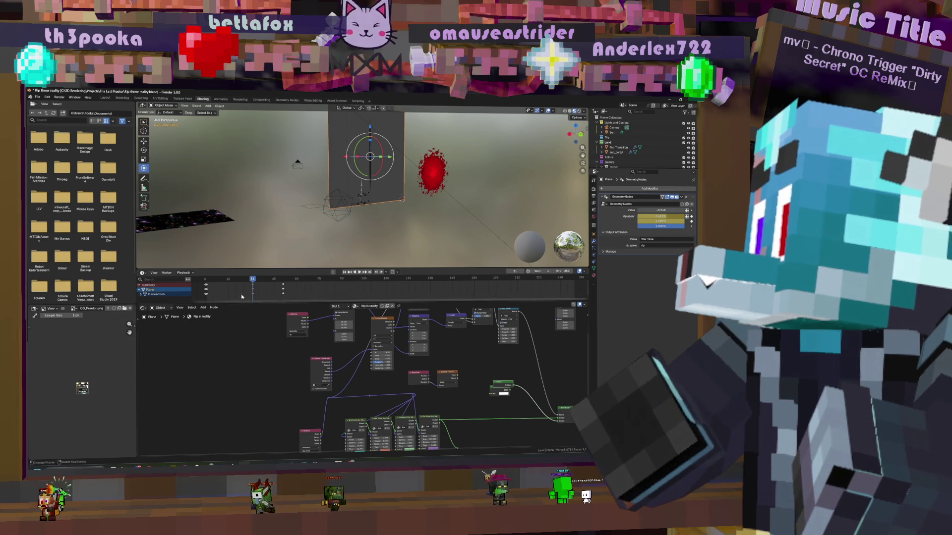
Set the second rip value to 0.760 at another keyframe and keyframe it
key(Up)
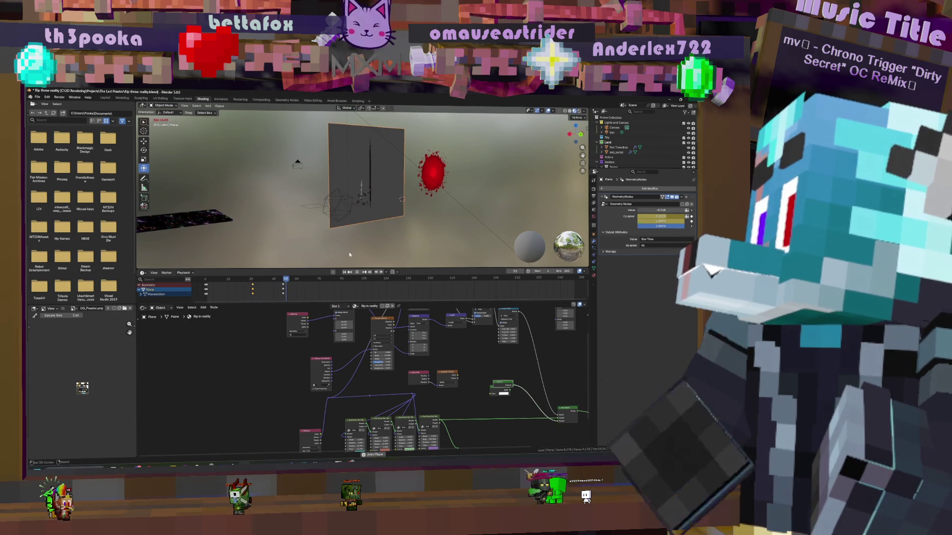
key(Down)
key(Up)
key(Down)
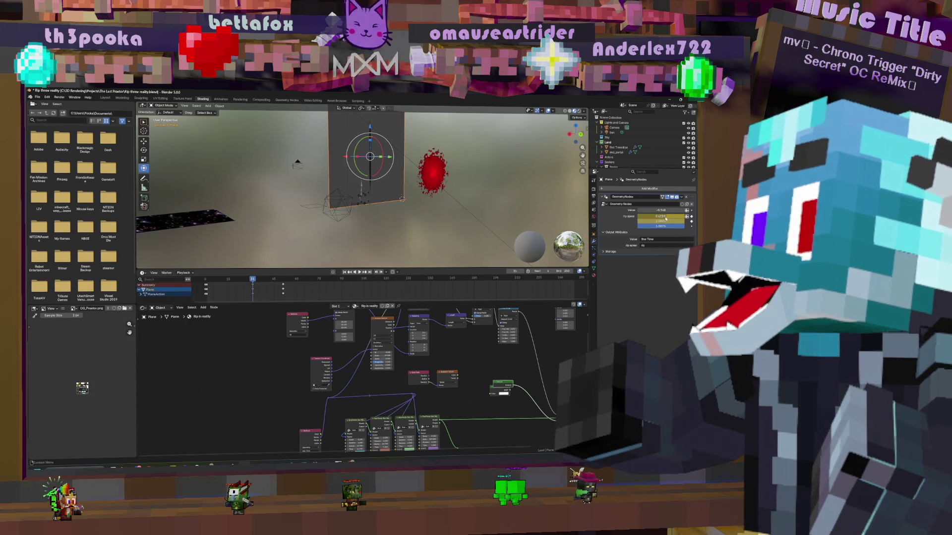
drag(667, 222, 658, 223)
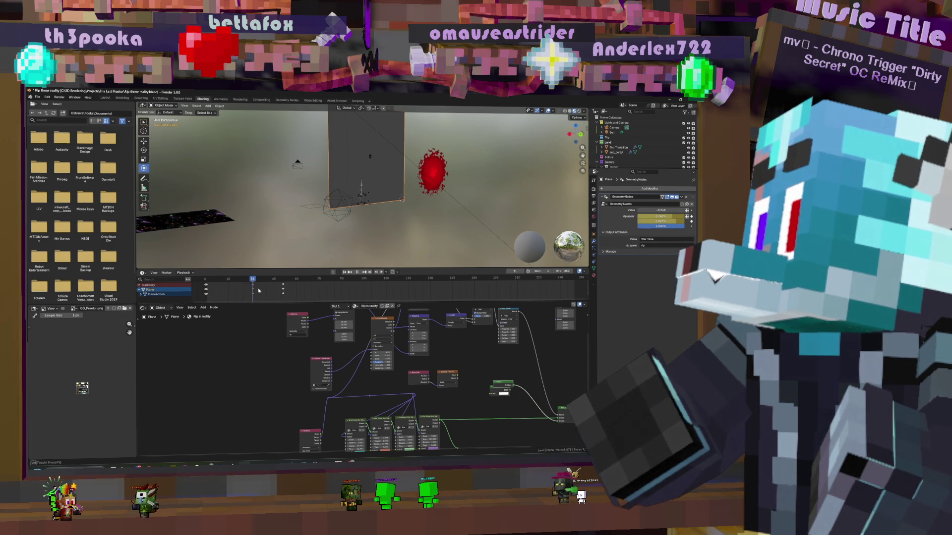
drag(278, 292, 283, 291)
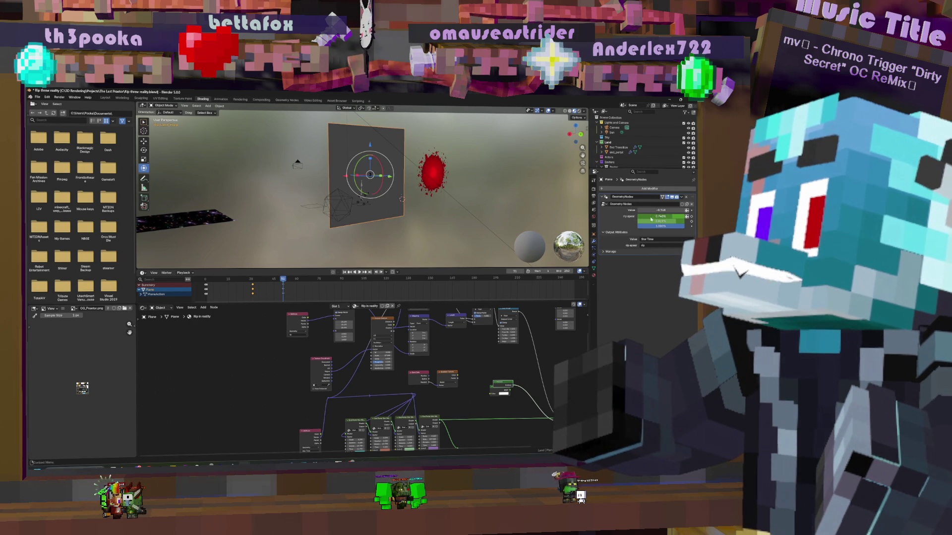
key(i)
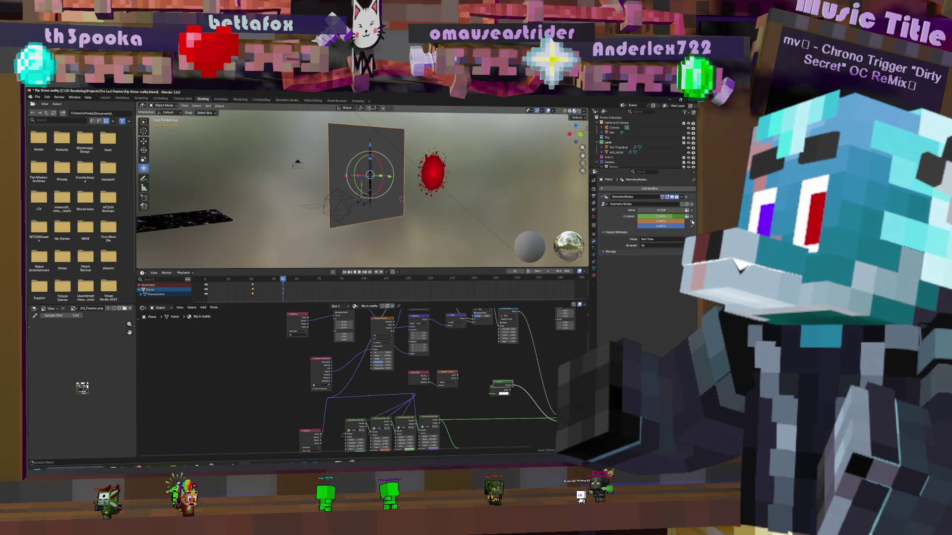
Scrub back to an earlier frame and nudge the plane slightly along Z
click(254, 289)
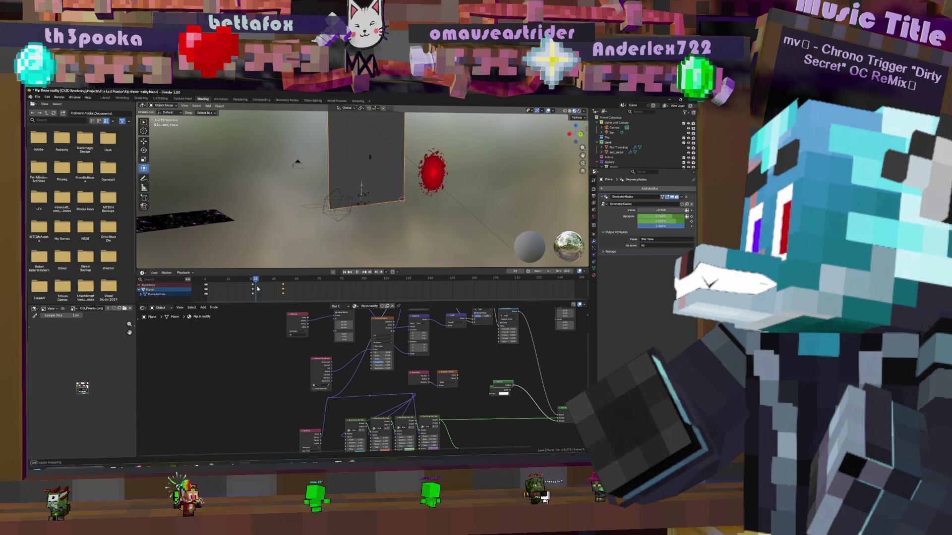
drag(256, 289, 276, 288)
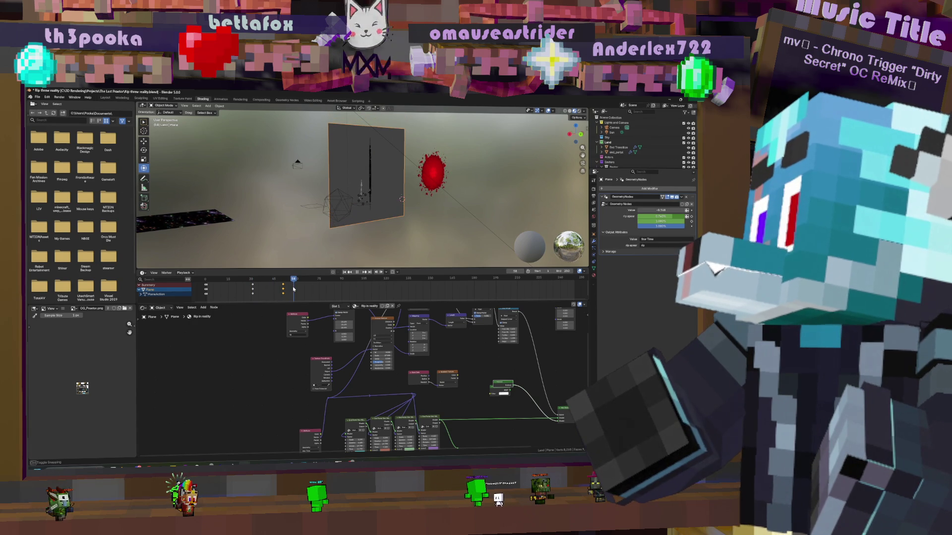
drag(273, 291, 249, 292)
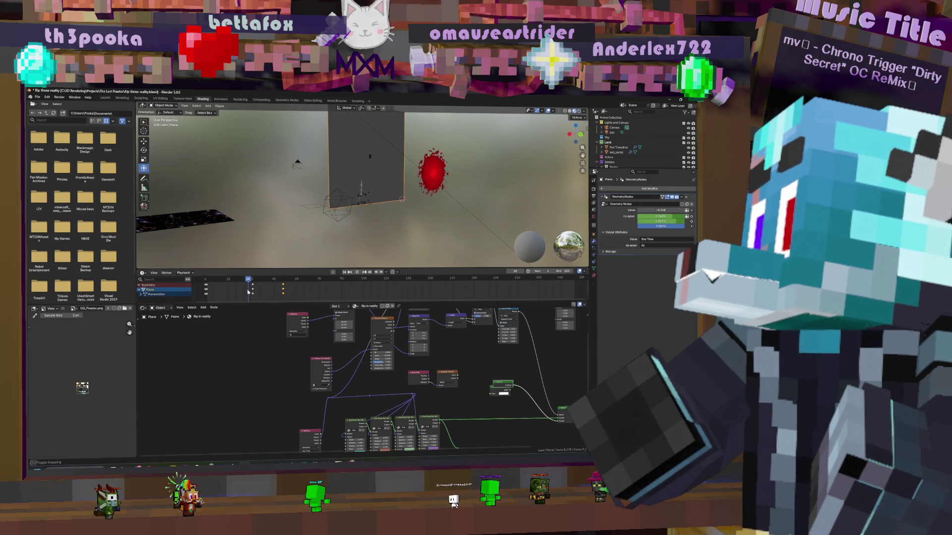
click(370, 125)
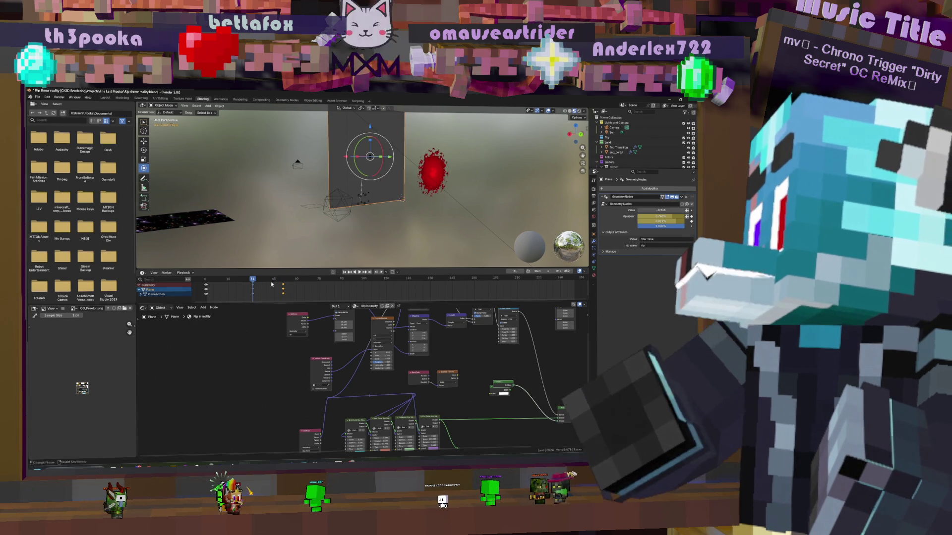
drag(370, 125, 370, 123)
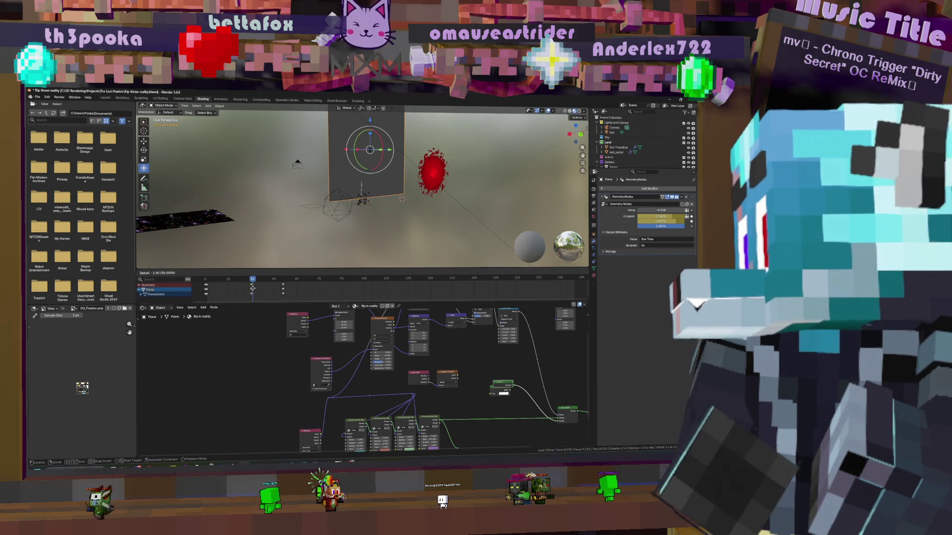
Shift the plane's selected keyframes to a new frame in the timeline
drag(209, 289, 223, 290)
click(209, 291)
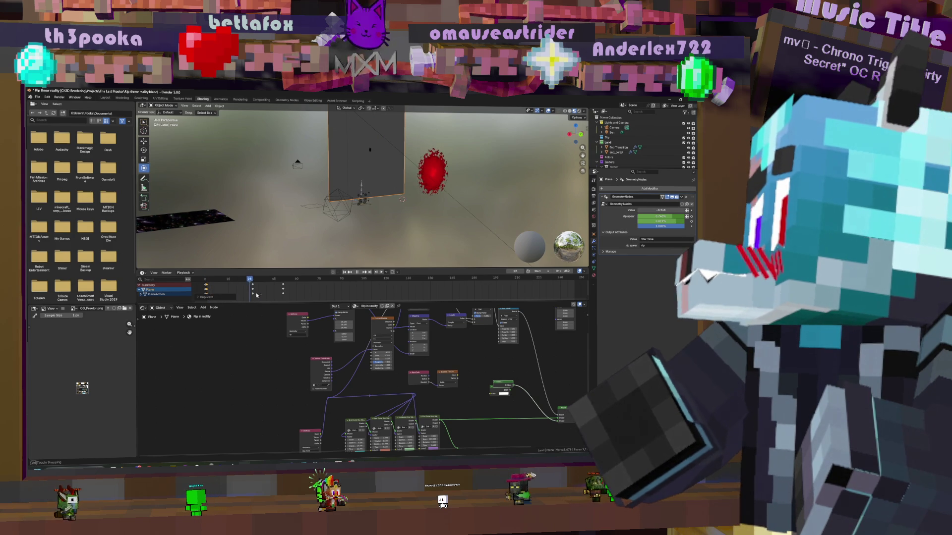
drag(237, 294, 298, 296)
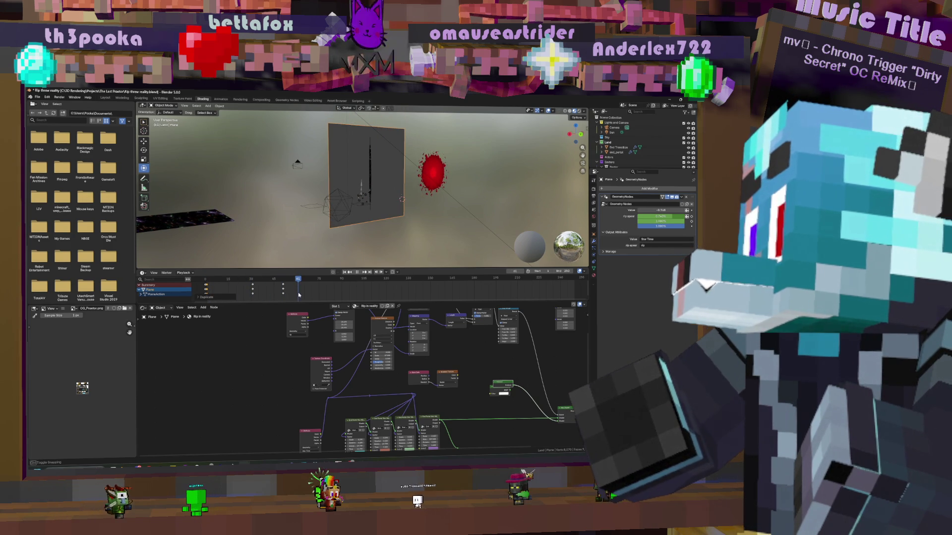
Play back the rift animation in short stretches to preview the plane's motion
key(space)
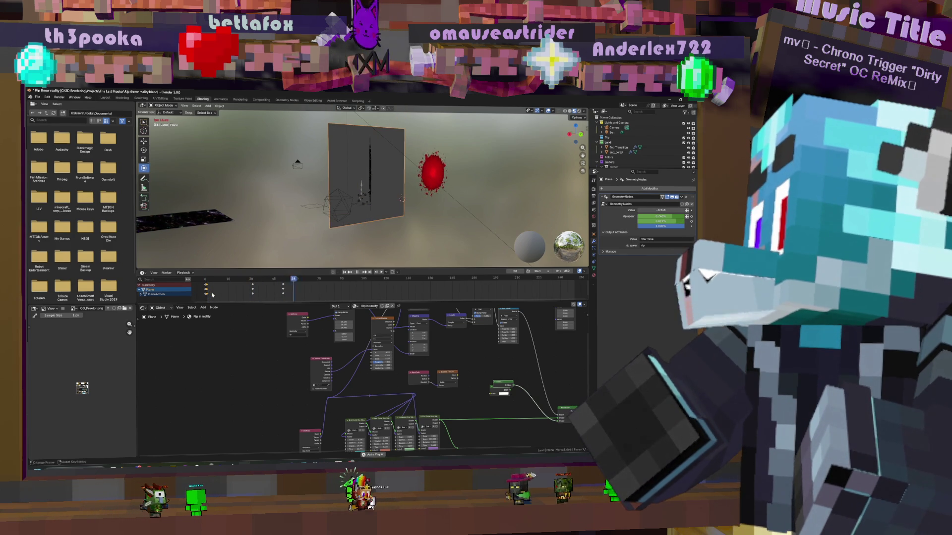
key(space)
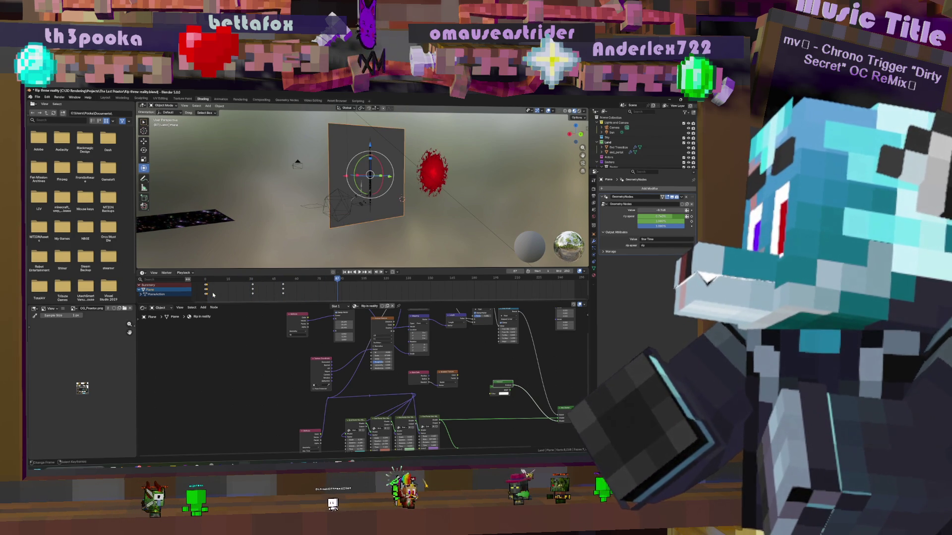
key(space)
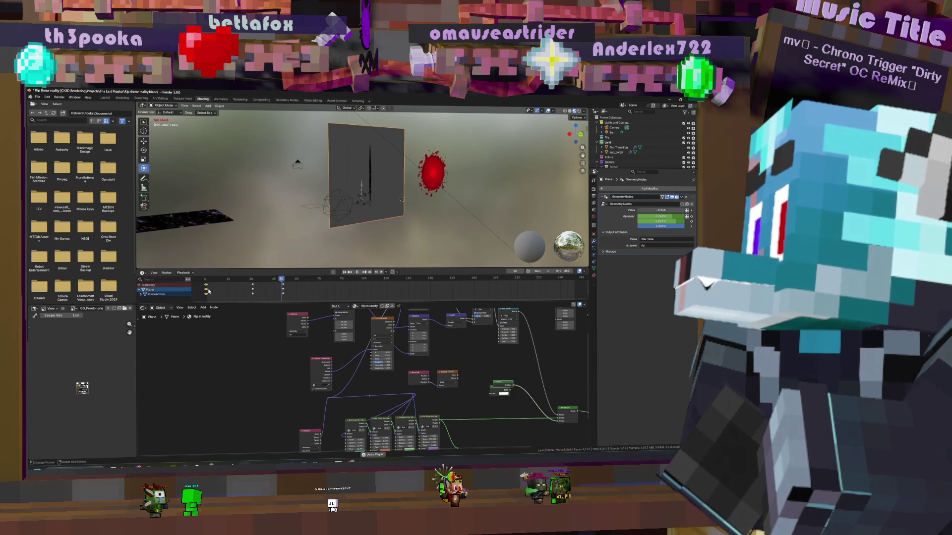
key(space)
click(258, 291)
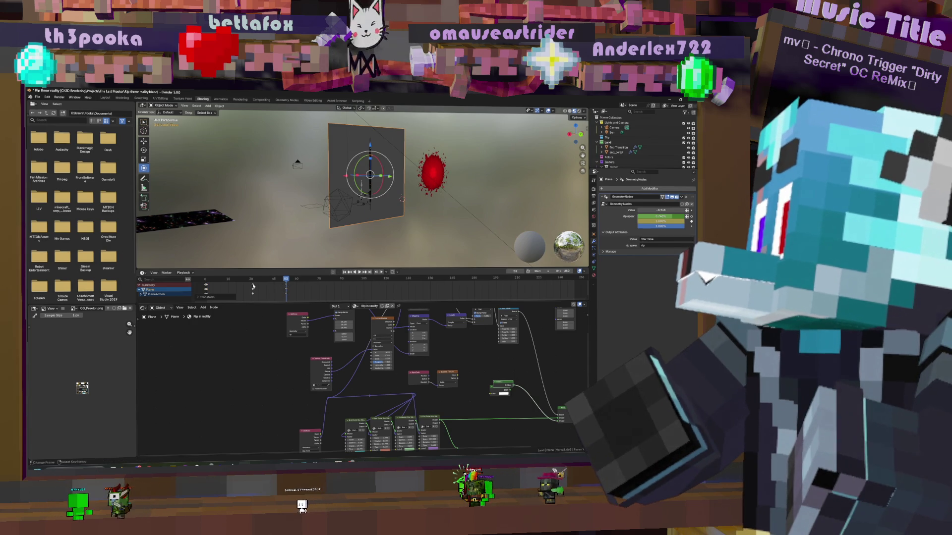
key(space)
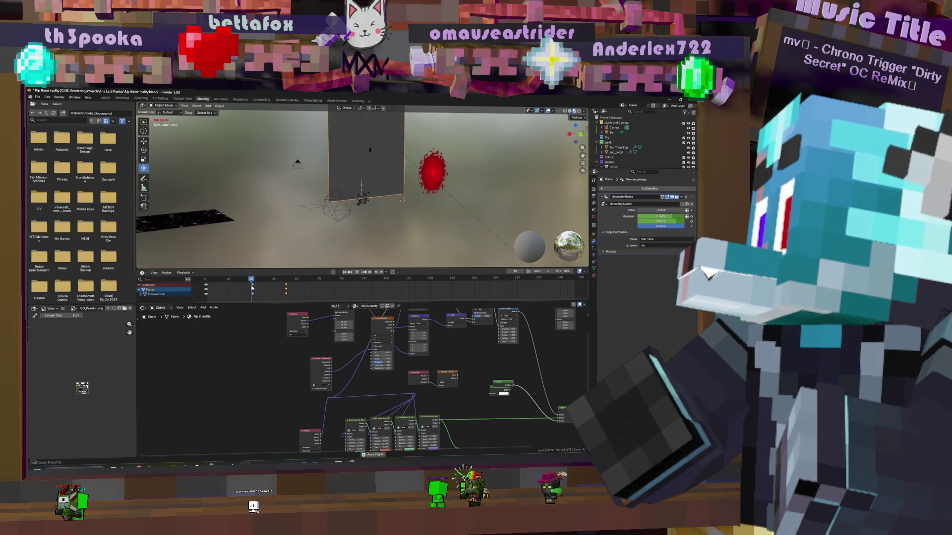
key(space)
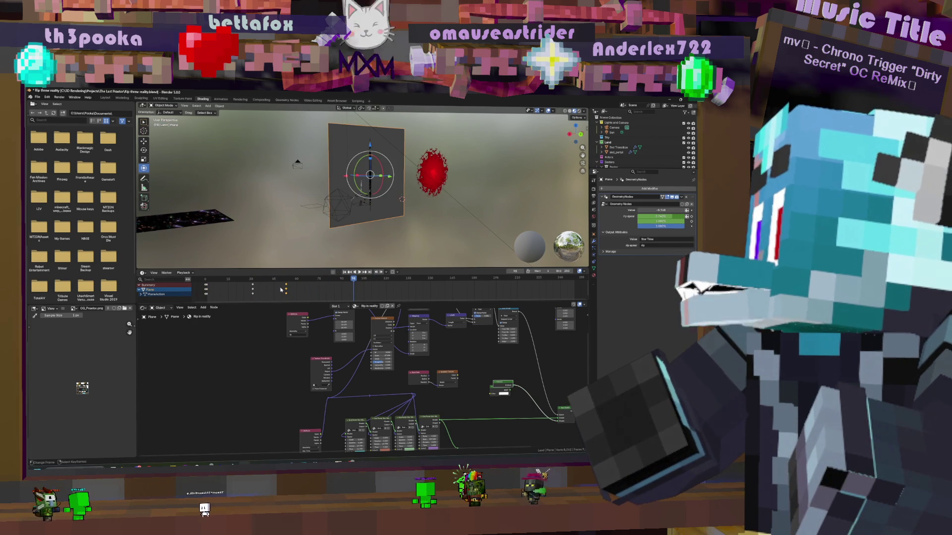
key(space)
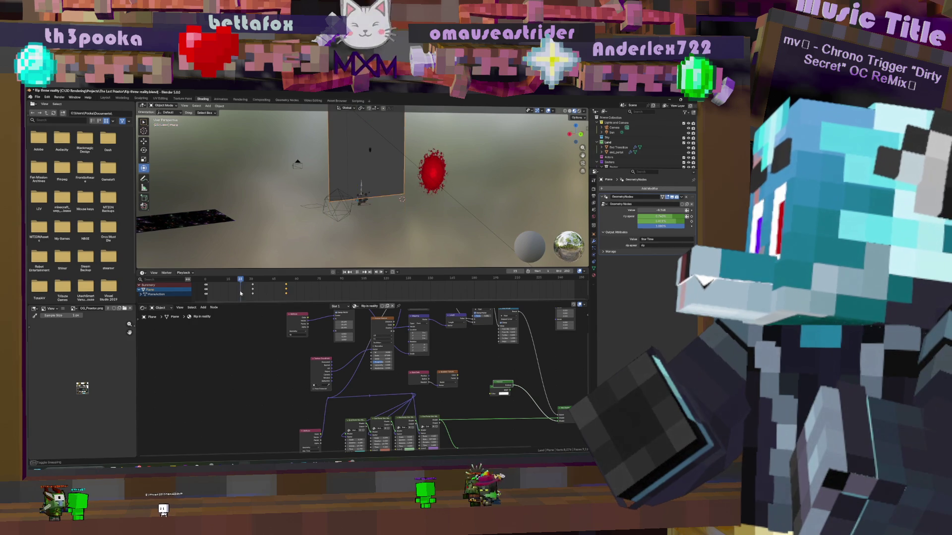
key(space)
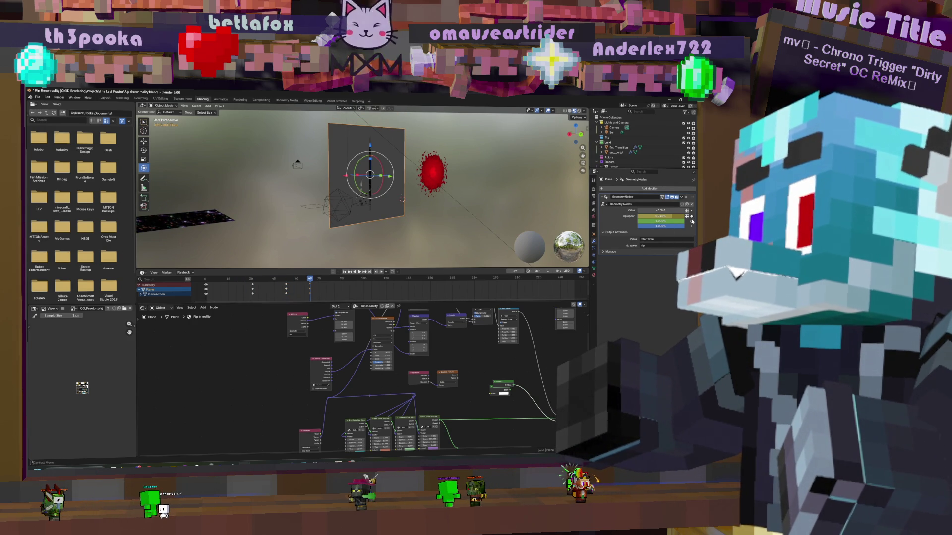
Keyframe the plane at the current frame and preview the animation
key(space)
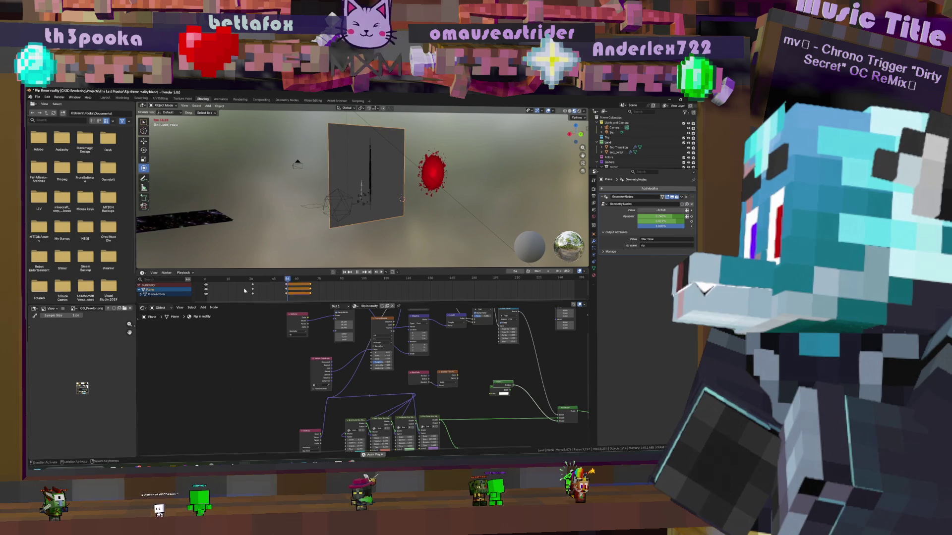
key(space)
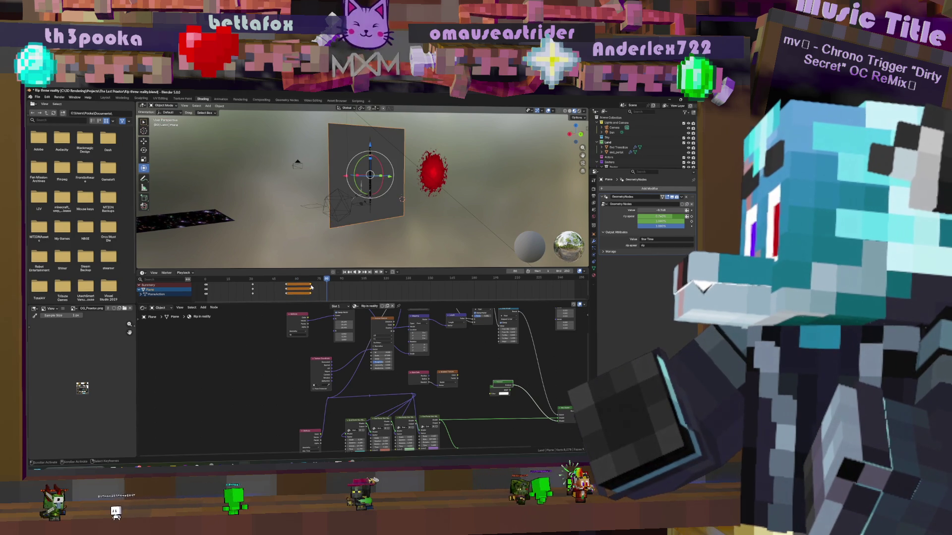
key(i)
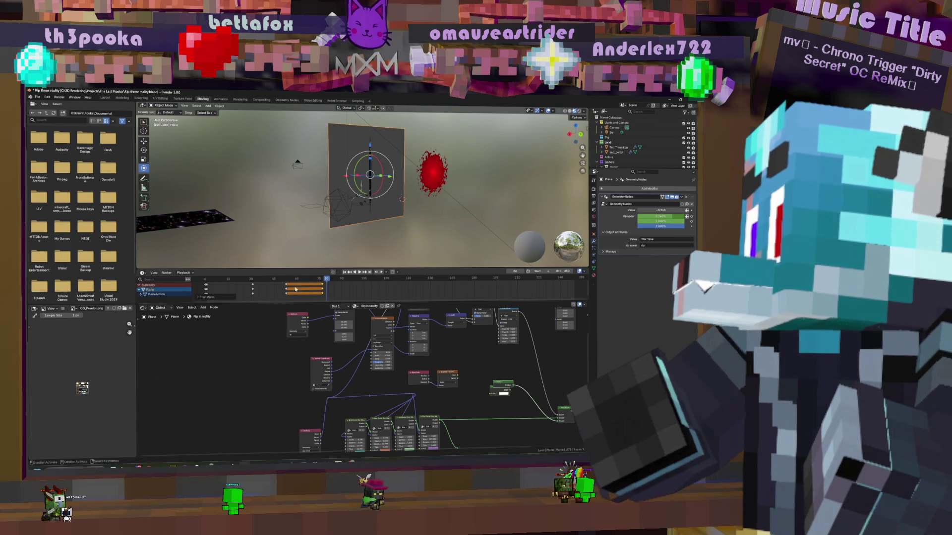
key(space)
key(space)
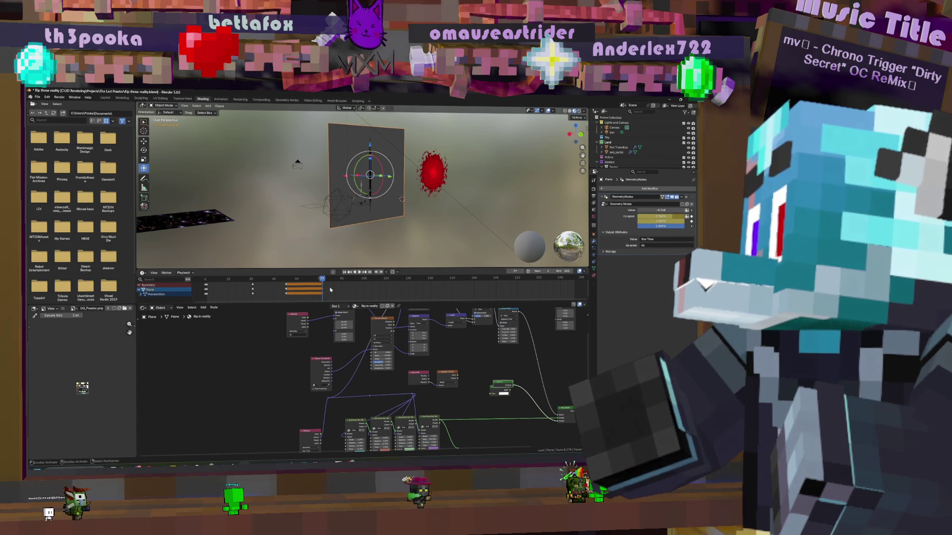
key(space)
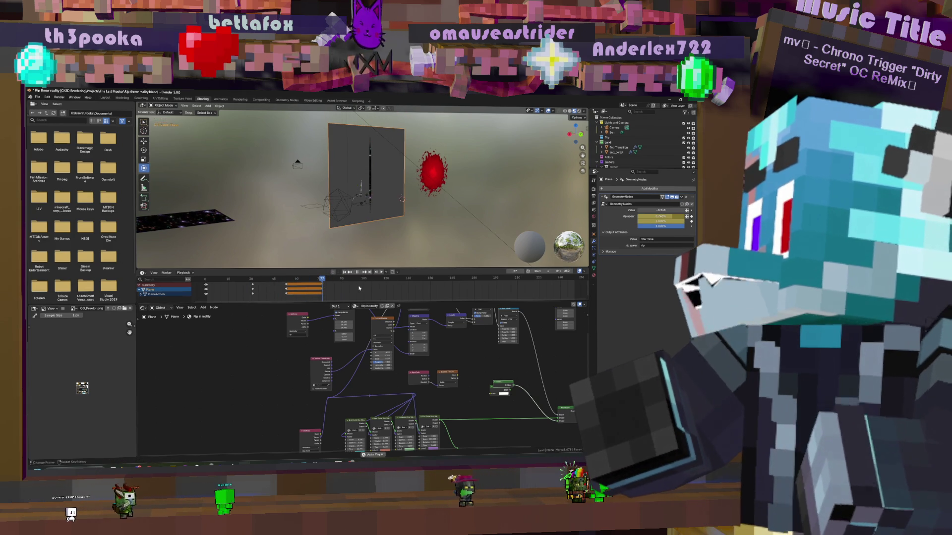
key(space)
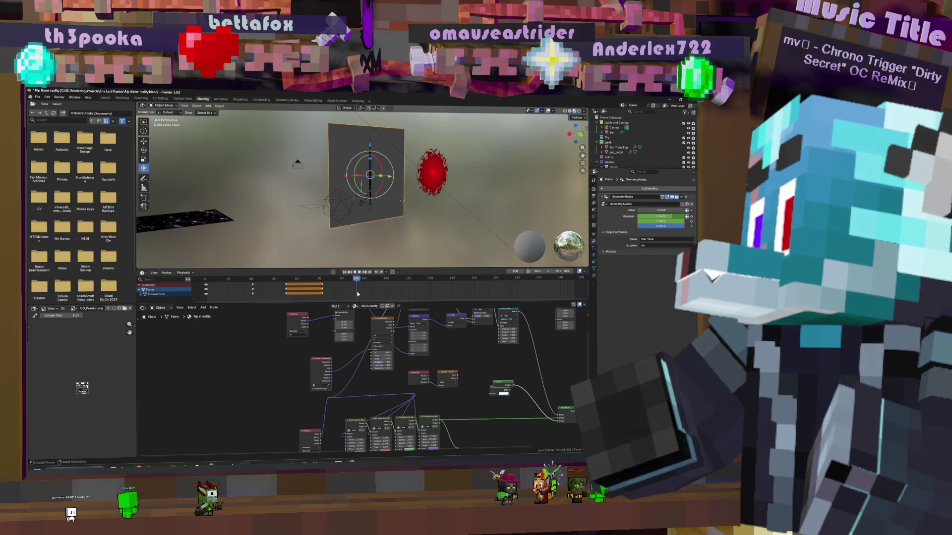
key(space)
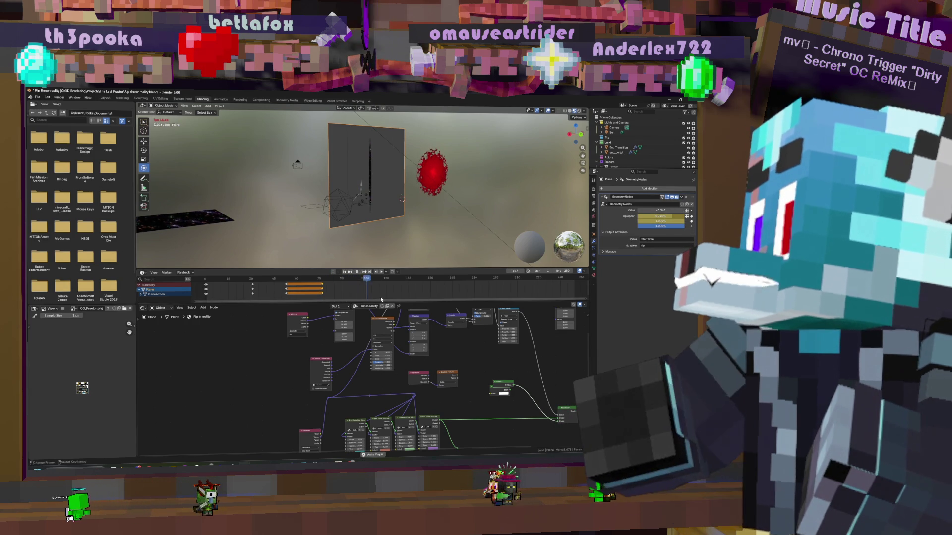
key(space)
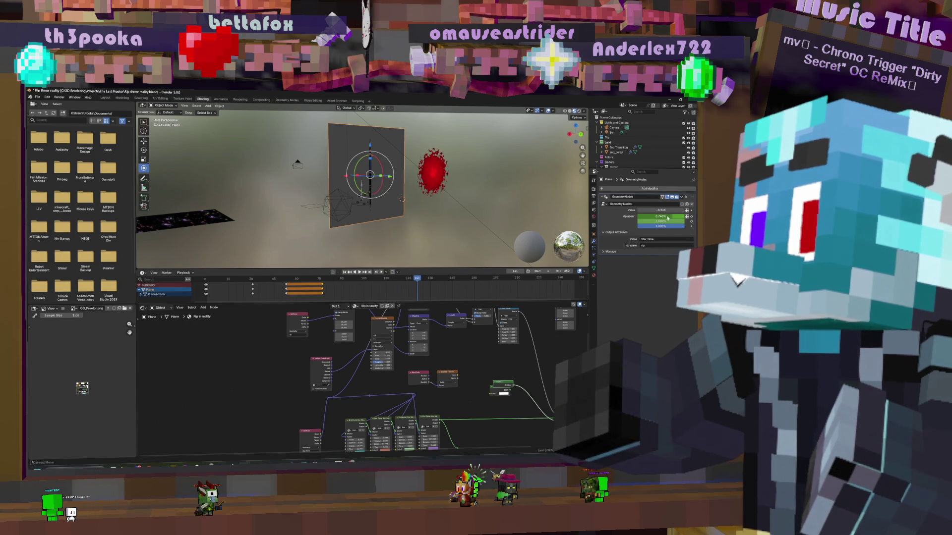
Adjust the plane's geometry-node Vector value and replay the rift from the start
drag(667, 218, 668, 219)
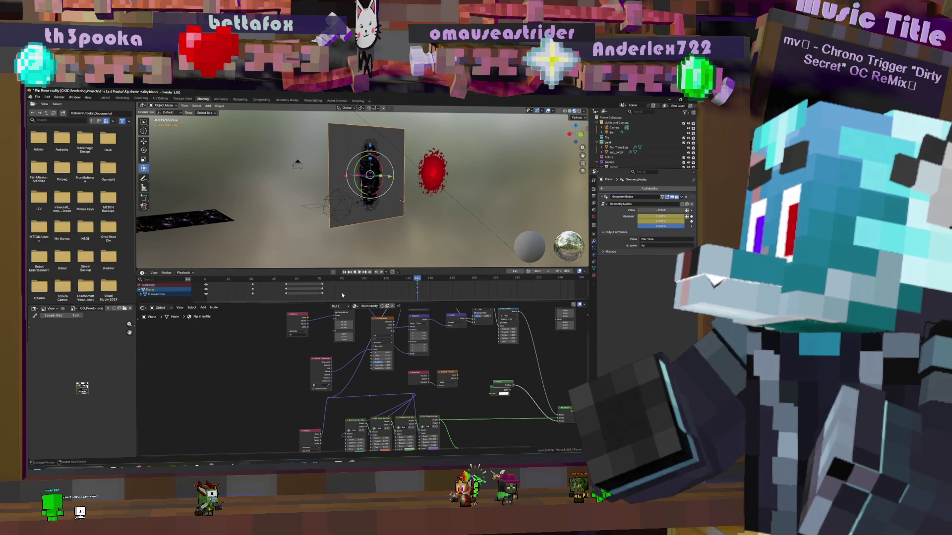
key(space)
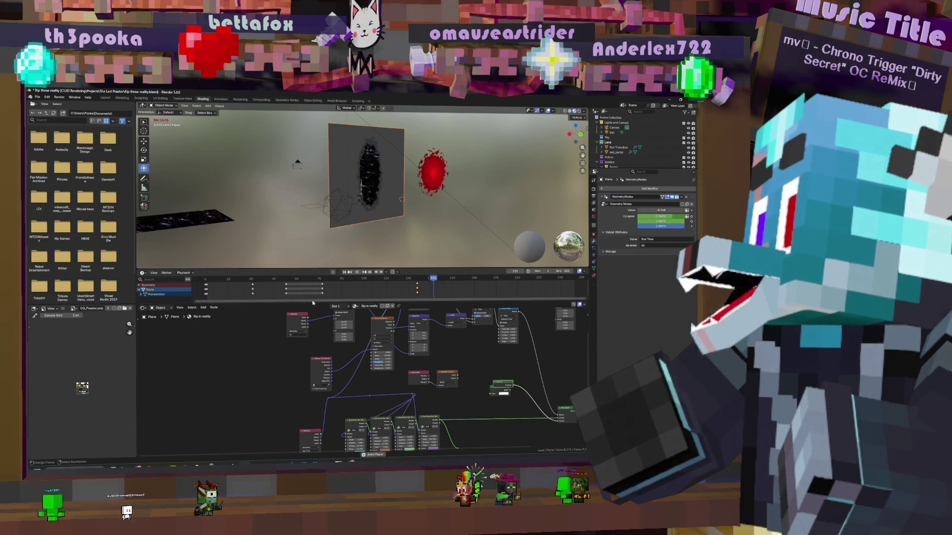
key(space)
key(shift+Left)
key(space)
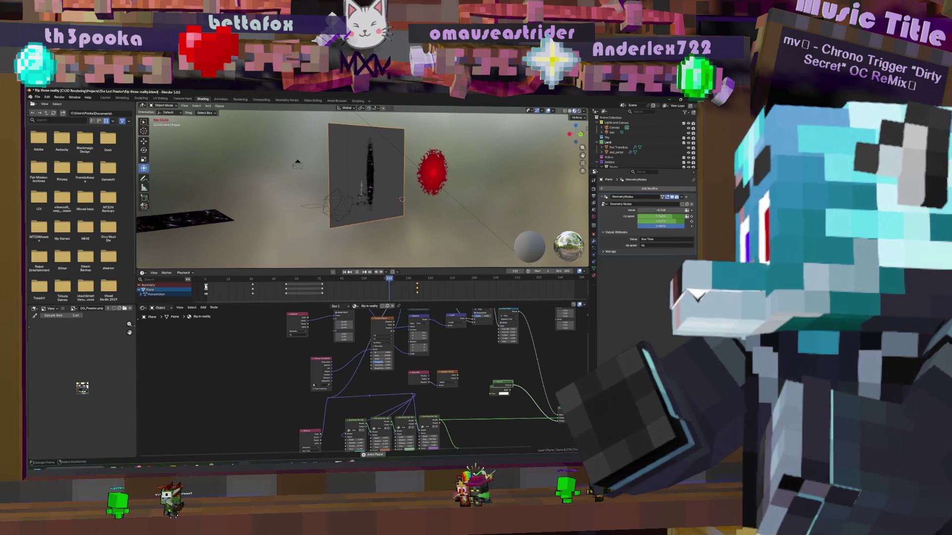
key(space)
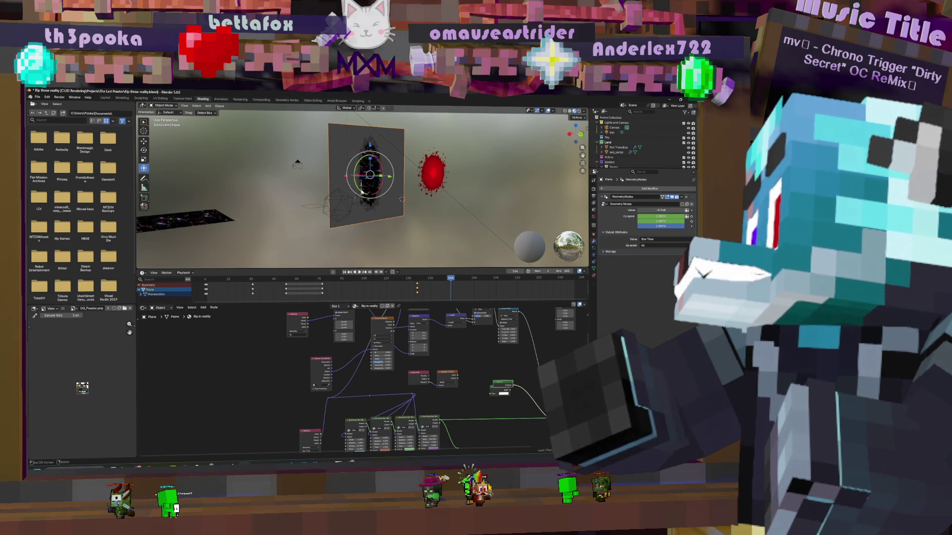
Make Minecraft Player Fox.006 the active object and replay from the start
click(362, 195)
key(shift+Left)
key(space)
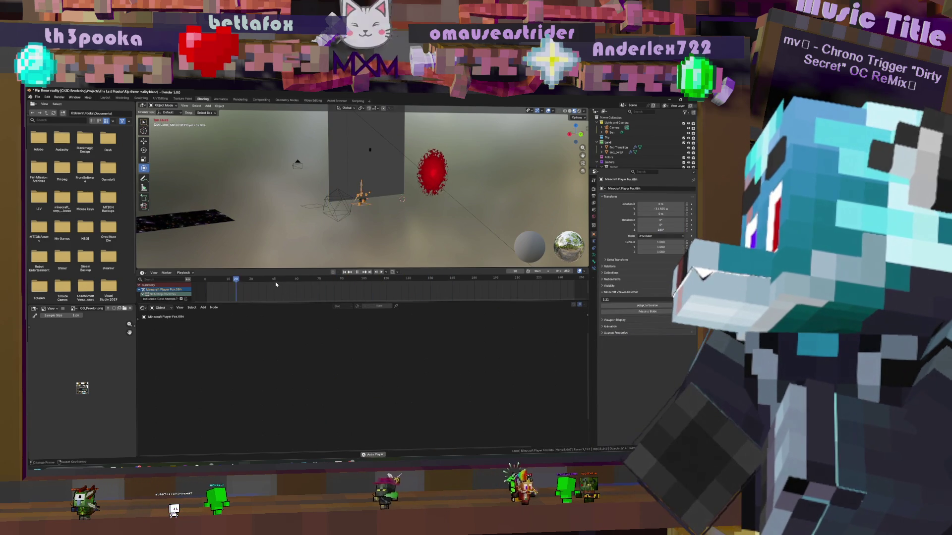
Advance to a later frame of the rift effect and select the Minecraft Player Fox character
key(space)
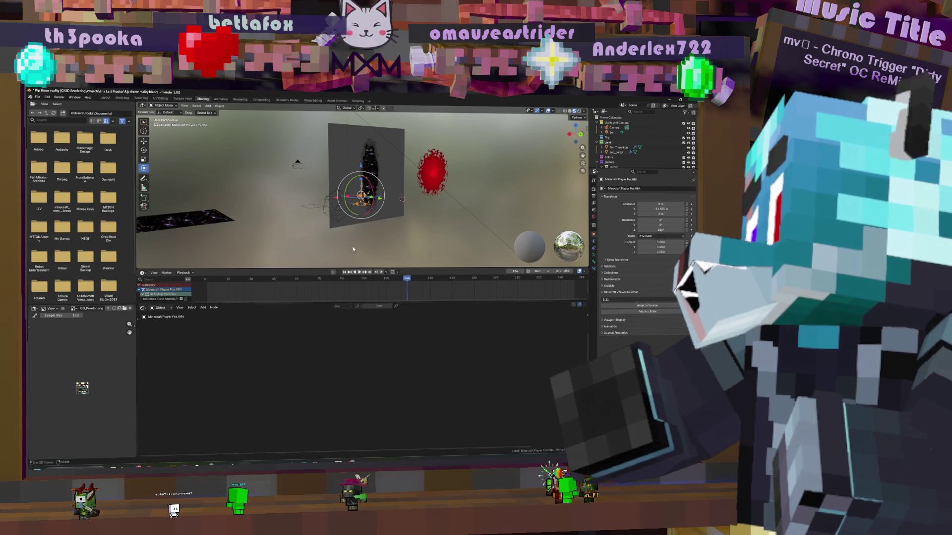
click(349, 289)
click(380, 149)
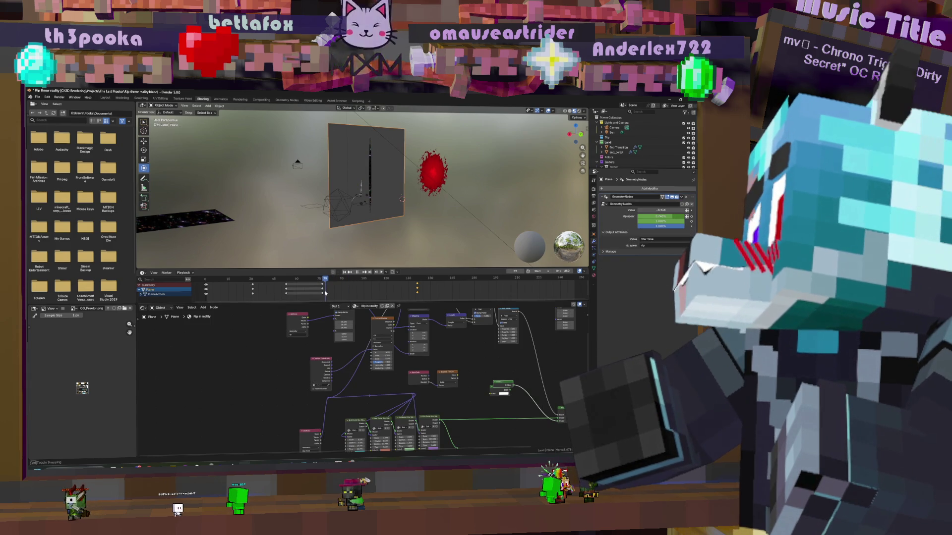
drag(386, 289, 416, 287)
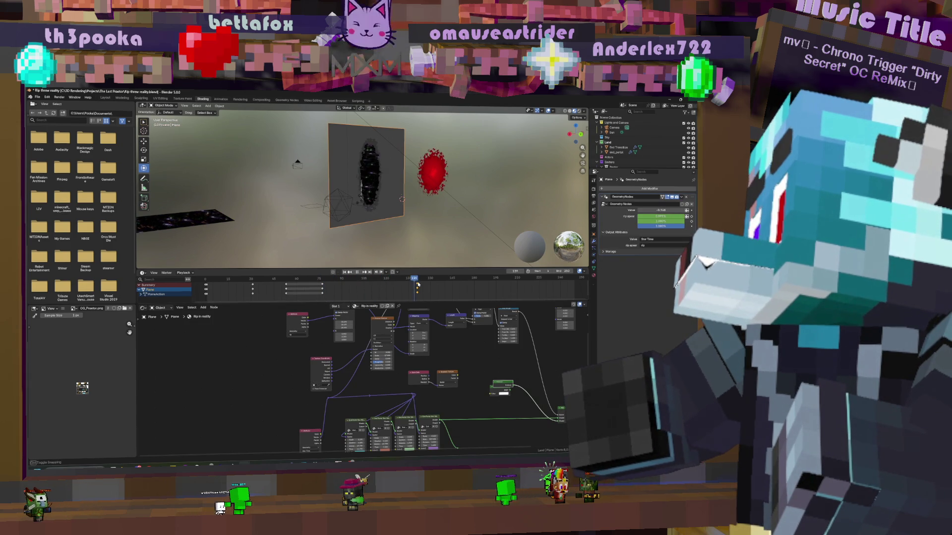
mouse_move(350, 193)
middle_down()
mouse_move(372, 186)
mouse_move(444, 198)
mouse_move(416, 201)
middle_up()
click(362, 170)
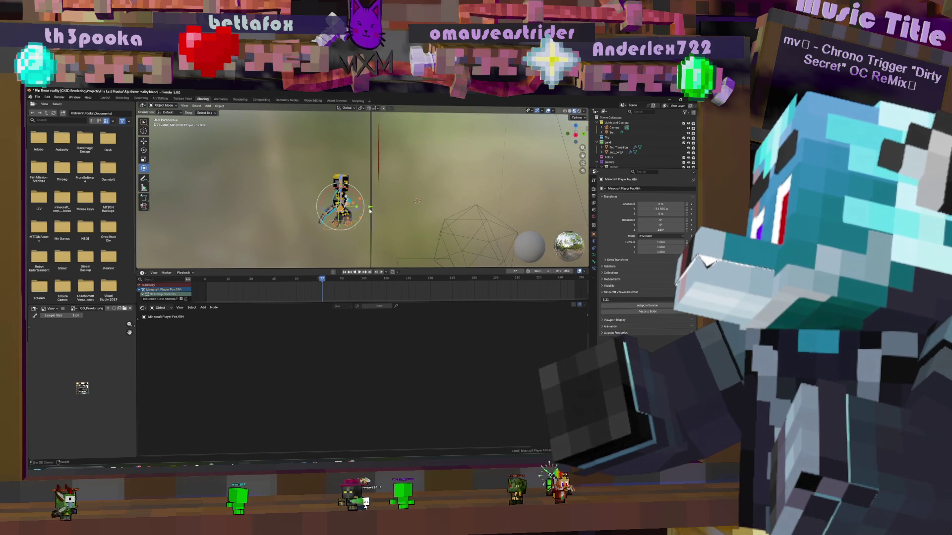
Move the character along Y beside the rift, keyframe it, and move it further at frame 93
key(g)
key(y)
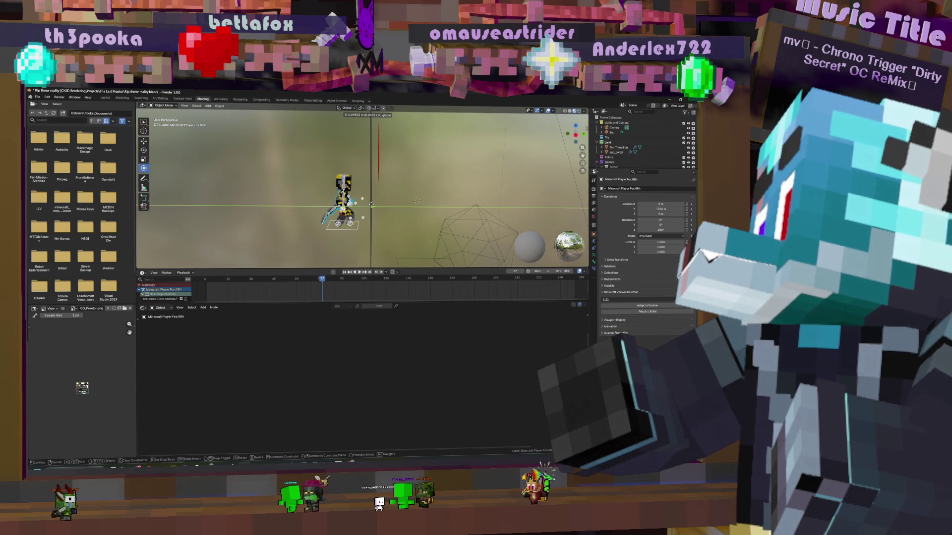
click(370, 204)
key(i)
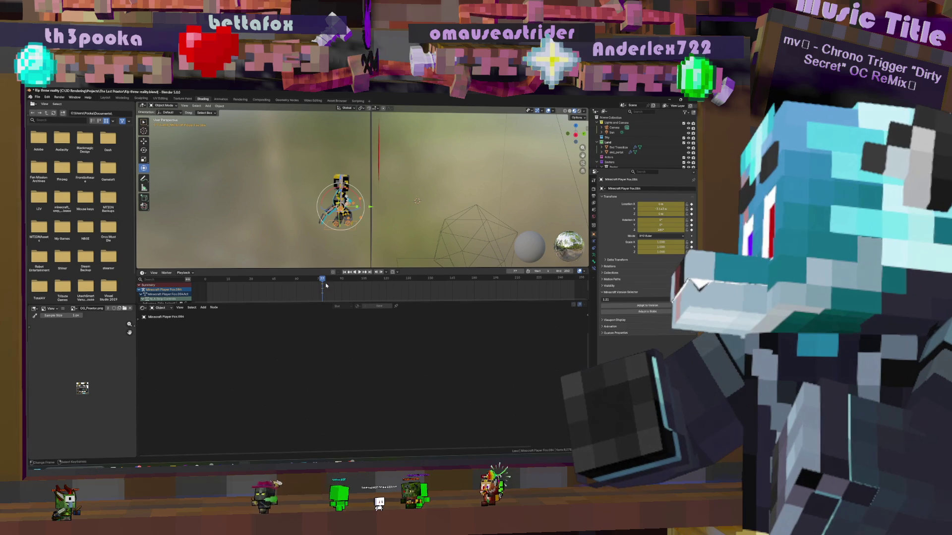
drag(343, 285, 345, 285)
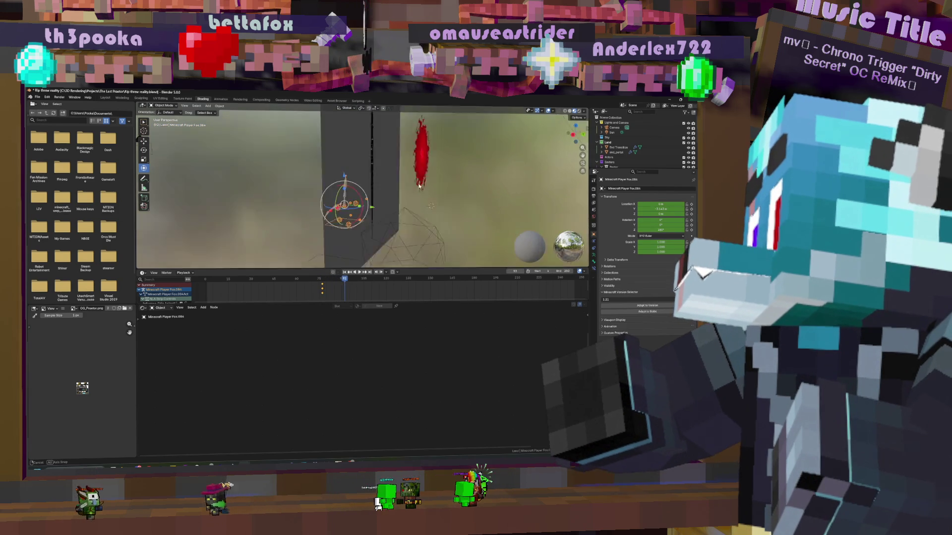
middle_drag(357, 217, 373, 210)
key(g)
key(y)
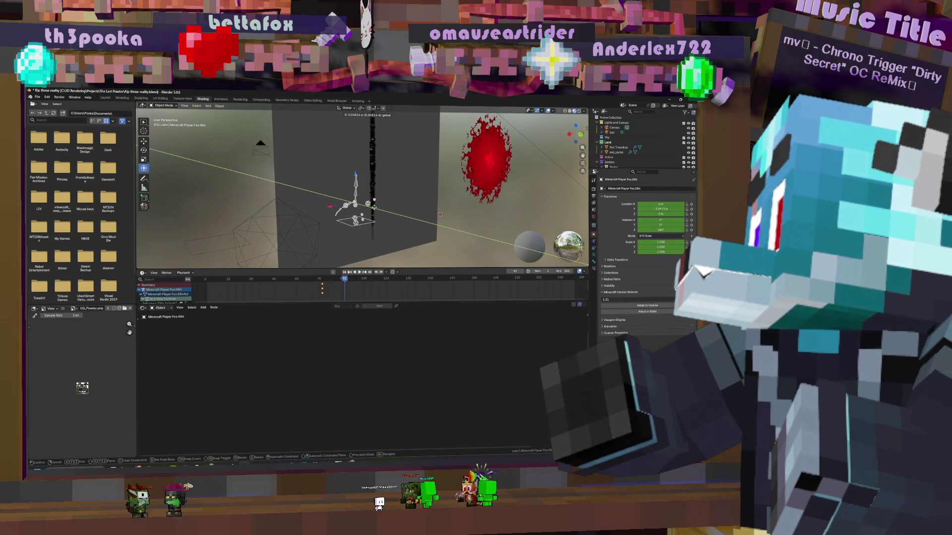
click(371, 204)
At a later frame move the character along Y into the rift and keyframe its transform
click(354, 285)
drag(365, 280, 432, 278)
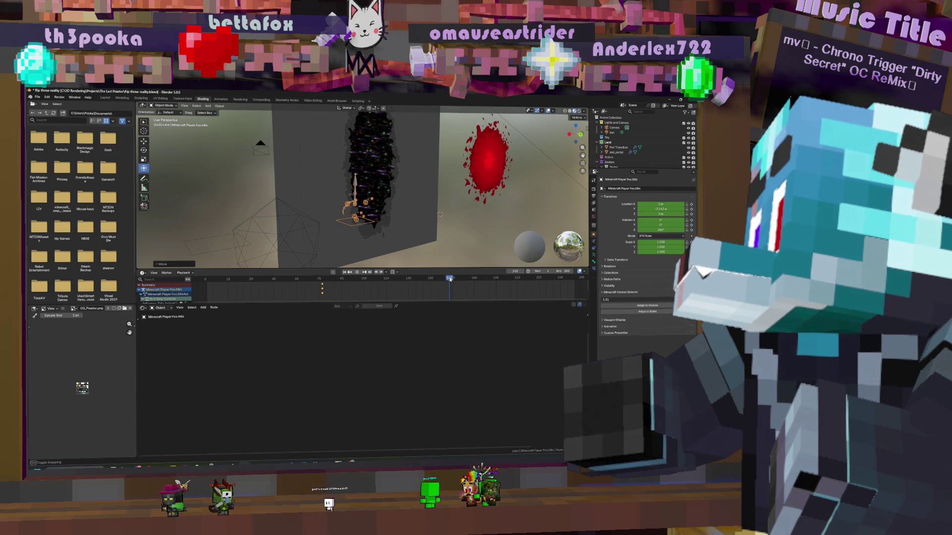
key(r)
key(g)
key(y)
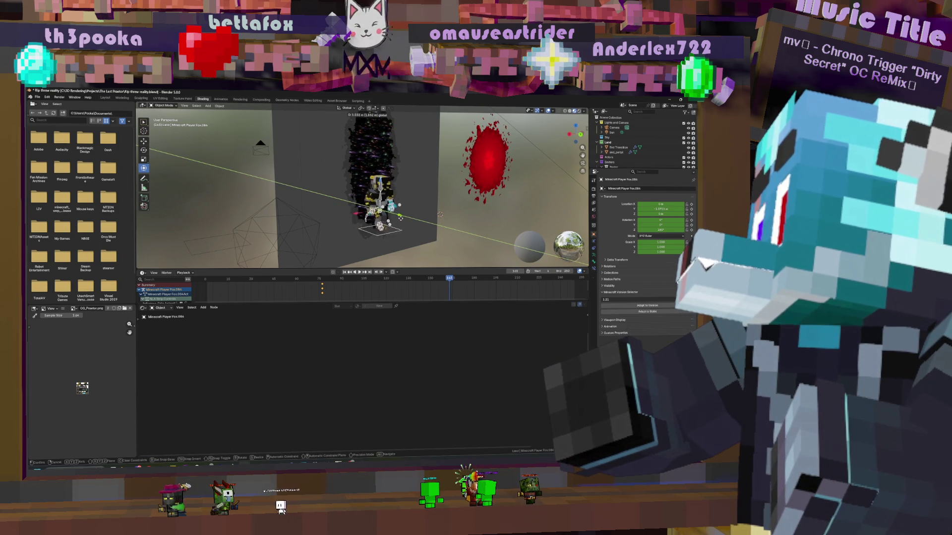
key(Return)
key(i)
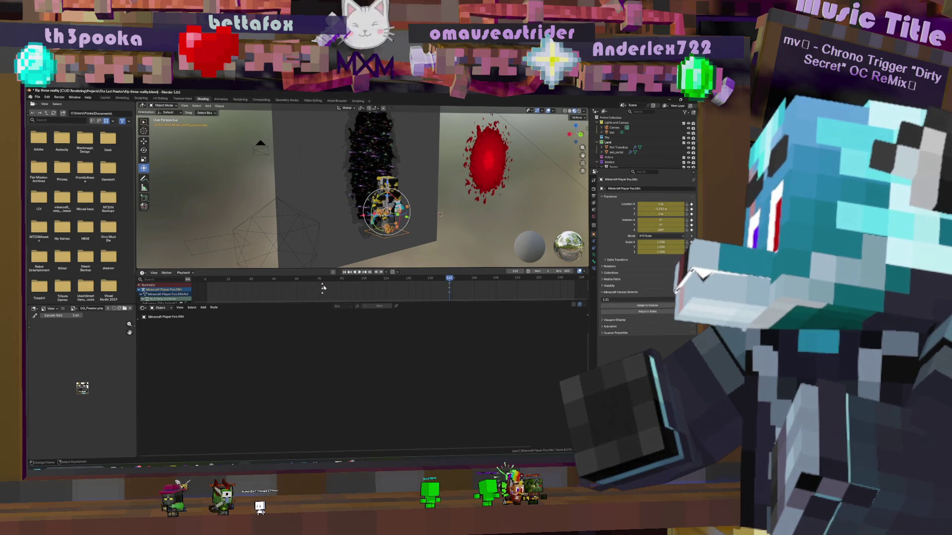
key(space)
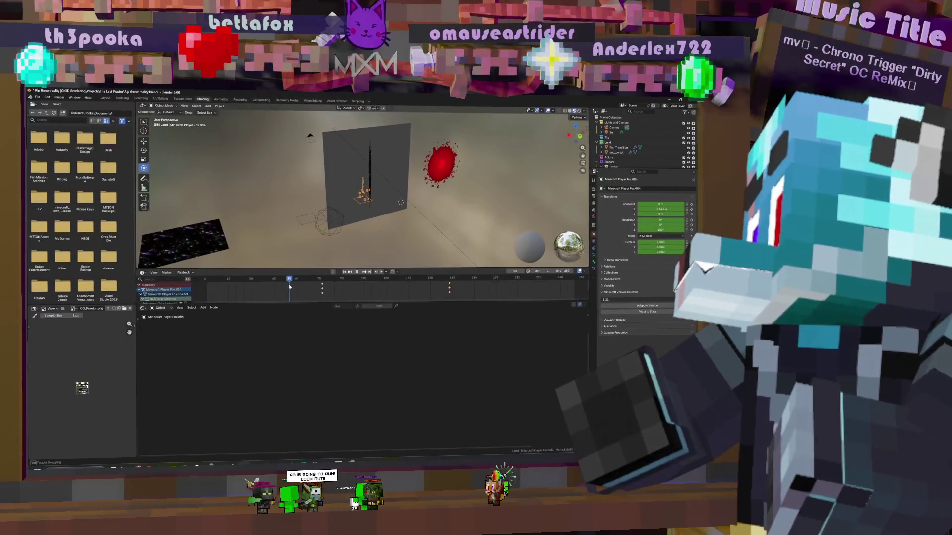
Keyframe the pose, raise the character along Z at an earlier frame and keyframe it
key(i)
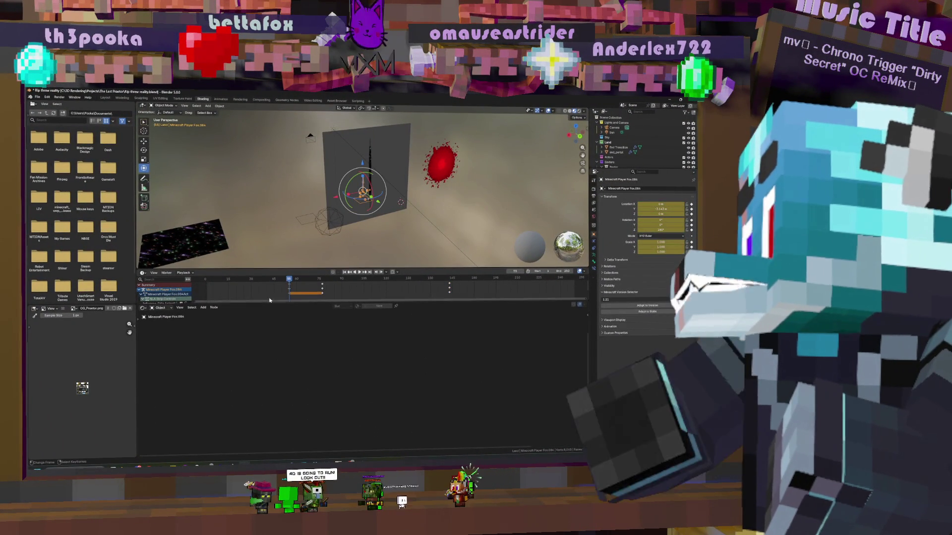
drag(293, 284, 255, 290)
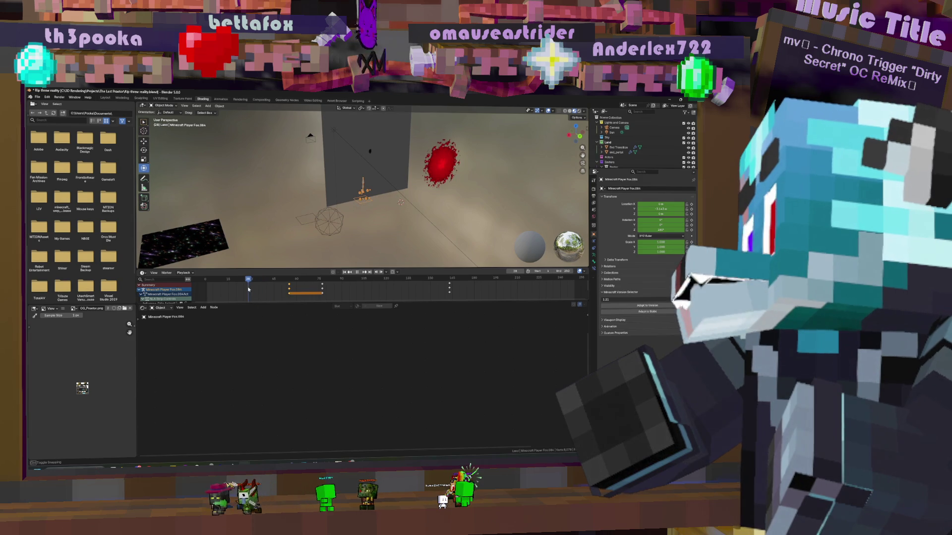
key(g)
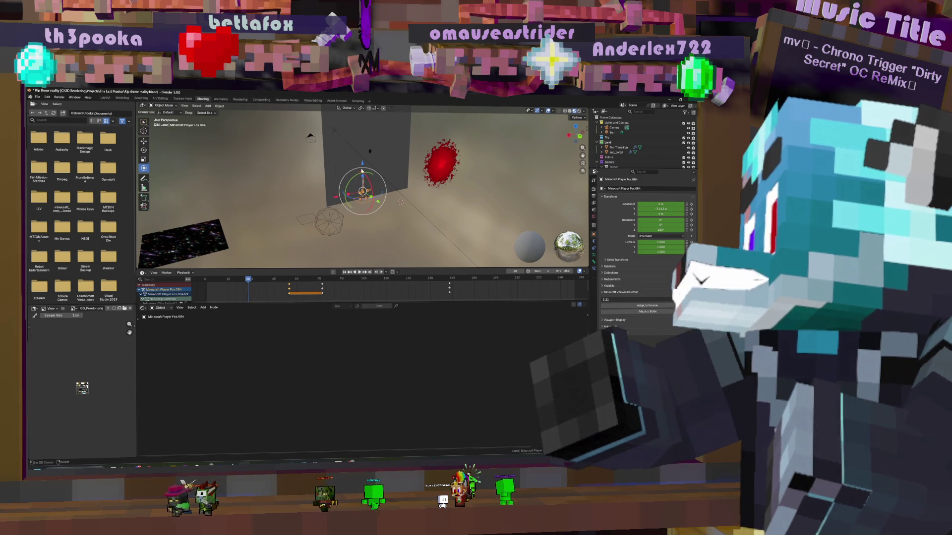
key(z)
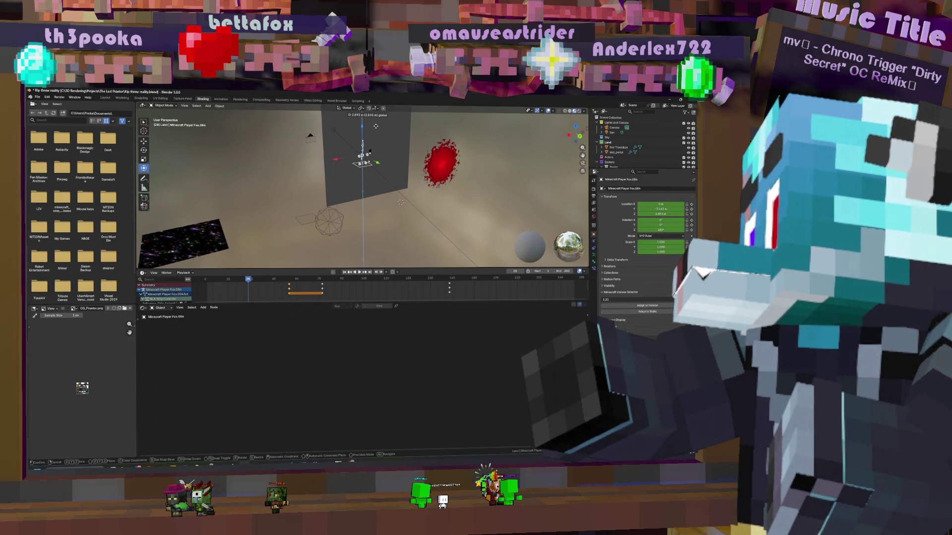
click(376, 126)
key(i)
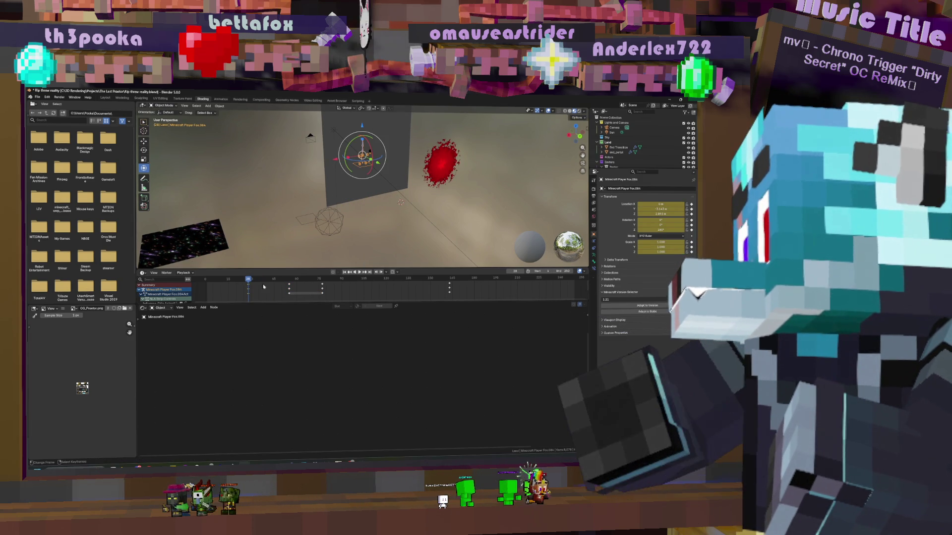
key(space)
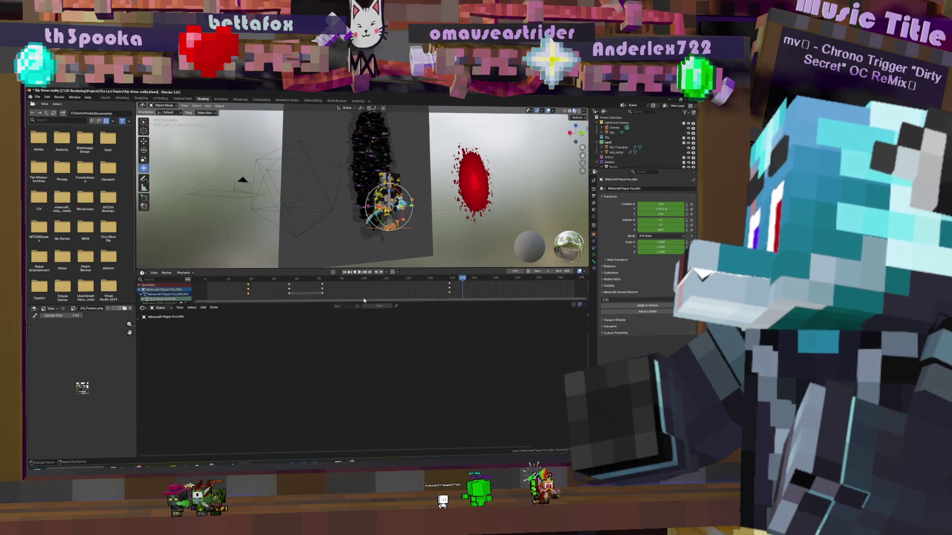
Retime a character keyframe to a later frame and check the playback
click(321, 291)
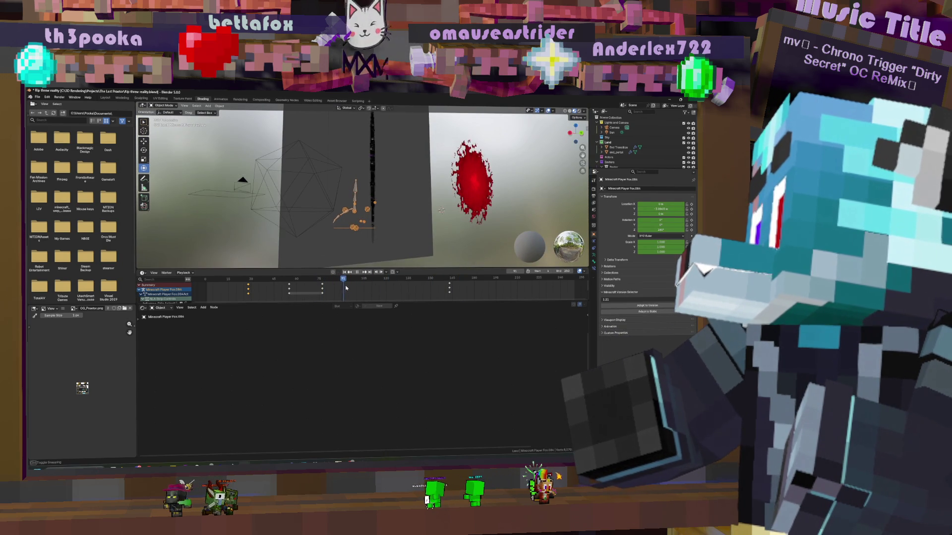
drag(359, 290, 386, 294)
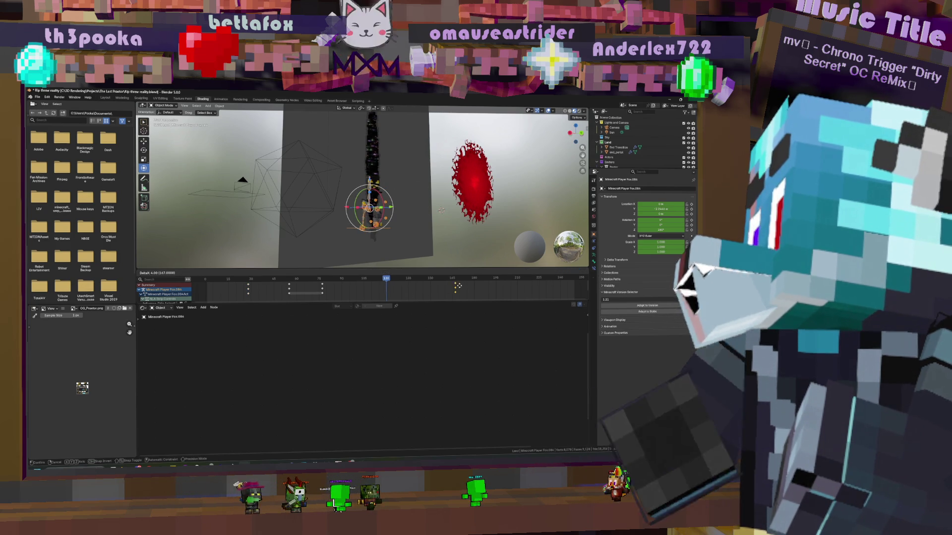
drag(449, 287, 476, 287)
key(space)
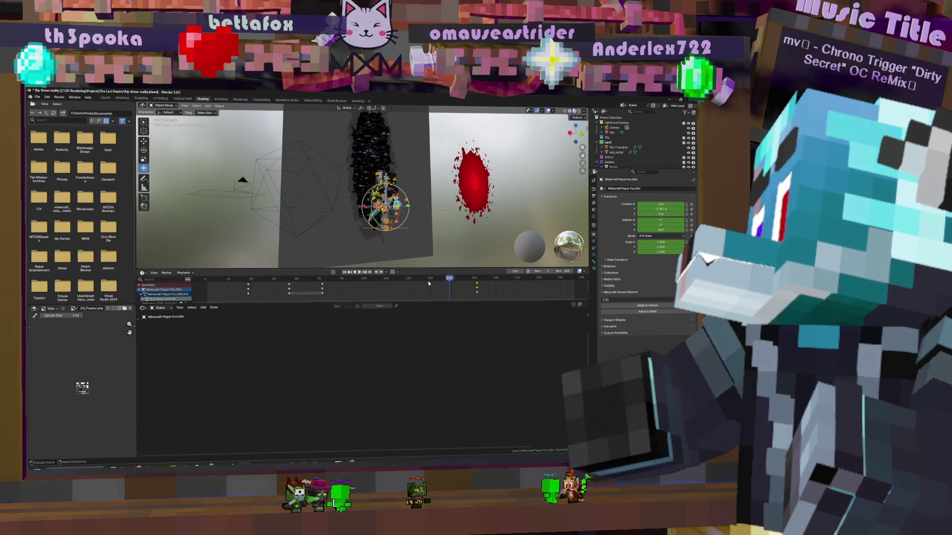
drag(428, 280, 407, 292)
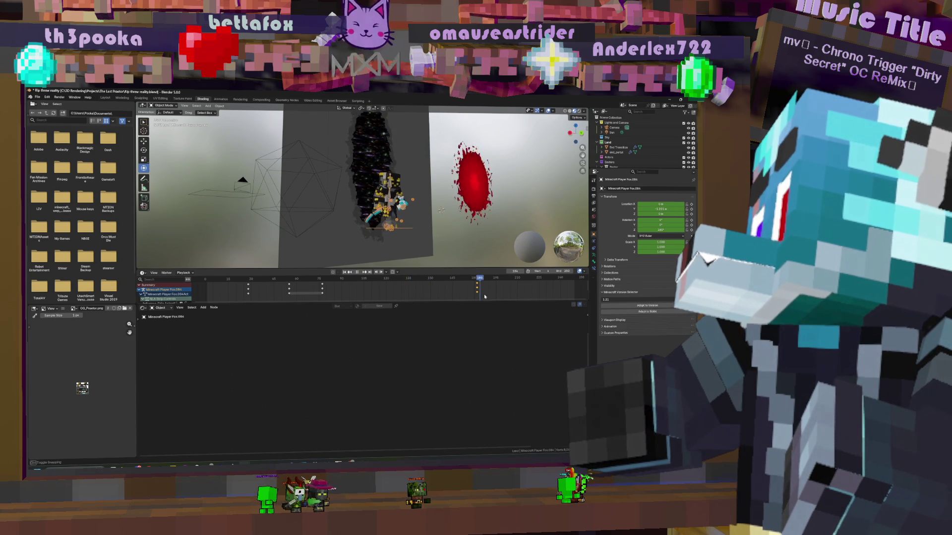
Move the character to the right, keyframe its location, play back and save the file
click(425, 211)
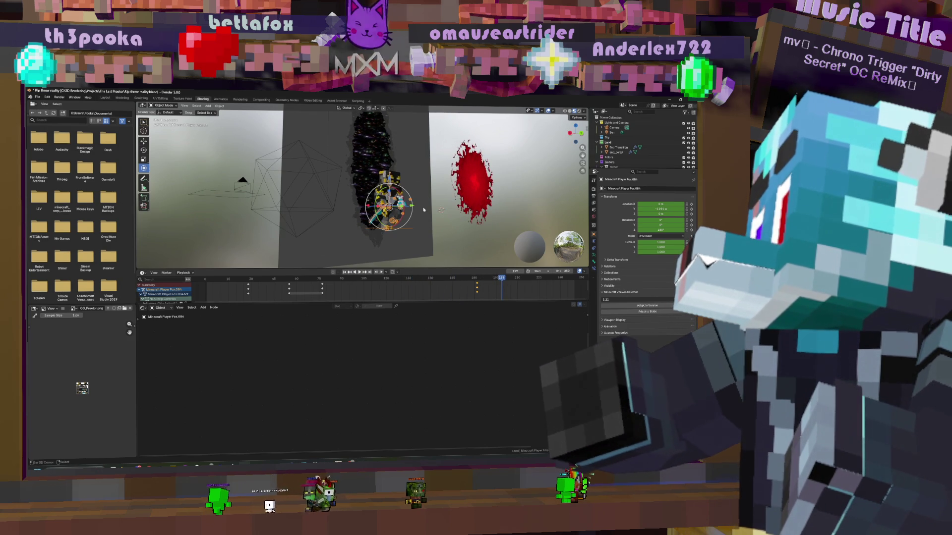
key(g)
click(426, 232)
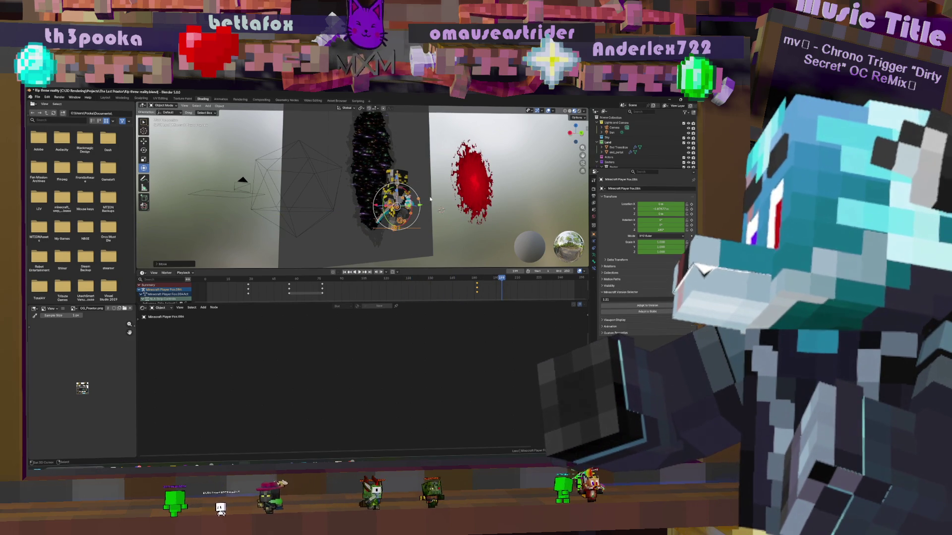
key(i)
key(space)
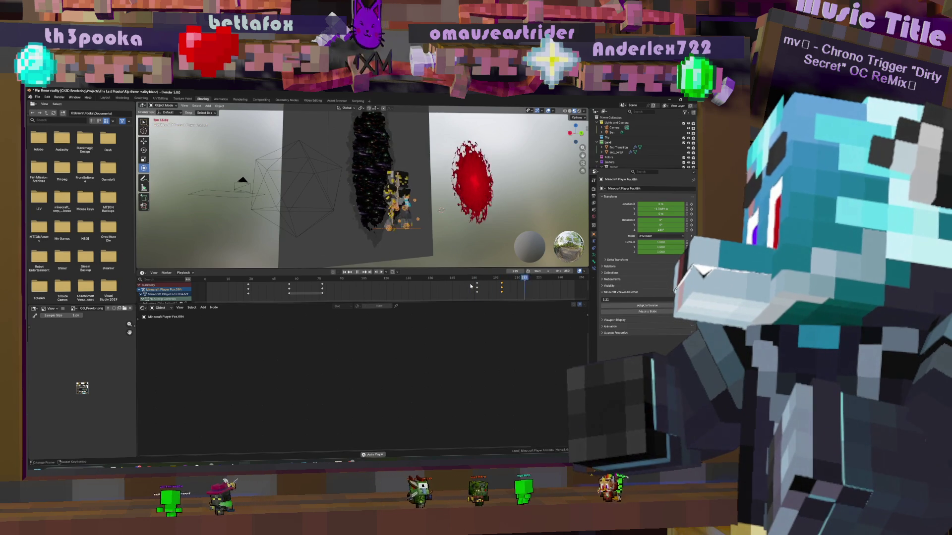
mouse_move(427, 233)
middle_down()
mouse_move(458, 211)
mouse_move(449, 168)
mouse_move(435, 159)
middle_up()
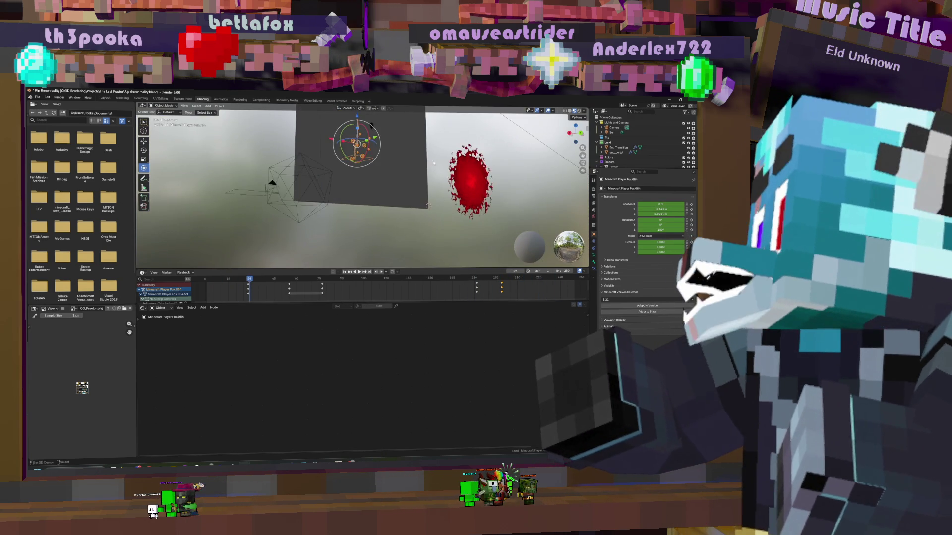
key(space)
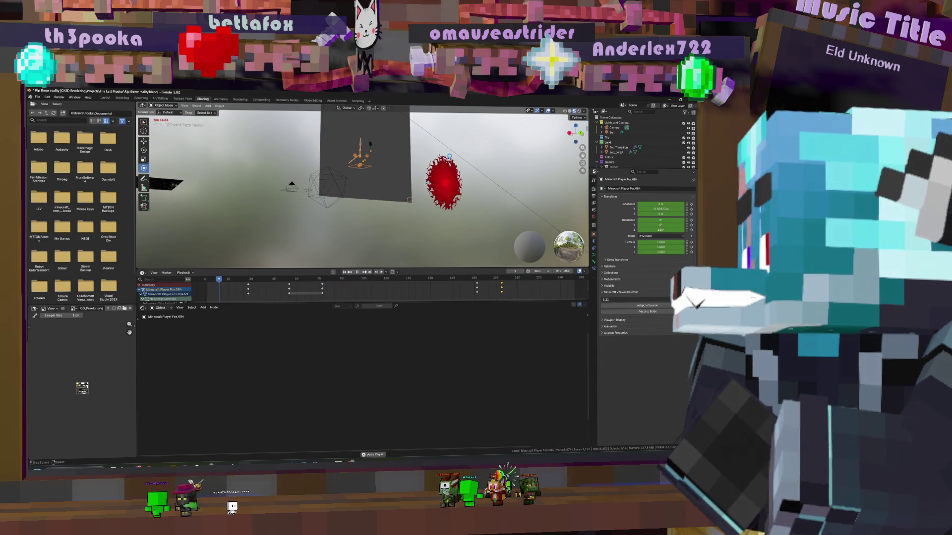
key(ctrl+s)
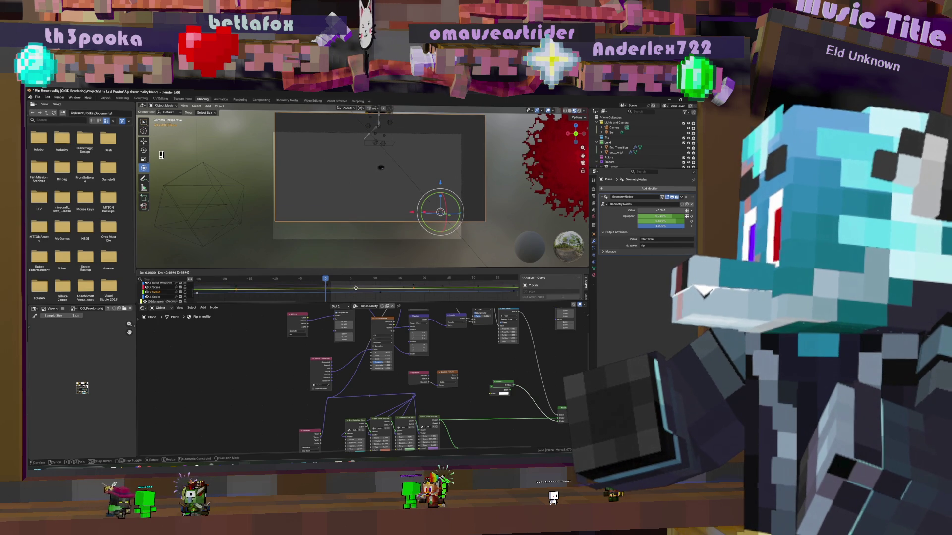
Cancel the scale and enlarge the Graph Editor to give the curves more room
right_click(355, 288)
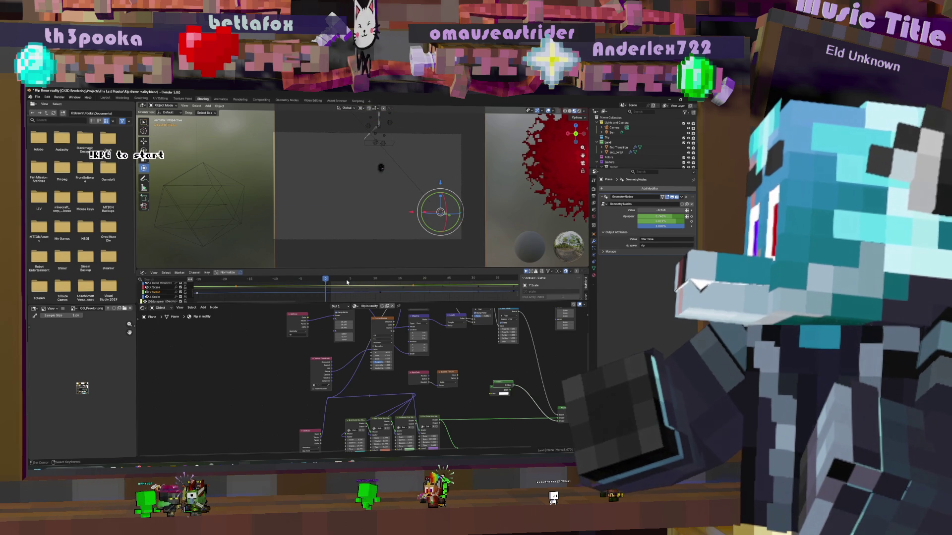
scroll(347, 281, up, 2)
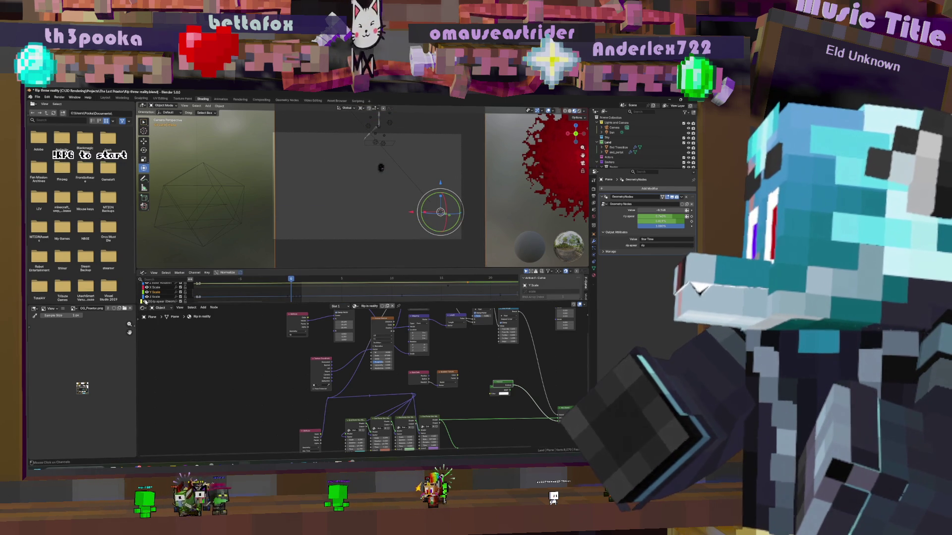
middle_drag(308, 294, 321, 294)
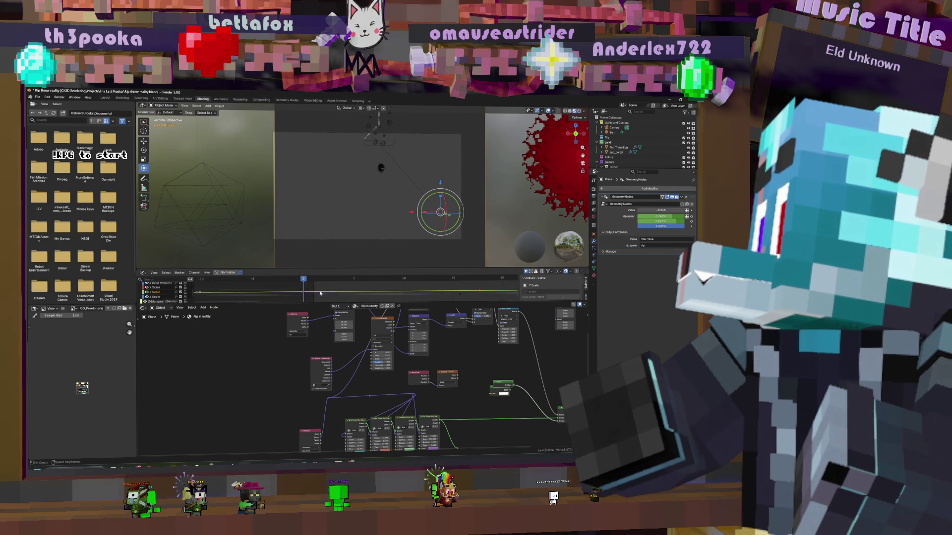
scroll(321, 294, up, 2)
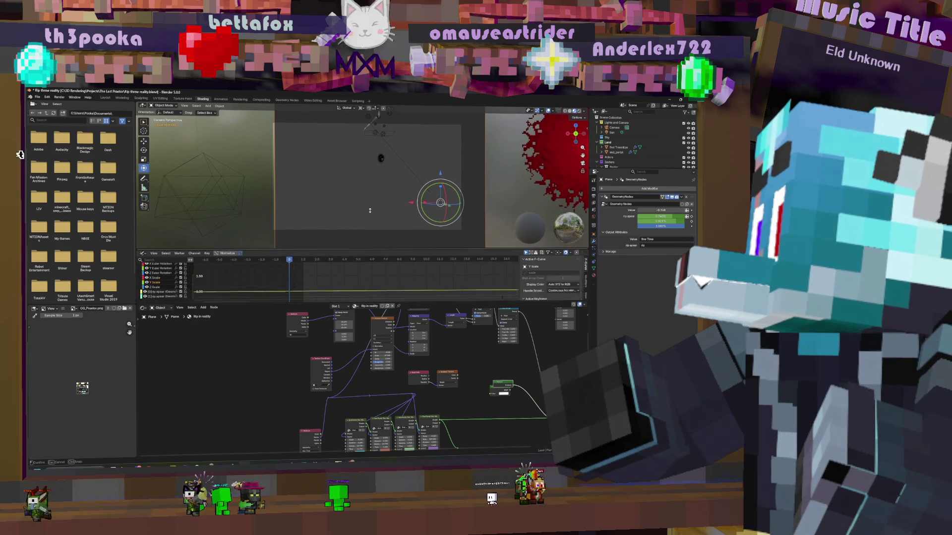
drag(347, 269, 346, 212)
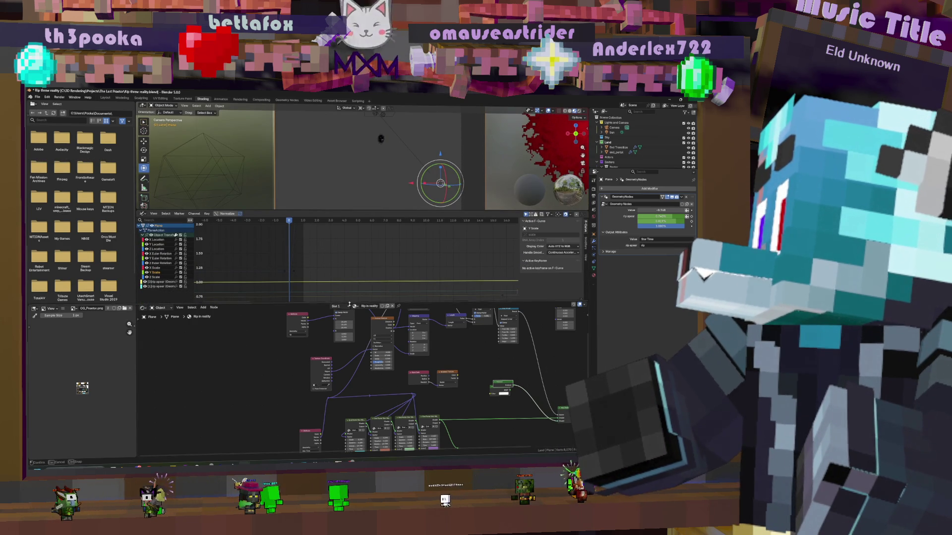
drag(350, 306, 350, 350)
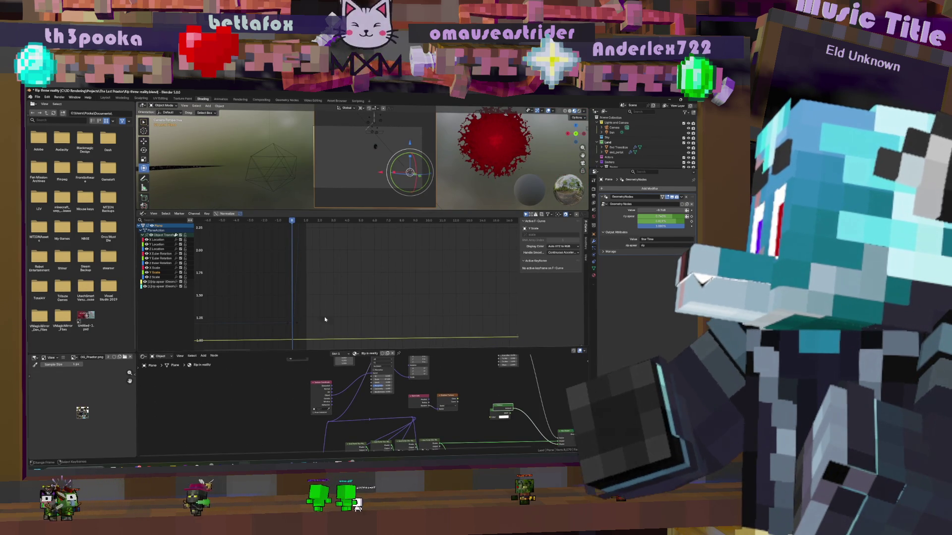
shift+scroll(343, 242, down, 4)
middle_drag(341, 239, 343, 229)
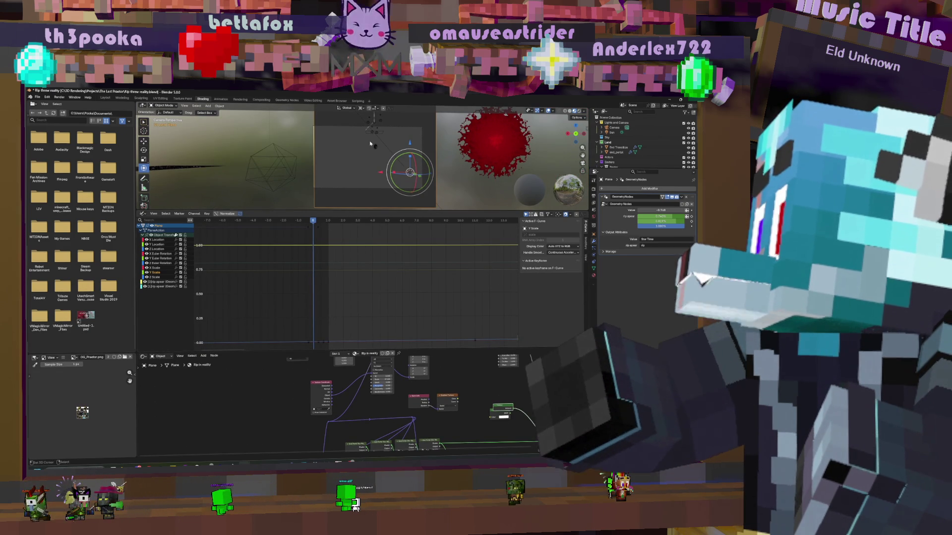
scroll(383, 159, up, 1)
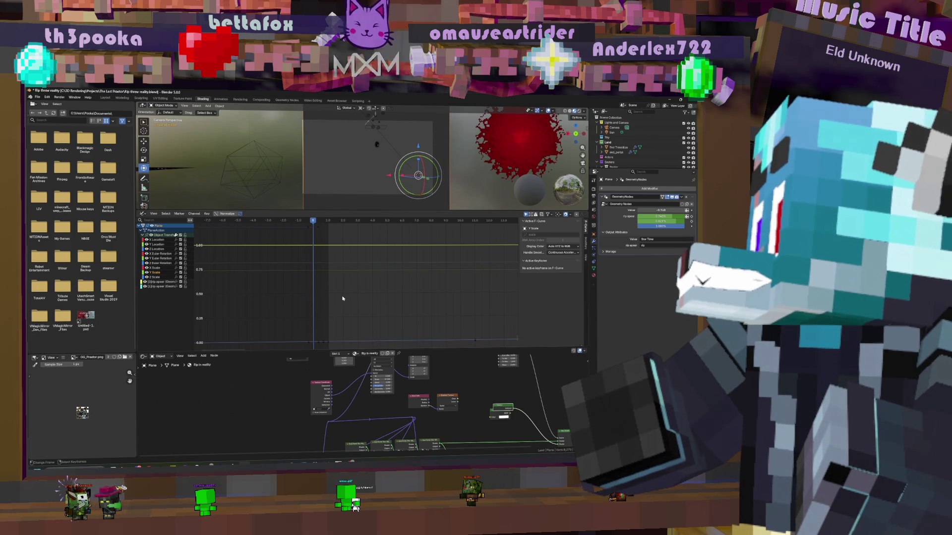
Move the Plane's flat curve keys to a new value along Y and scrub to around frame 32
key(g)
key(y)
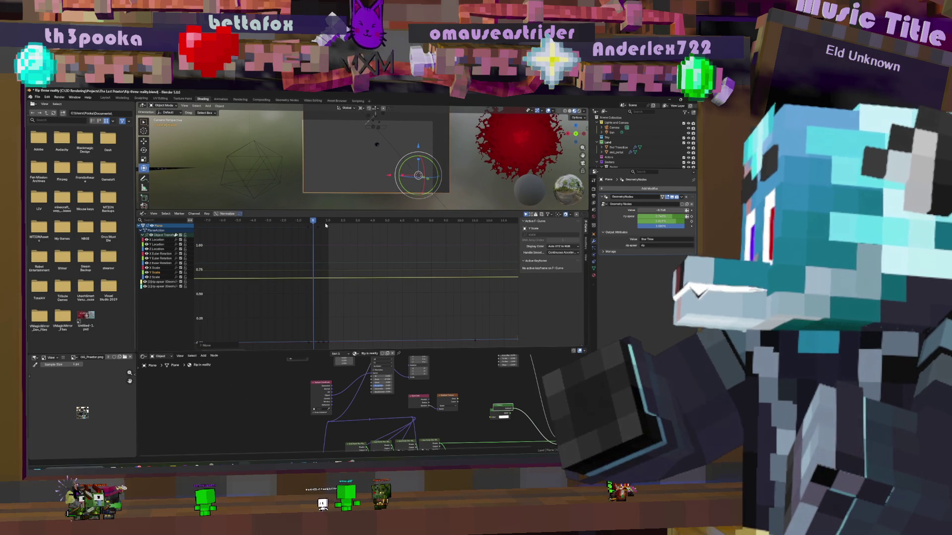
click(311, 305)
click(329, 283)
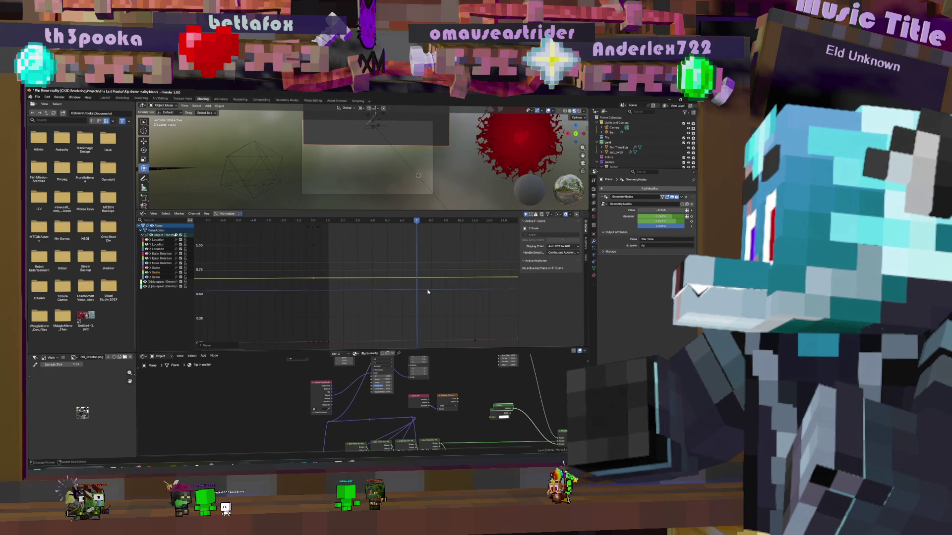
scroll(215, 289, down, 5)
mouse_move(338, 296)
mouse_down()
mouse_move(399, 293)
mouse_move(292, 292)
mouse_move(437, 279)
mouse_up()
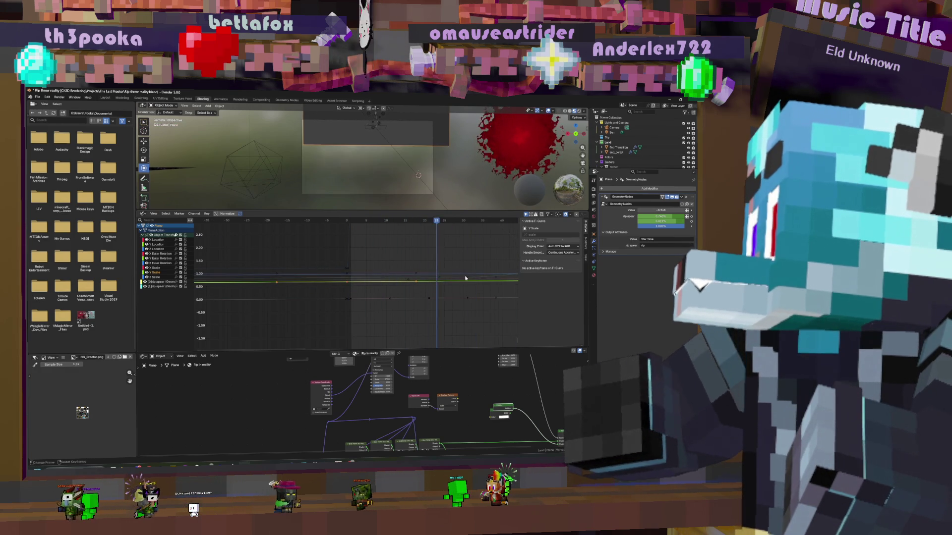
mouse_move(357, 277)
mouse_down()
mouse_move(459, 280)
mouse_move(325, 284)
mouse_up()
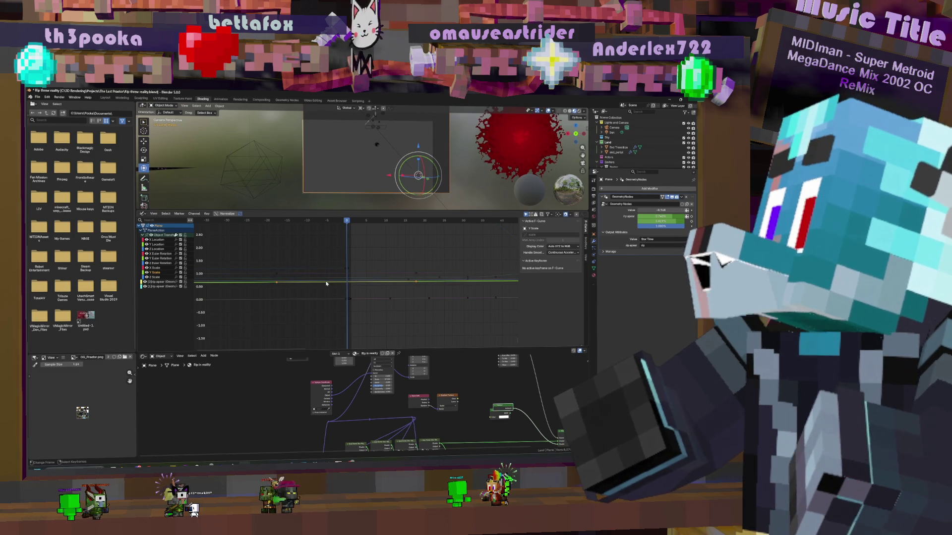
Switch to the Geometry Nodes workspace showing the Plane's Scene Time and Multiply nodes
click(359, 174)
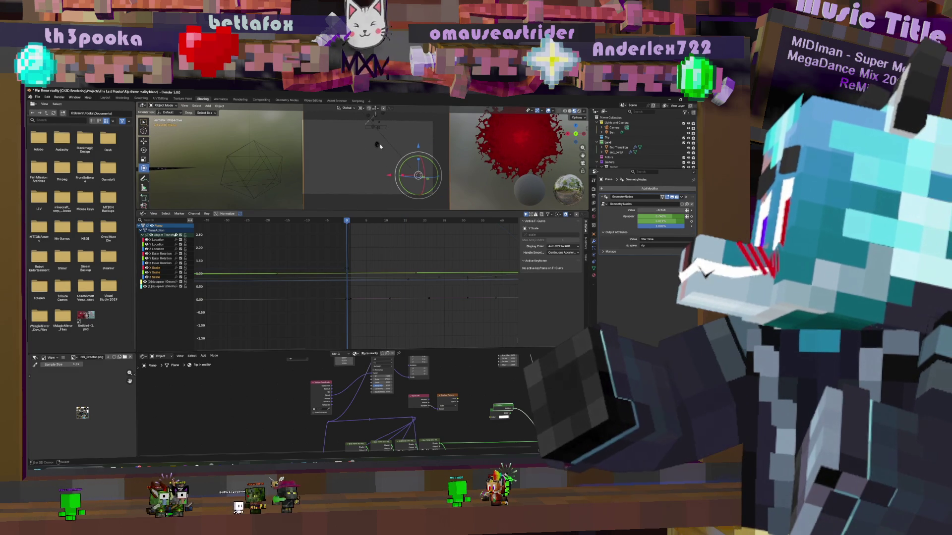
click(294, 100)
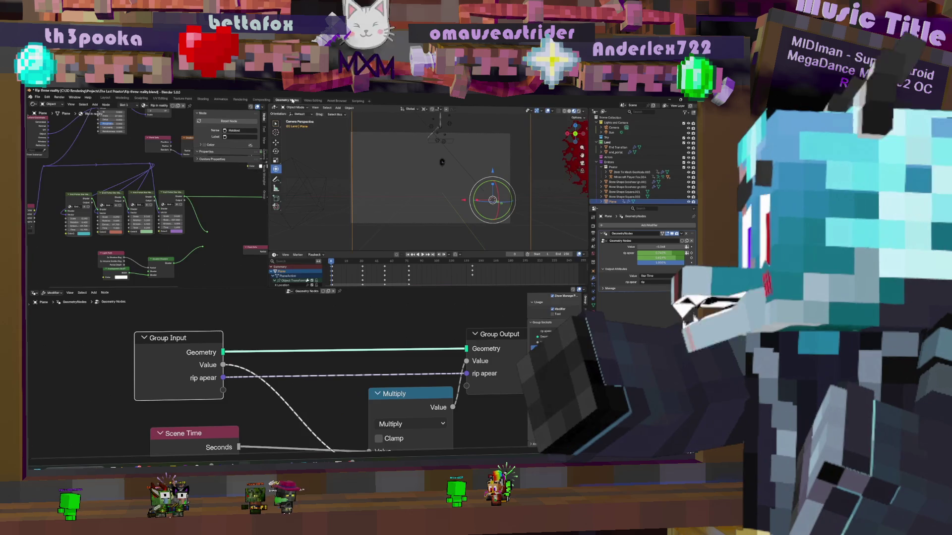
scroll(488, 188, down, 3)
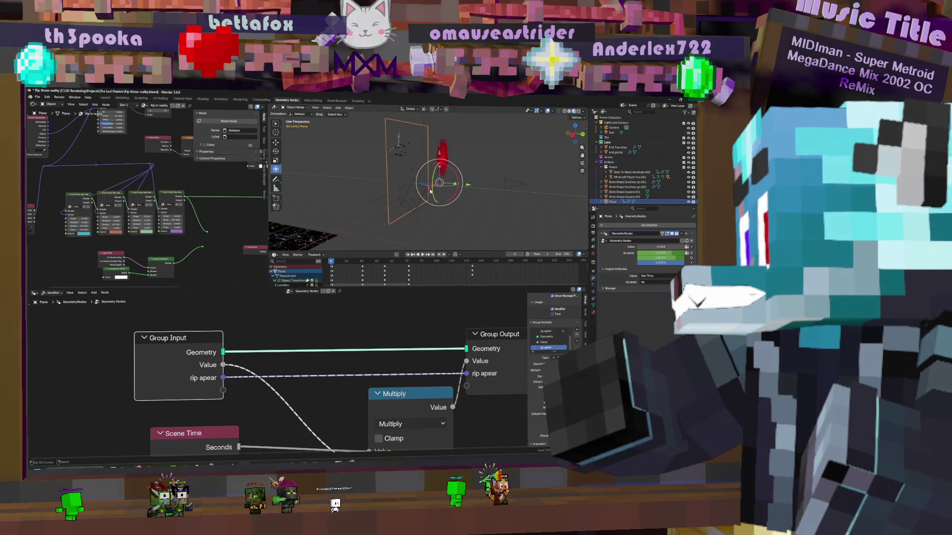
scroll(315, 371, down, 3)
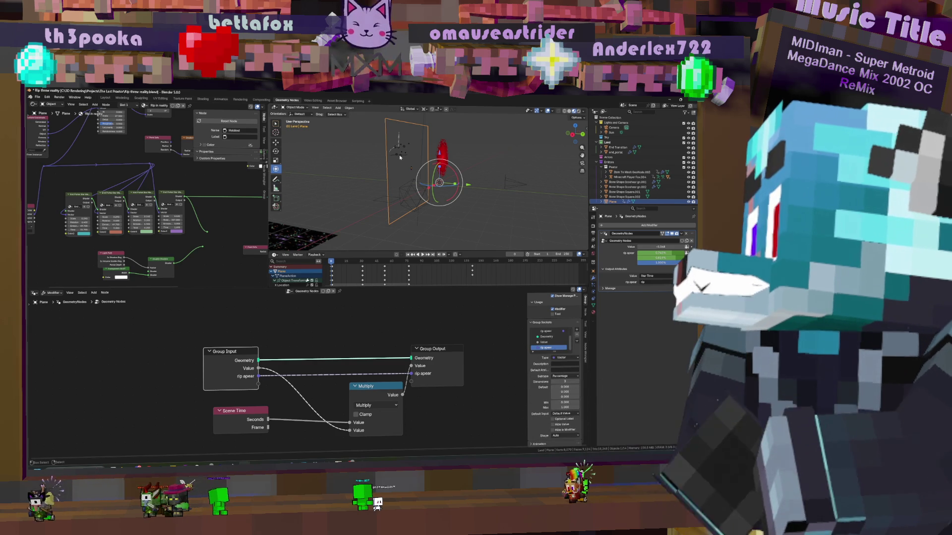
Select the Minecraft Player Fox.084 rig instead of the Plane
click(400, 155)
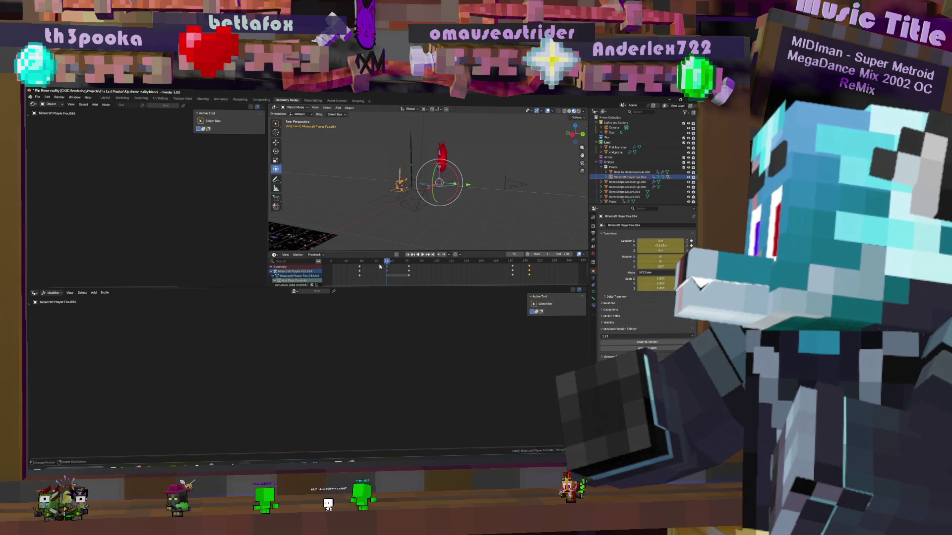
Reselect the Plane, view through the scene camera and scrub to an earlier frame
click(400, 154)
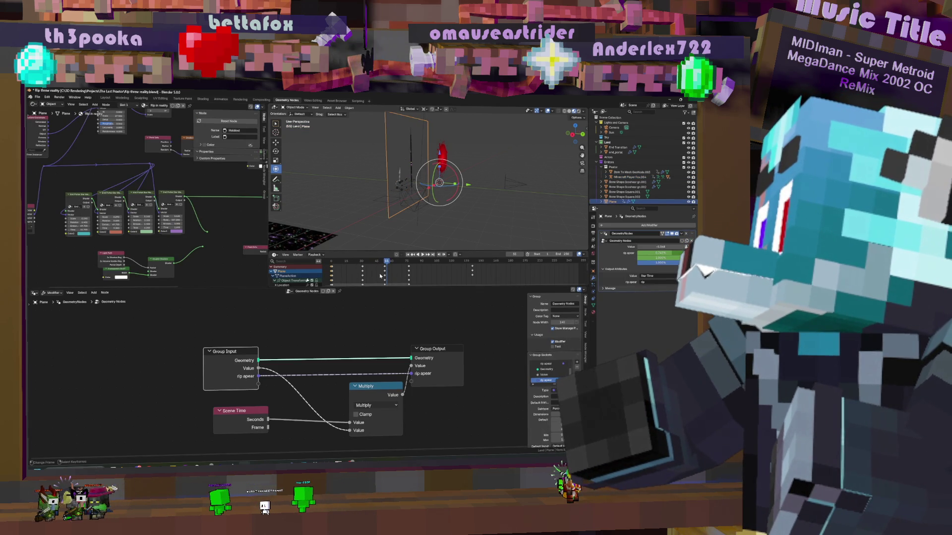
key(KP_0)
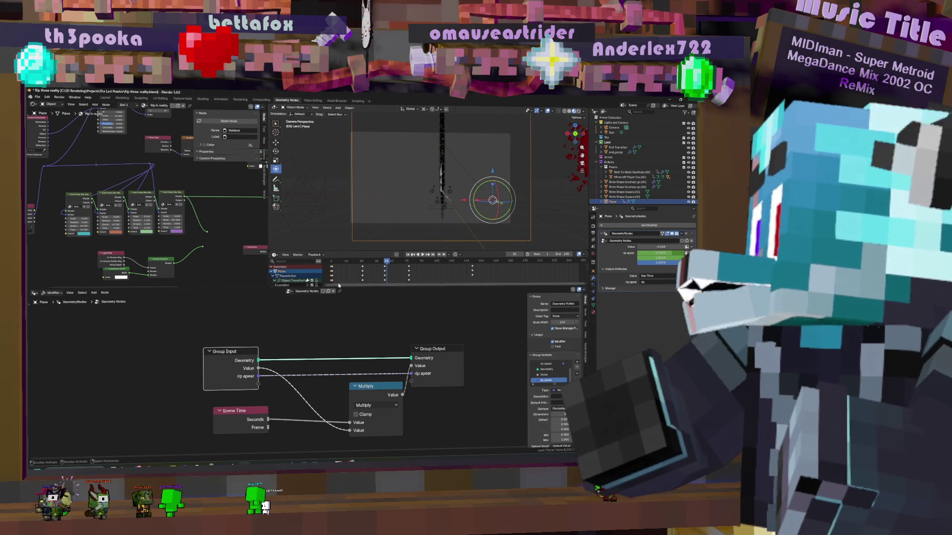
scroll(316, 263, down, 2)
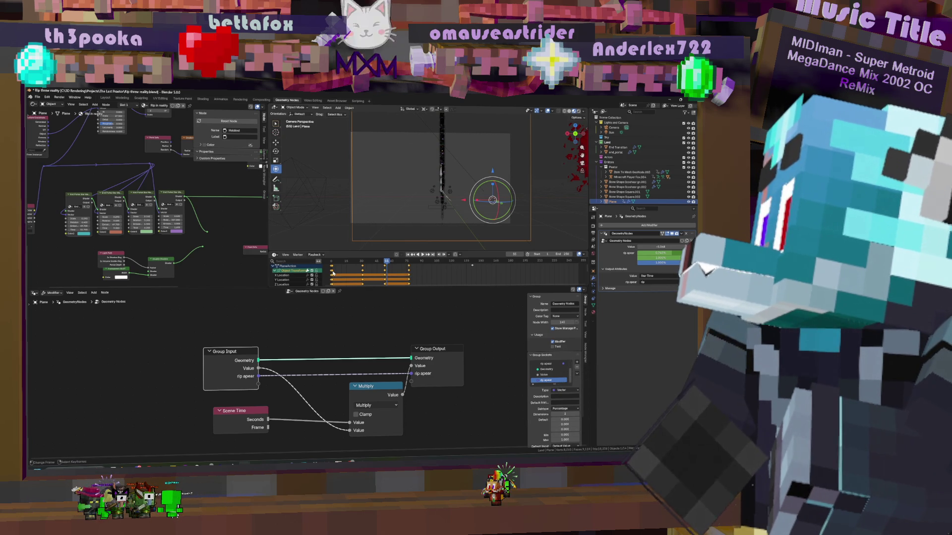
click(338, 271)
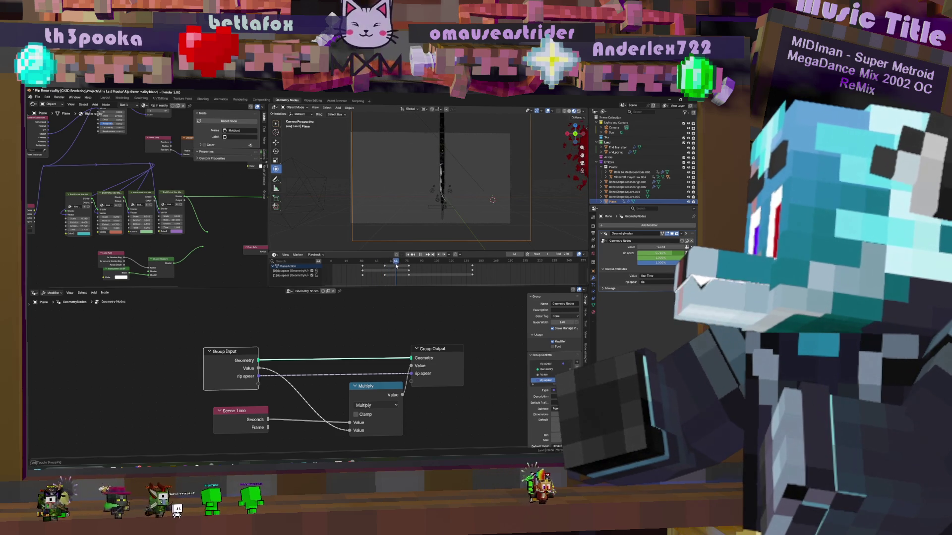
Select the Mapping node in the Plane's node tree and duplicate it with Shift+D
click(367, 276)
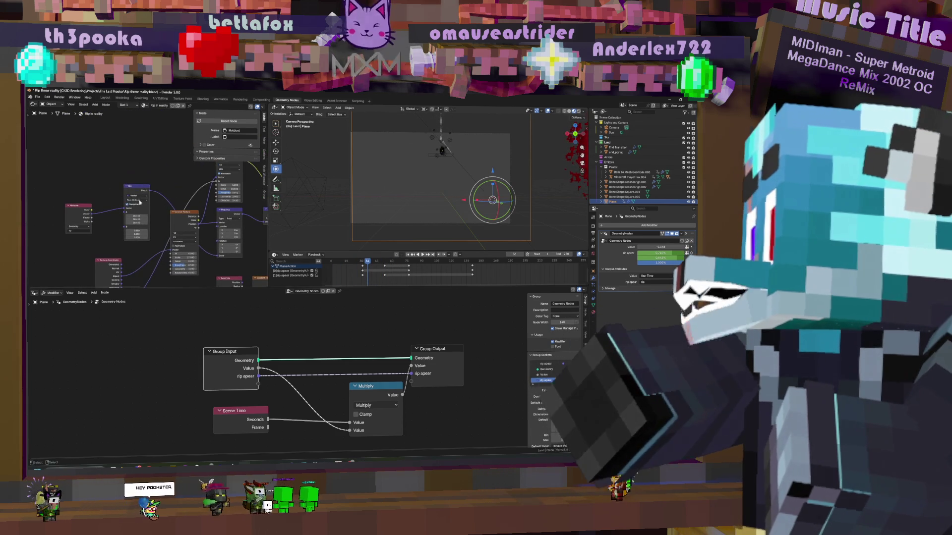
scroll(76, 198, up, 2)
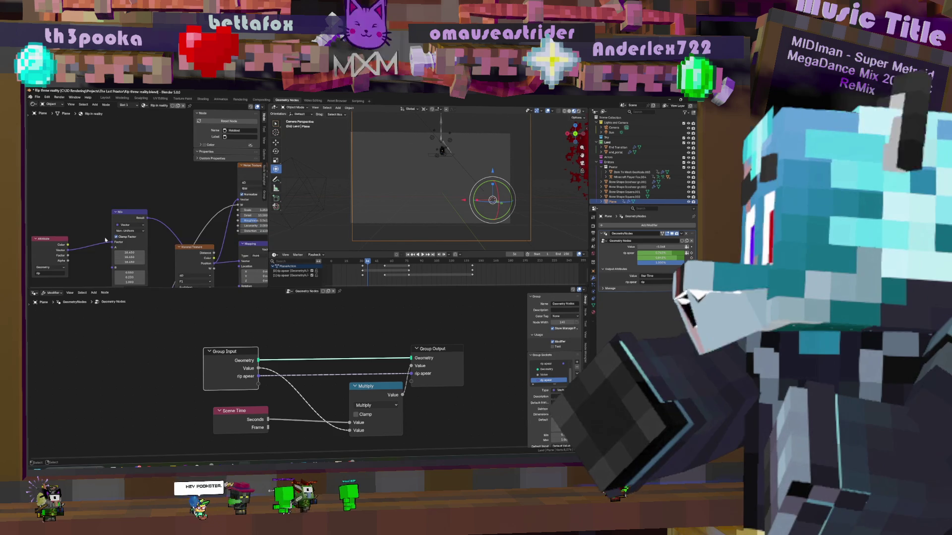
middle_drag(134, 219, 153, 221)
scroll(216, 222, down, 3)
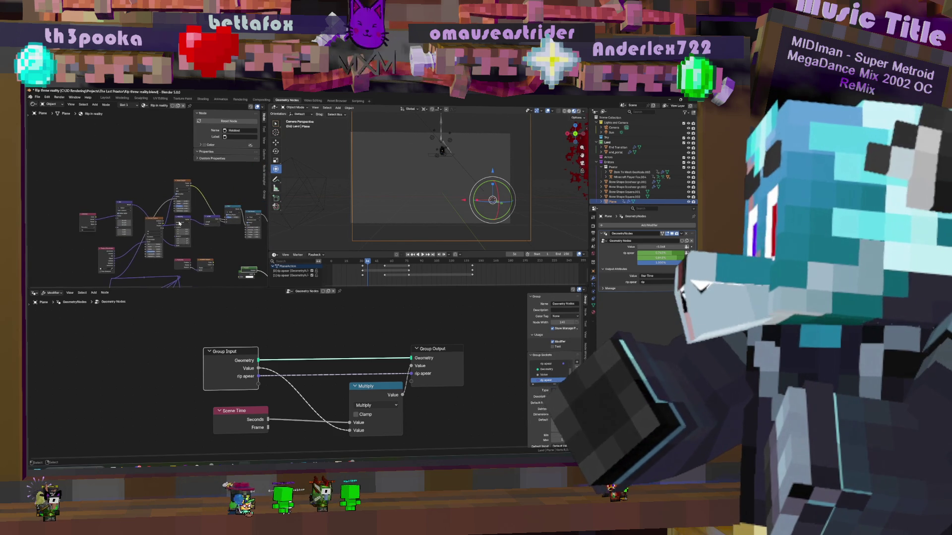
click(185, 224)
key(shift+d)
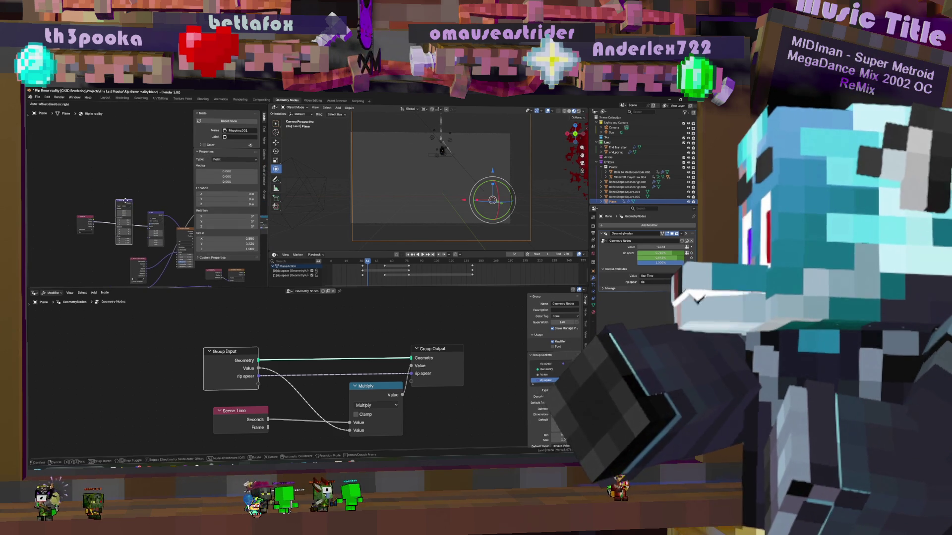
Place the Mapping.001 copy, scrub the timeline to preview the rift, and zoom onto the Mapping node
click(125, 201)
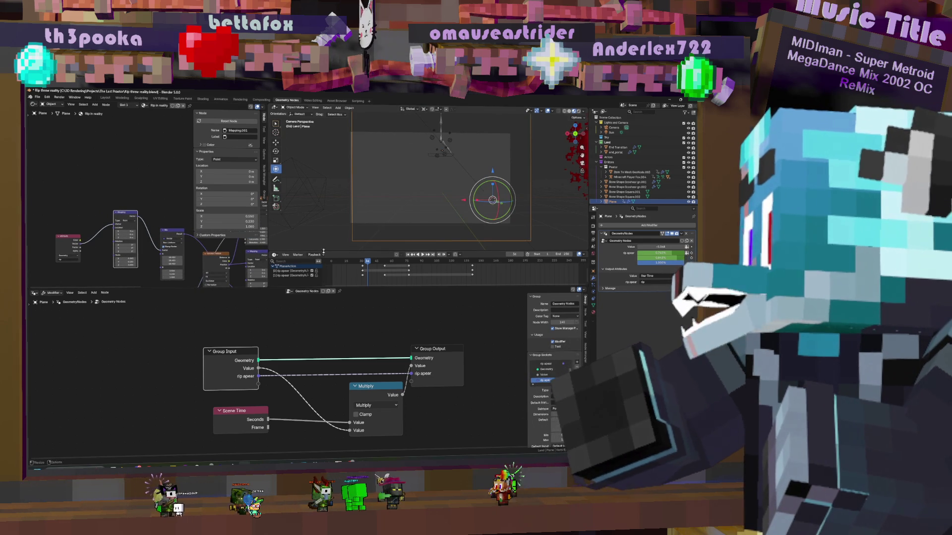
scroll(439, 186, up, 2)
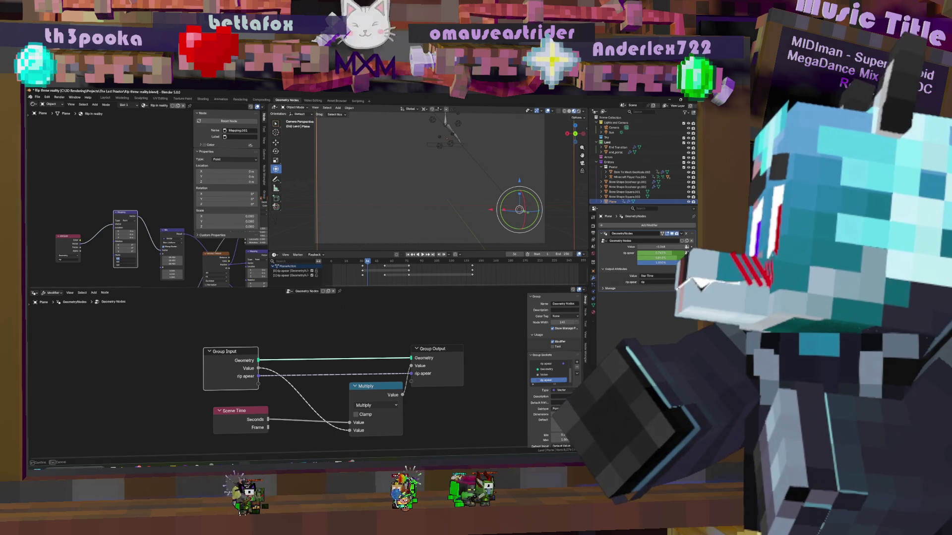
drag(365, 271, 332, 272)
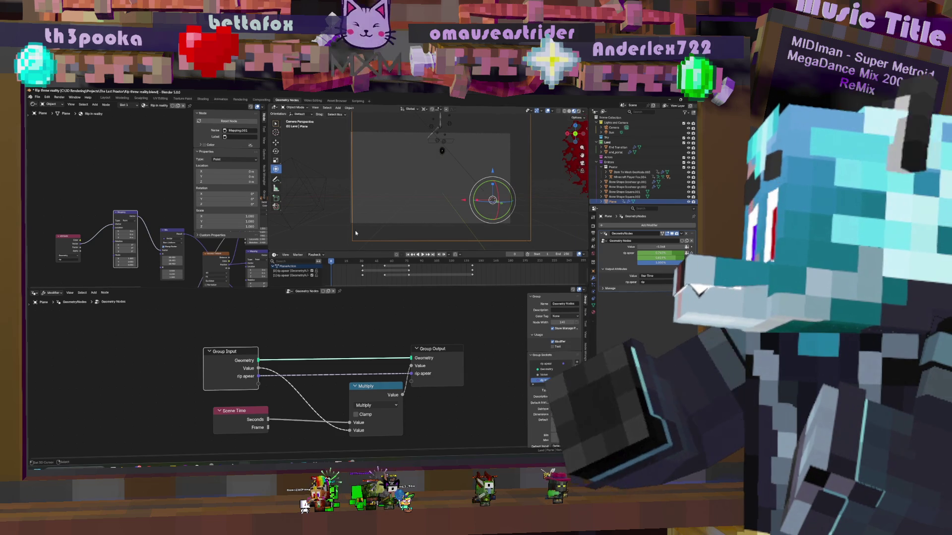
drag(330, 271, 351, 274)
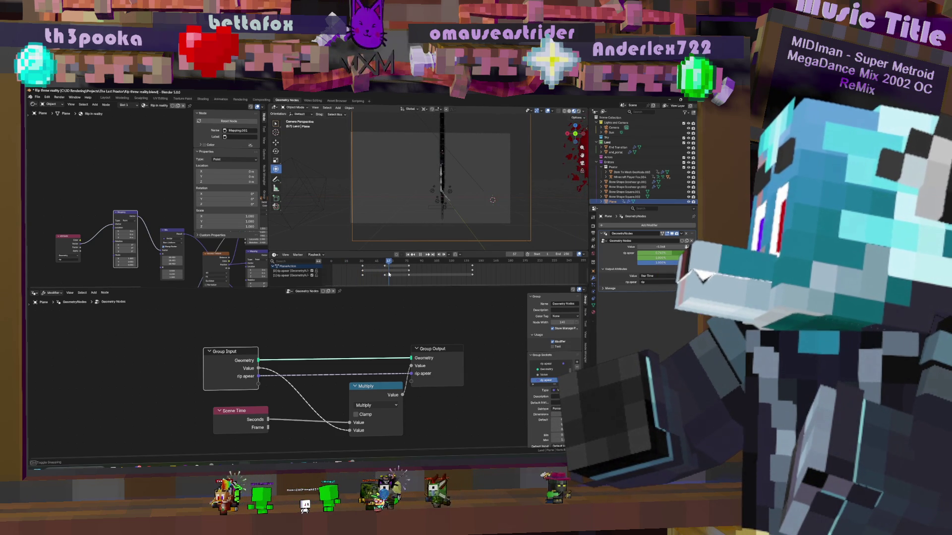
drag(388, 274, 368, 275)
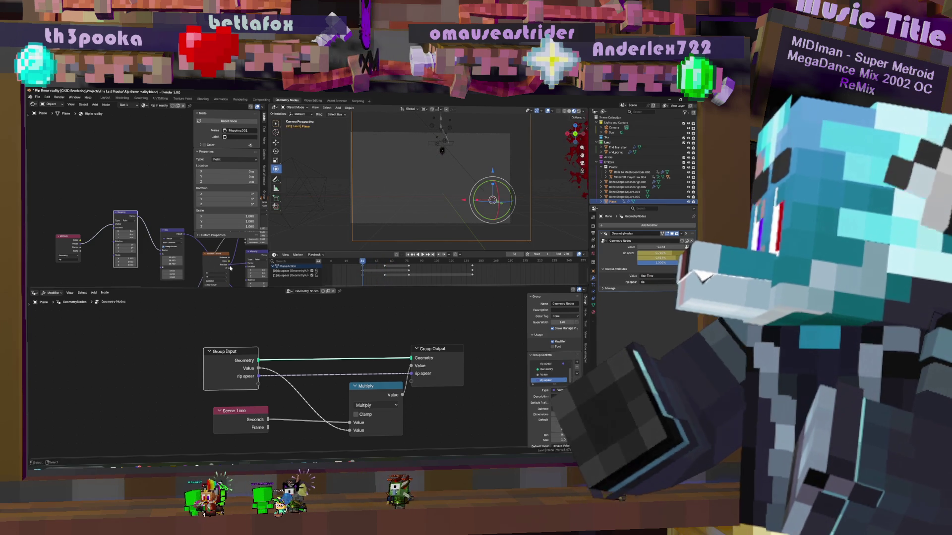
scroll(122, 257, up, 2)
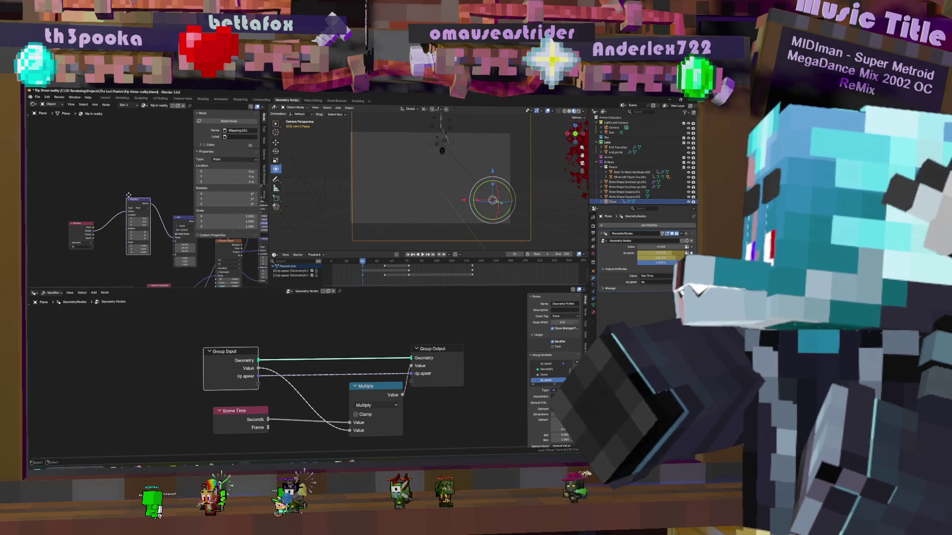
middle_drag(123, 256, 138, 214)
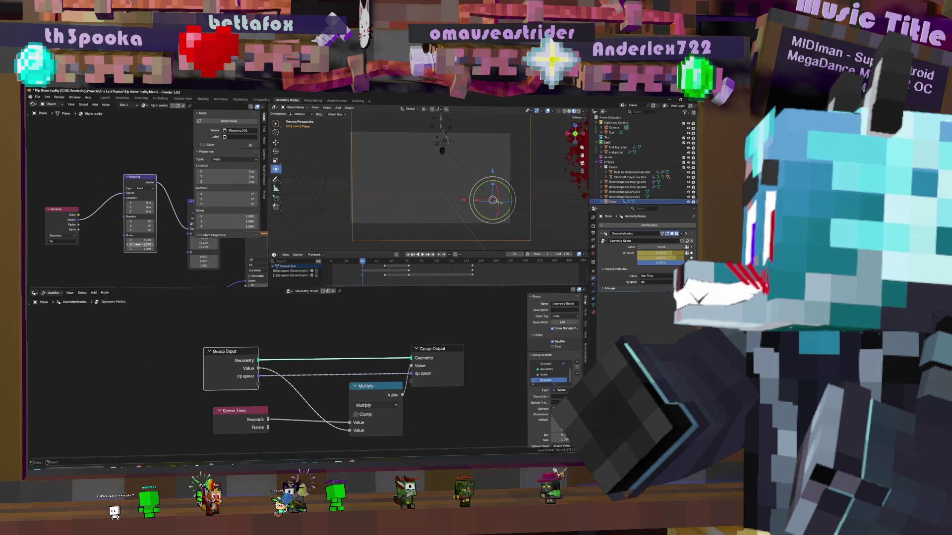
Keyframe the Mapping Scale, move to frame 45, shorten the Scale and keyframe it again
key(i)
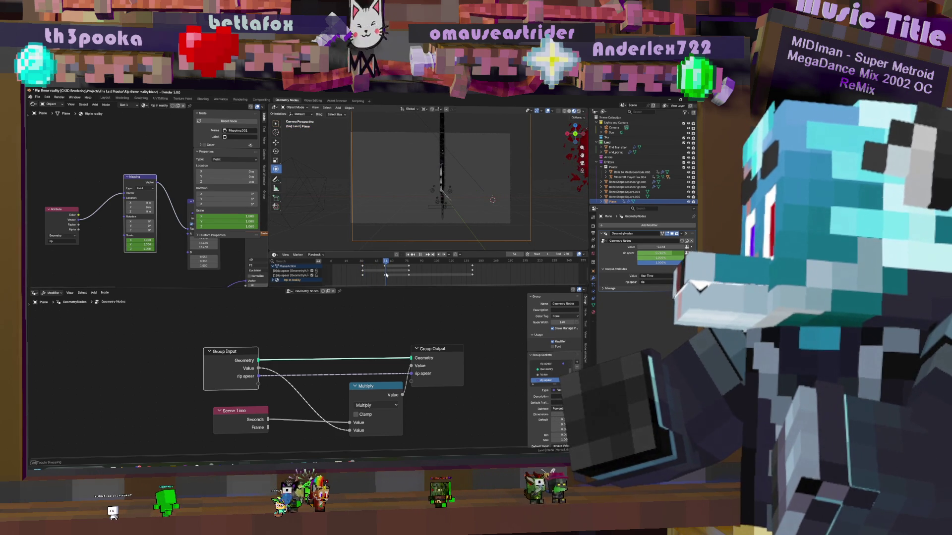
drag(385, 276, 365, 277)
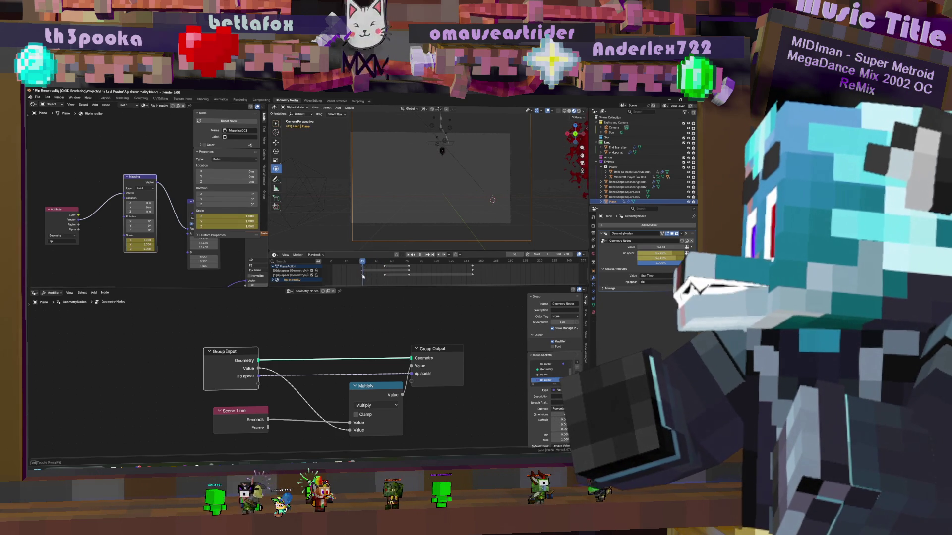
drag(363, 275, 364, 272)
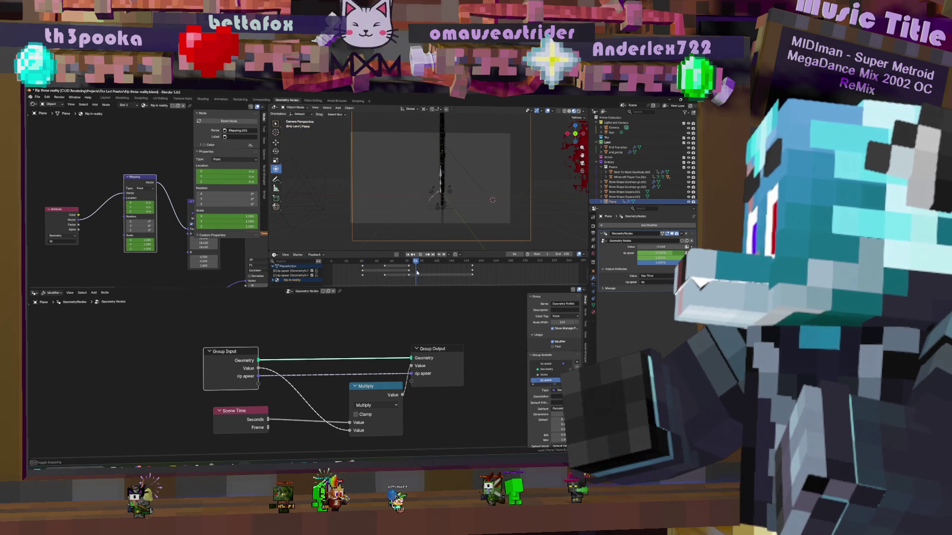
drag(421, 272, 377, 271)
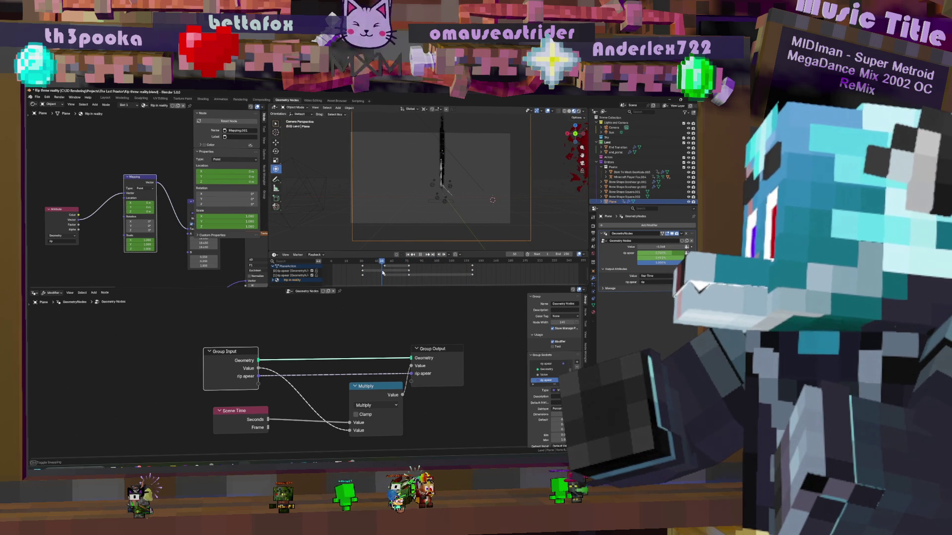
click(493, 199)
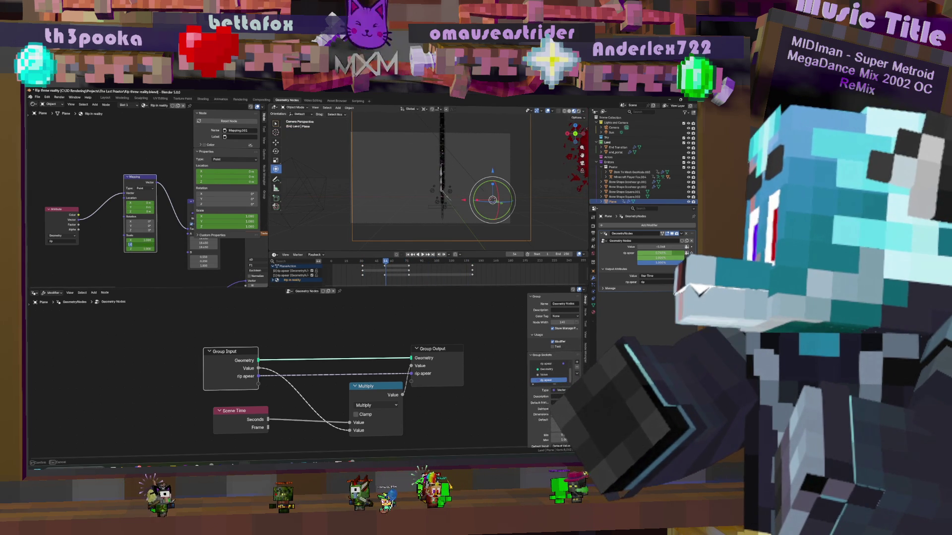
drag(140, 245, 146, 240)
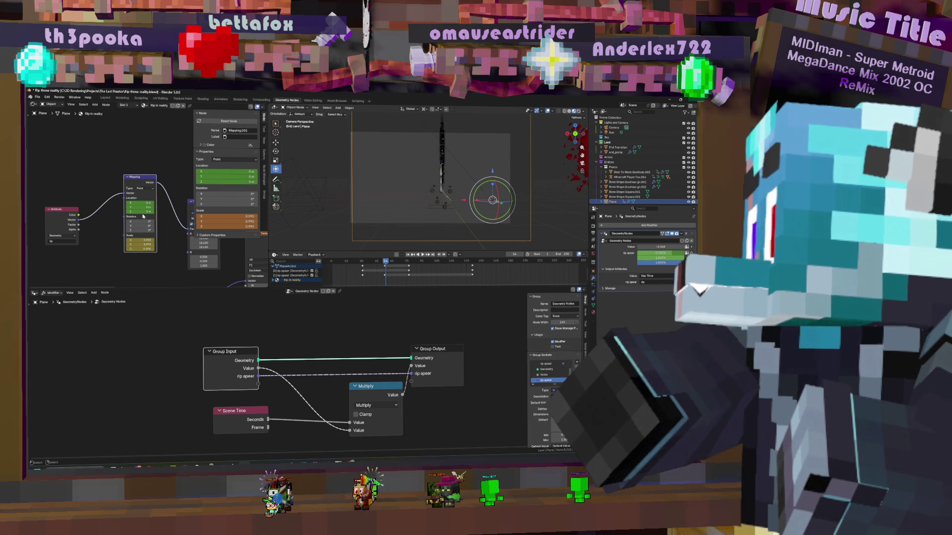
key(i)
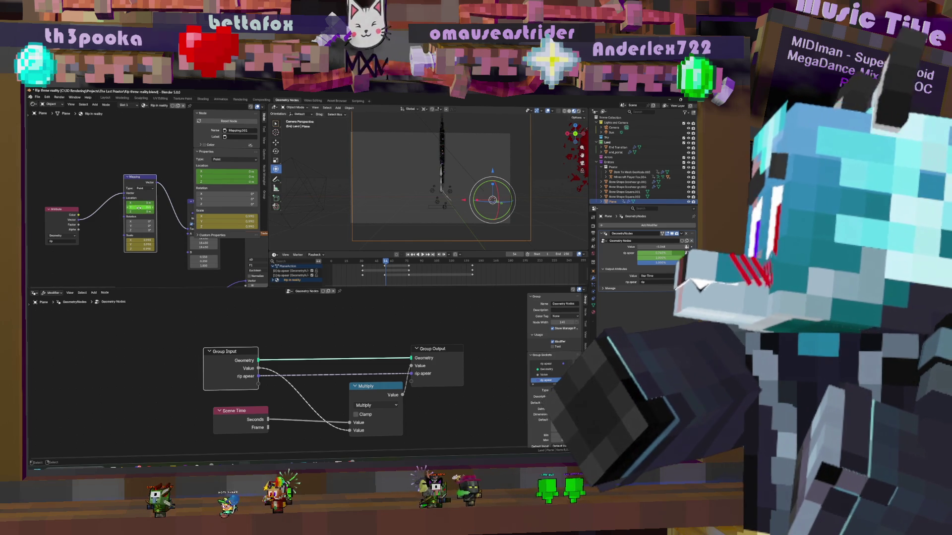
Lower the Mapping Location Y to about -0.71 and rotate the mapping about -18 degrees
mouse_move(223, 176)
mouse_down()
mouse_move(209, 176)
mouse_move(234, 171)
mouse_move(180, 216)
mouse_up()
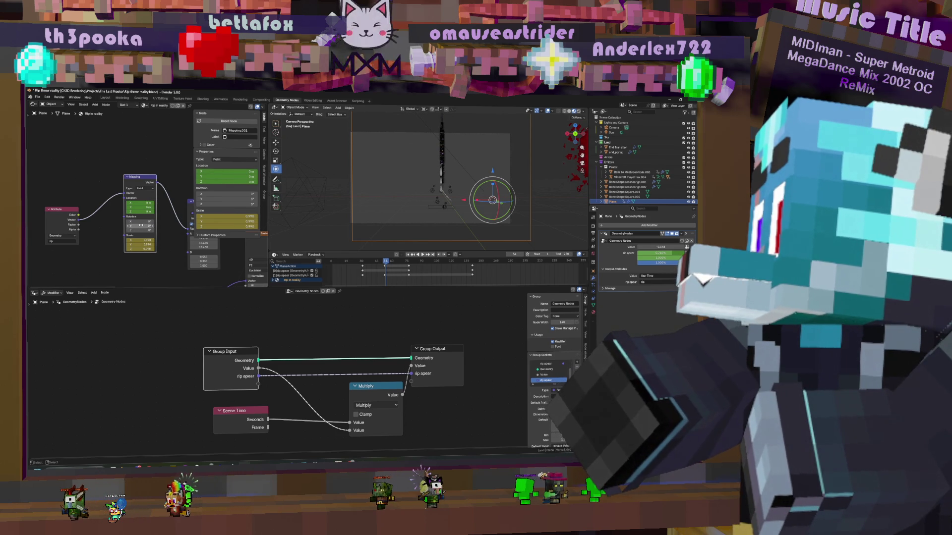
mouse_move(144, 225)
mouse_down()
mouse_move(135, 224)
mouse_move(166, 235)
mouse_up()
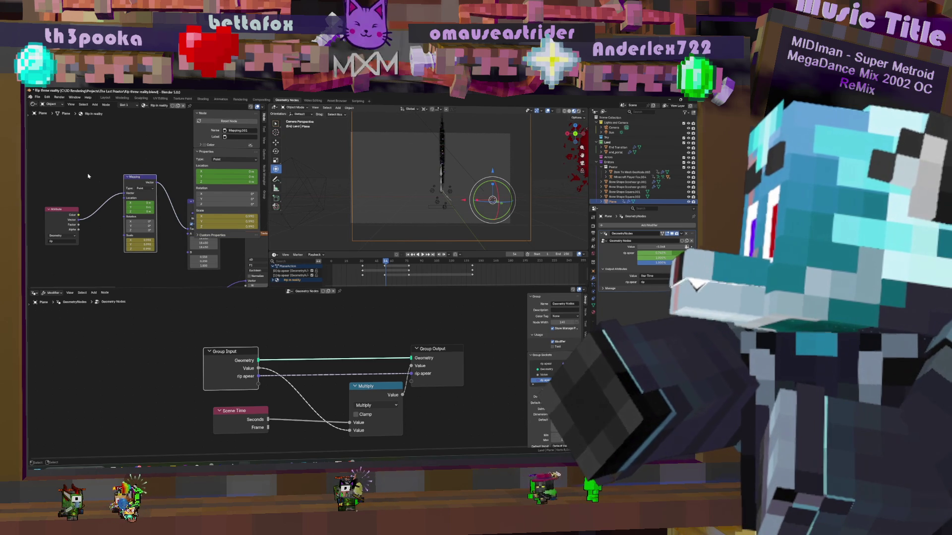
key(shift+a)
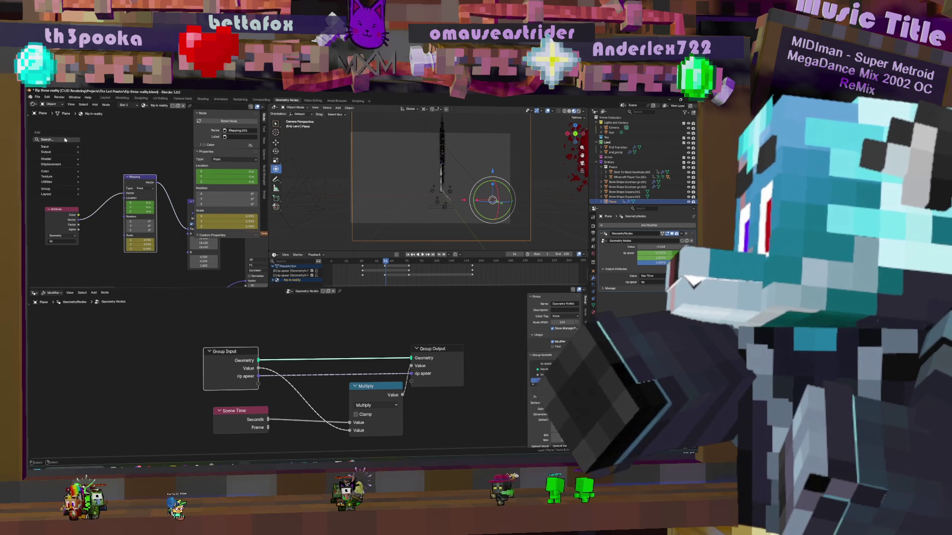
text(math)
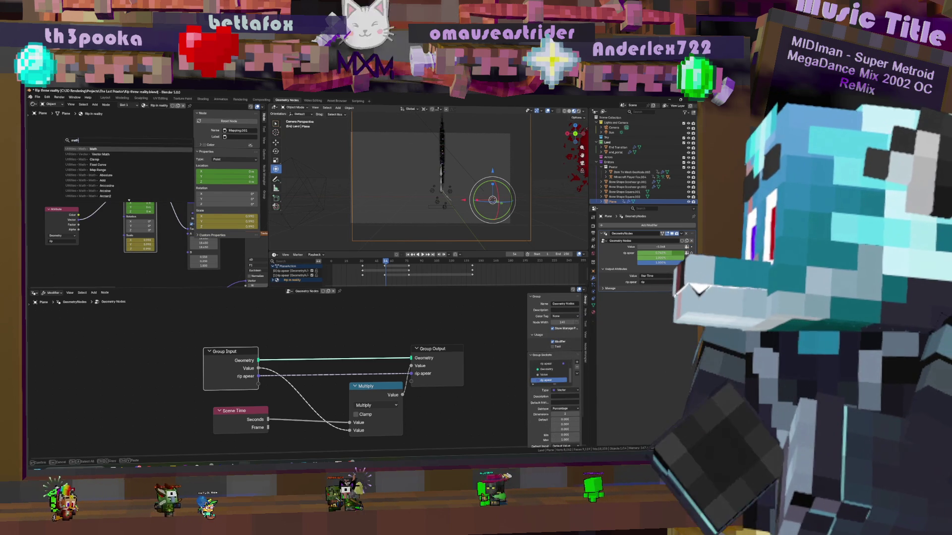
Add a Math node at the lower left of the tree and move the Mapping node left and down
key(Return)
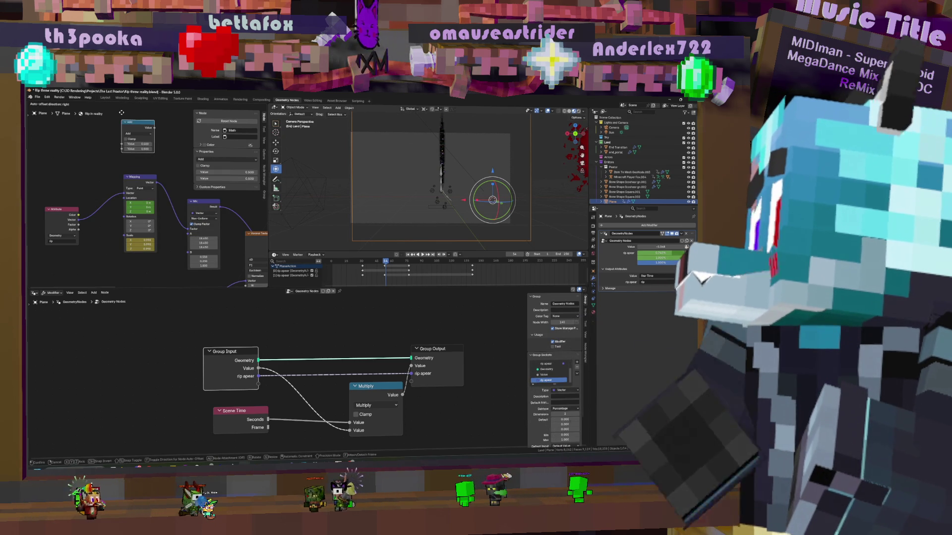
click(63, 246)
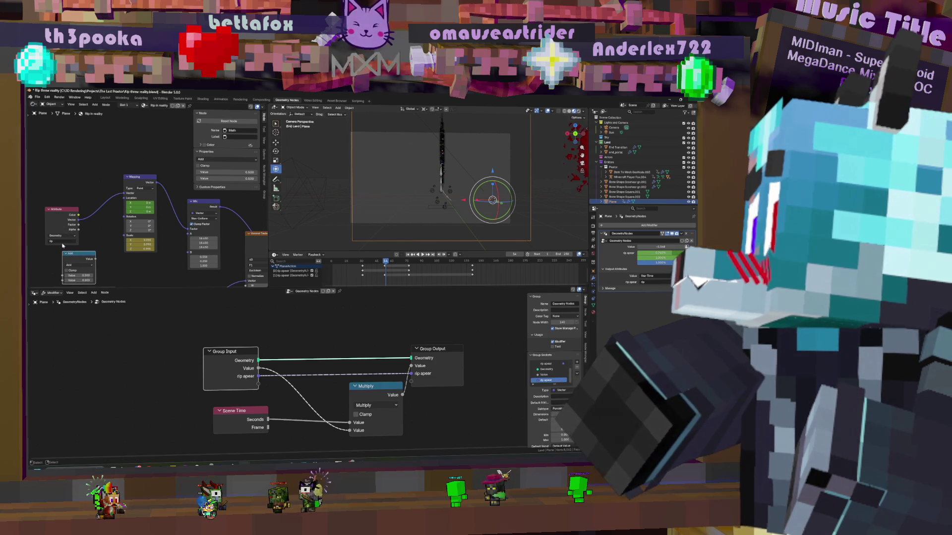
click(63, 214)
scroll(75, 208, down, 5)
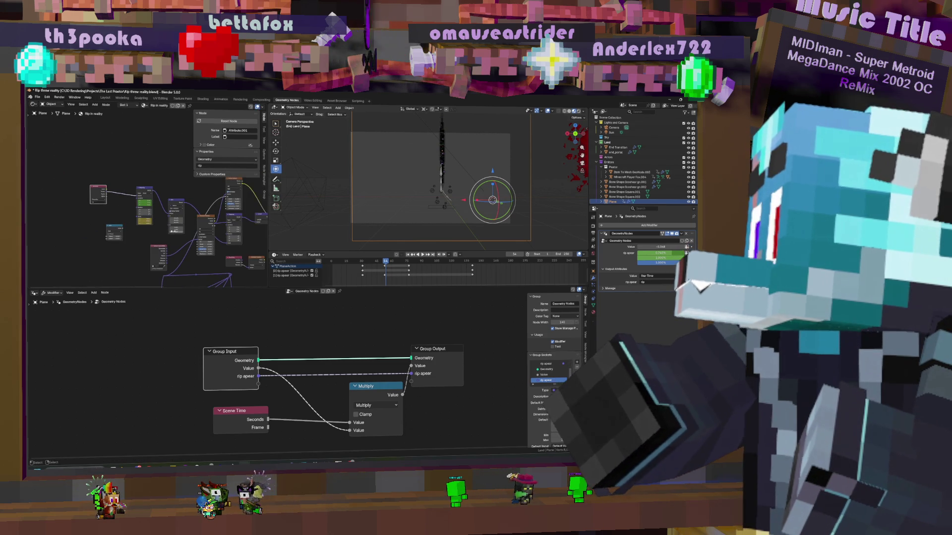
scroll(174, 241, up, 1)
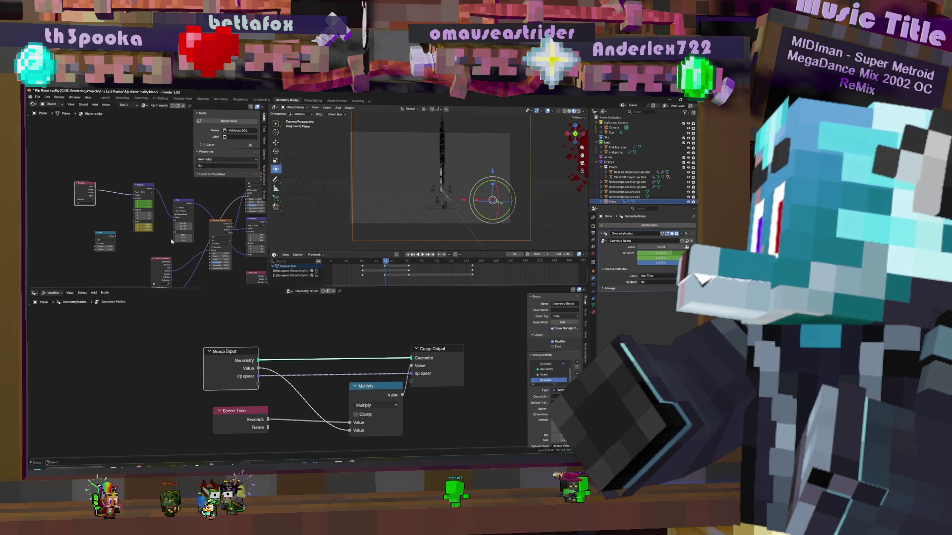
scroll(149, 204, up, 2)
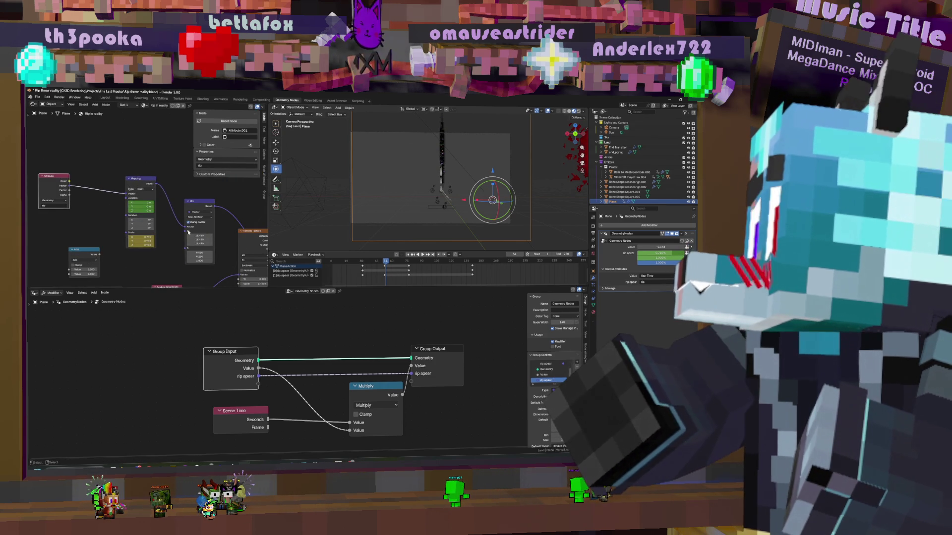
click(142, 180)
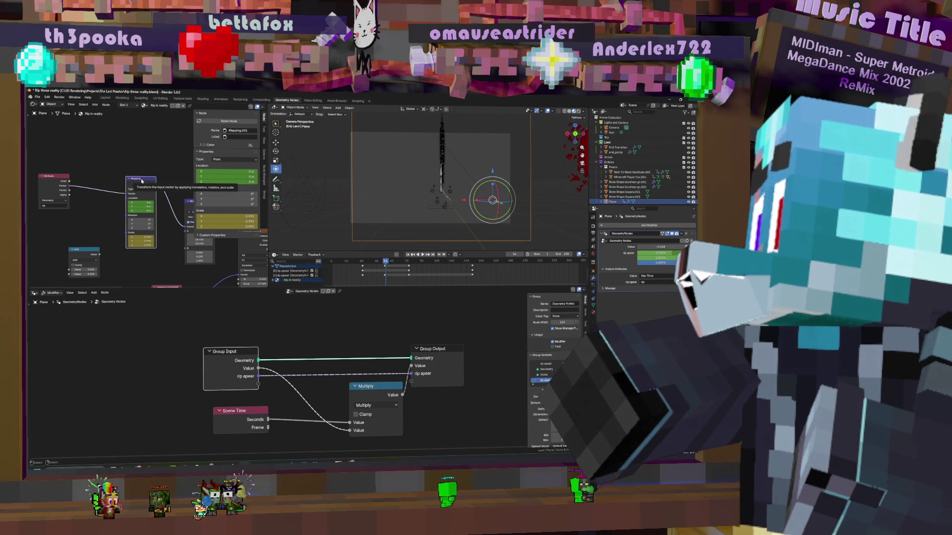
drag(137, 181, 121, 219)
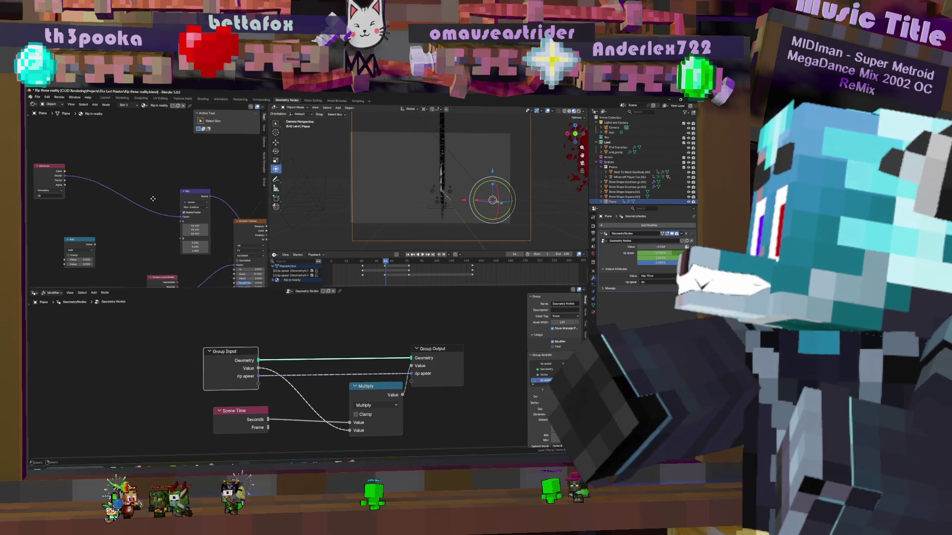
Add a second Mapping node fed by a Texture Coordinate node, with its Scale at 0.5
middle_drag(127, 225, 155, 181)
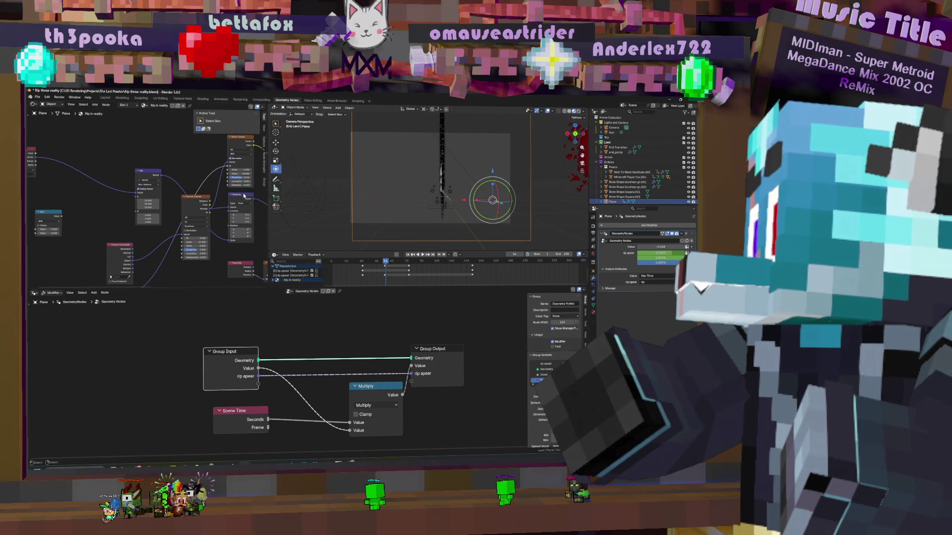
click(148, 182)
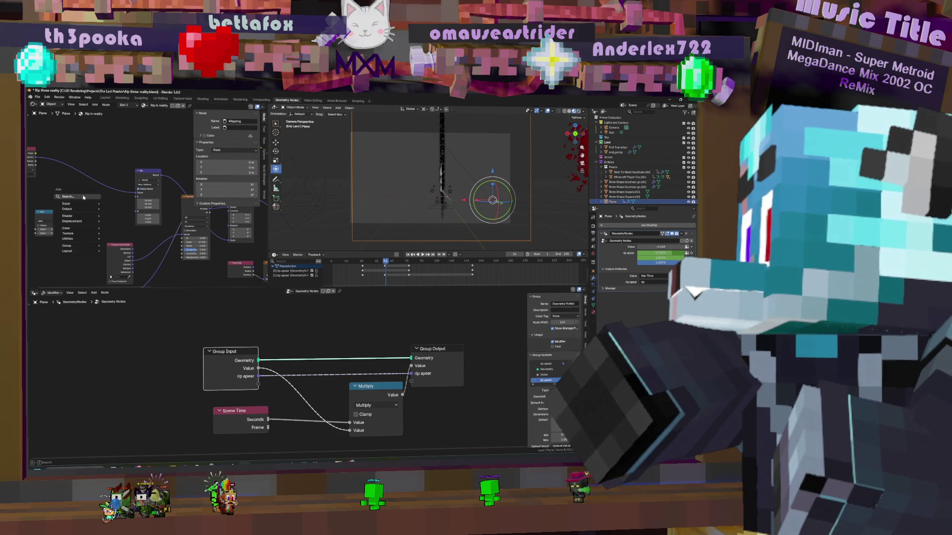
key(shift+a)
text(map)
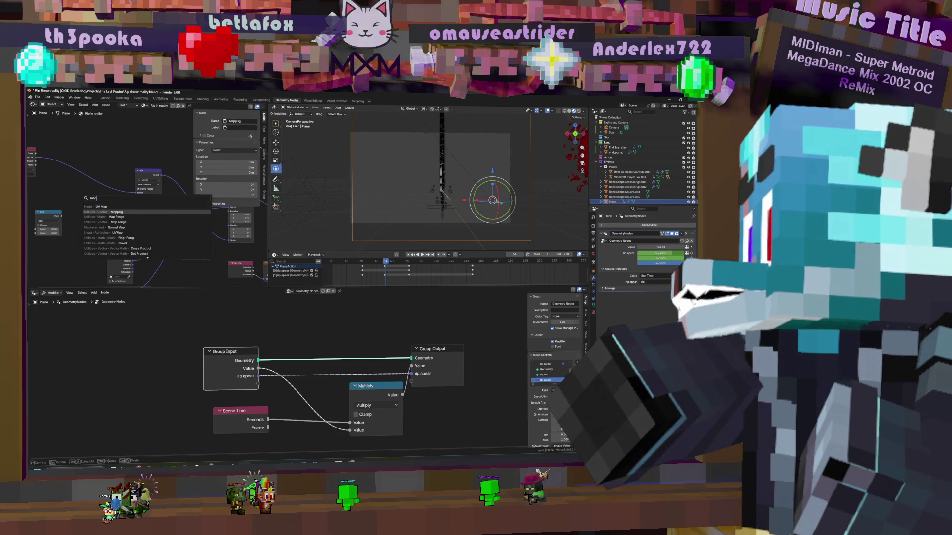
click(117, 212)
click(141, 228)
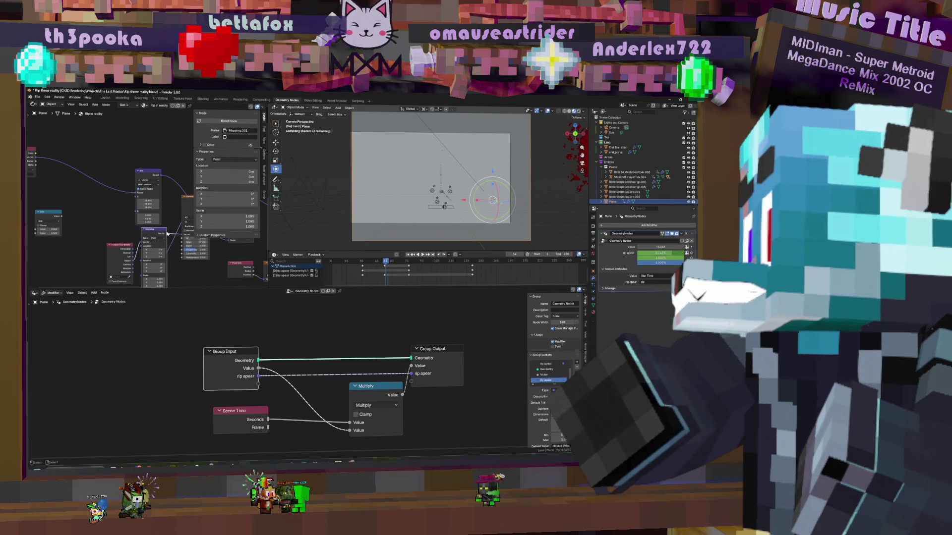
key(ctrl+t)
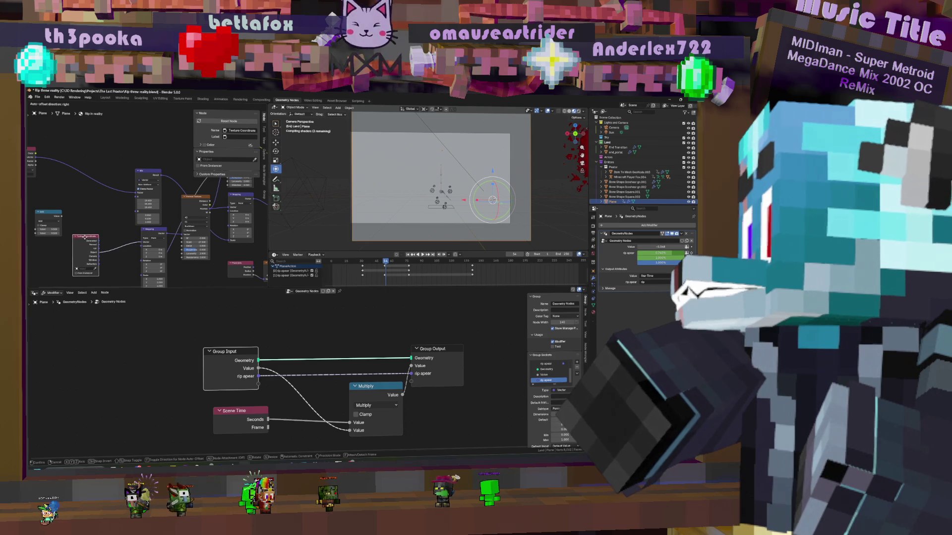
click(128, 233)
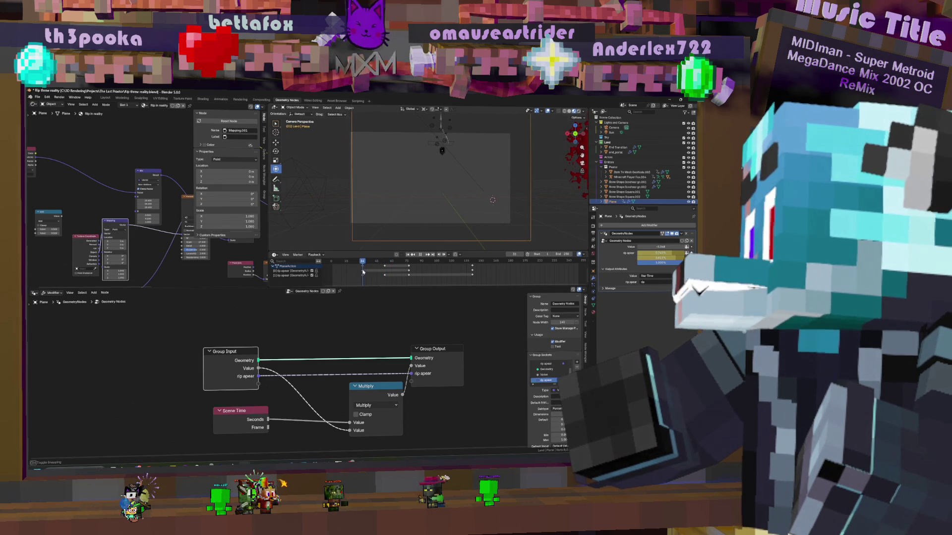
scroll(159, 207, up, 2)
middle_drag(141, 223, 158, 209)
key(ctrl+z)
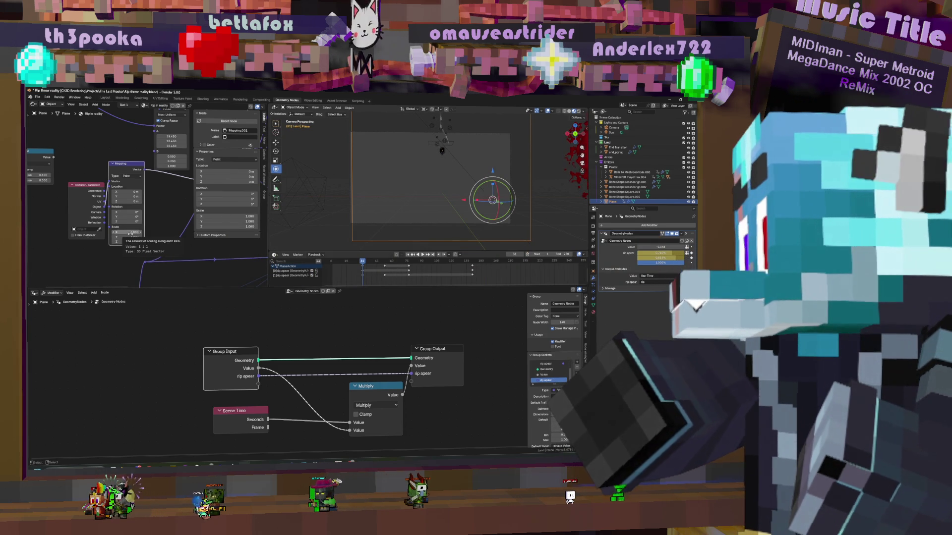
Keyframe the Mapping Scale at two frames and scrub between them to check the star animation
key(i)
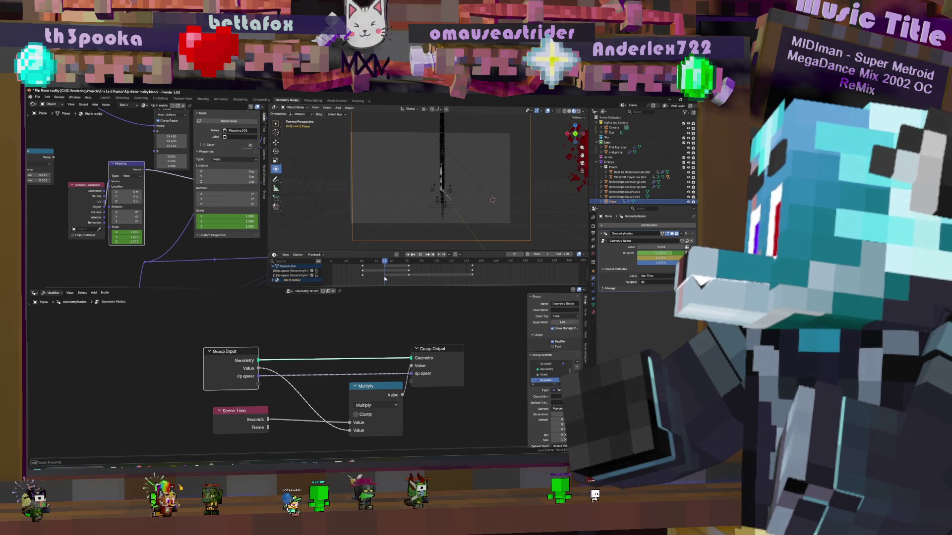
drag(383, 276, 386, 277)
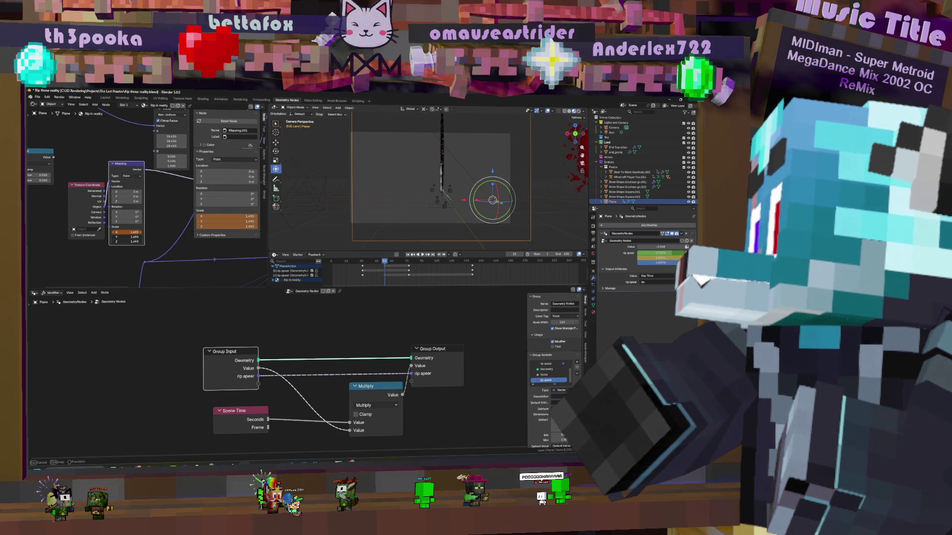
key(i)
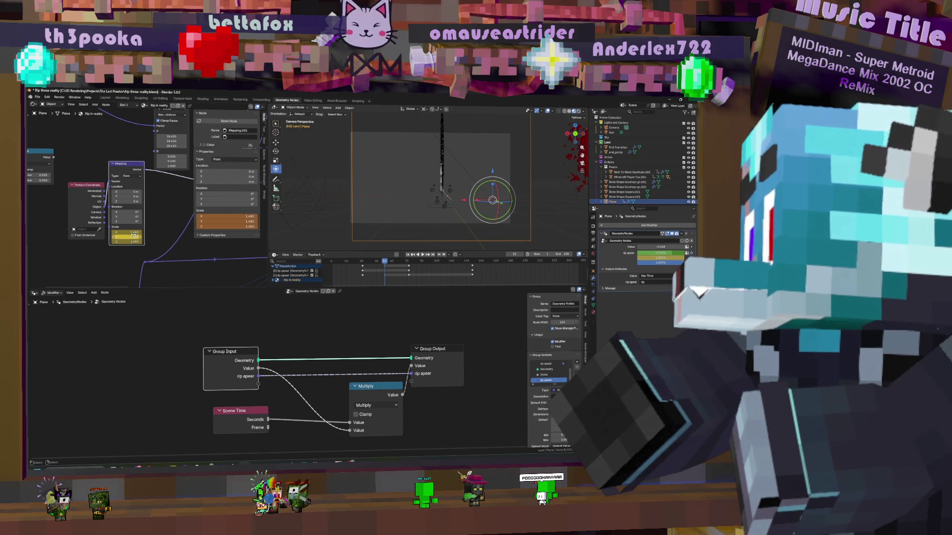
click(364, 265)
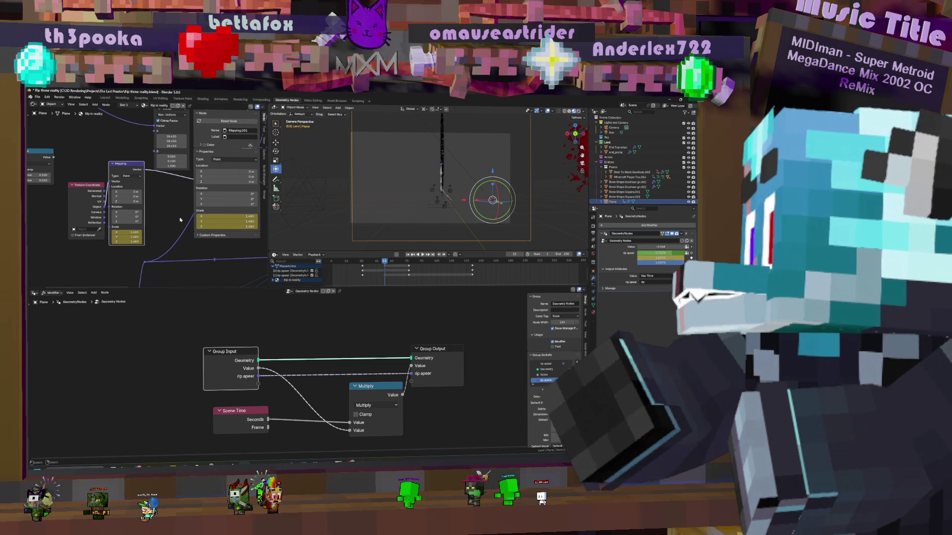
key(Escape)
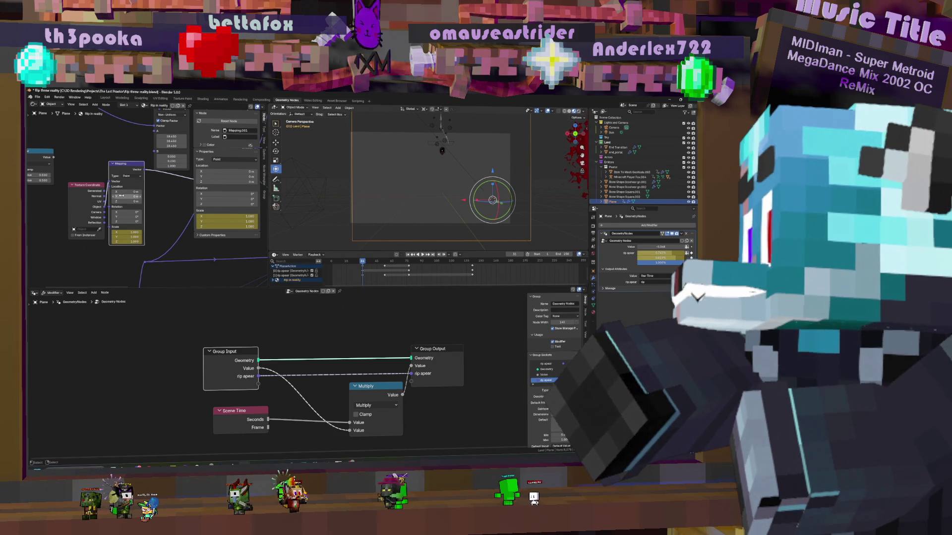
drag(377, 275, 384, 276)
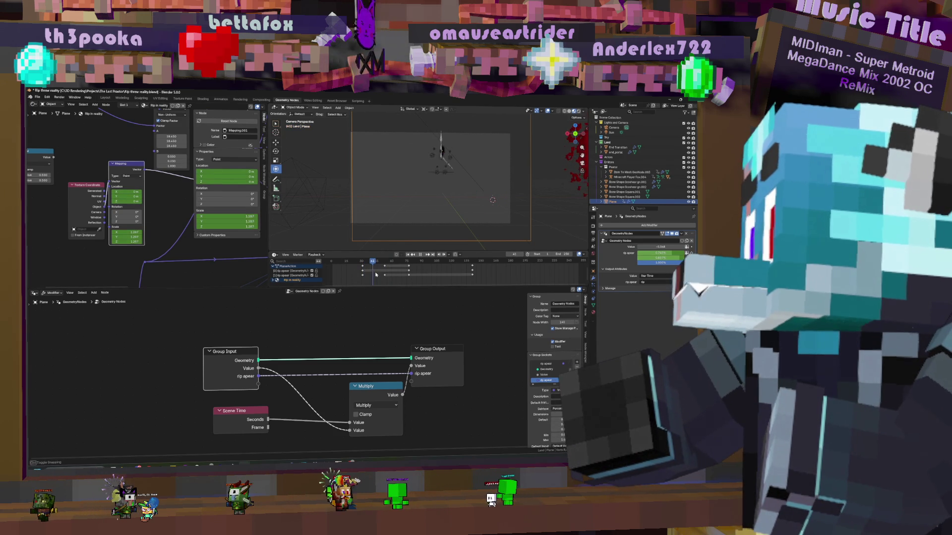
shift+right_click(492, 200)
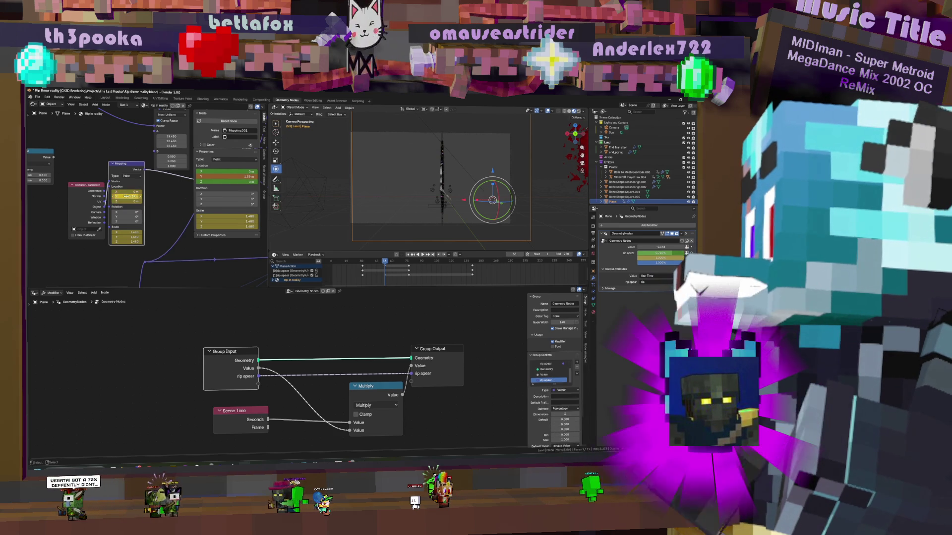
drag(362, 276, 387, 277)
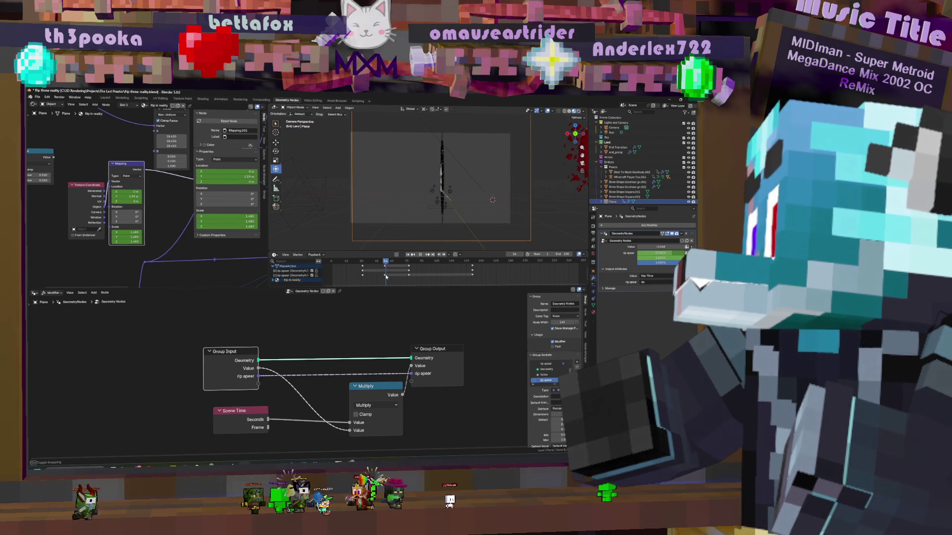
drag(365, 275, 366, 275)
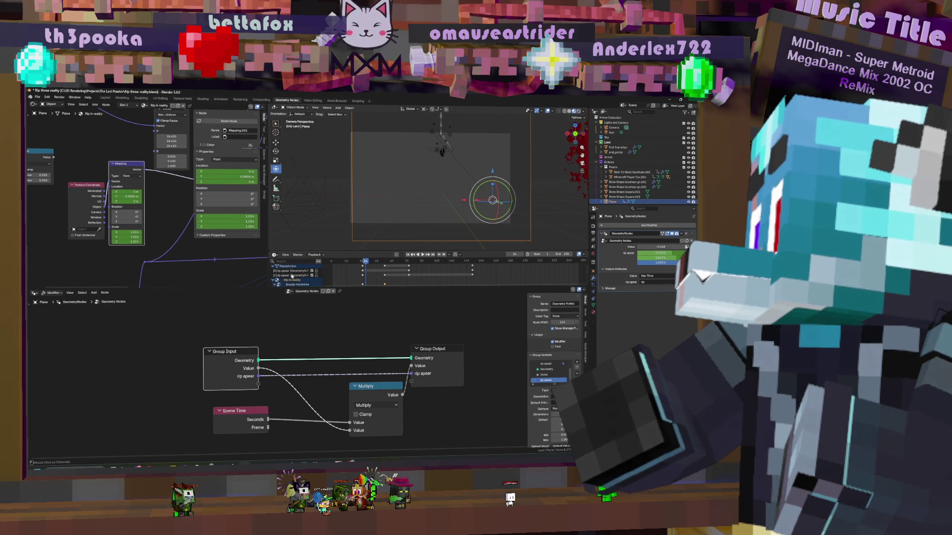
scroll(346, 277, up, 2)
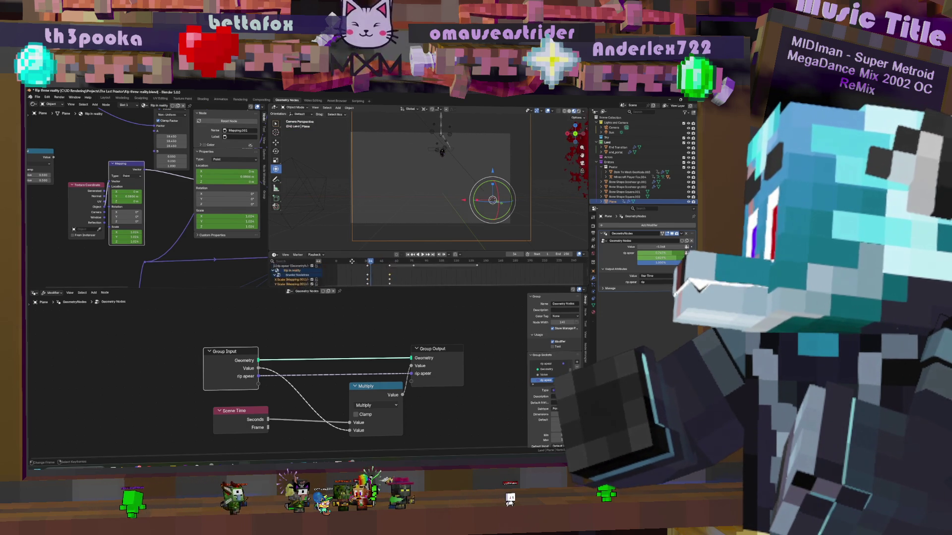
scroll(348, 274, down, 2)
scroll(348, 275, down, 2)
scroll(349, 275, down, 2)
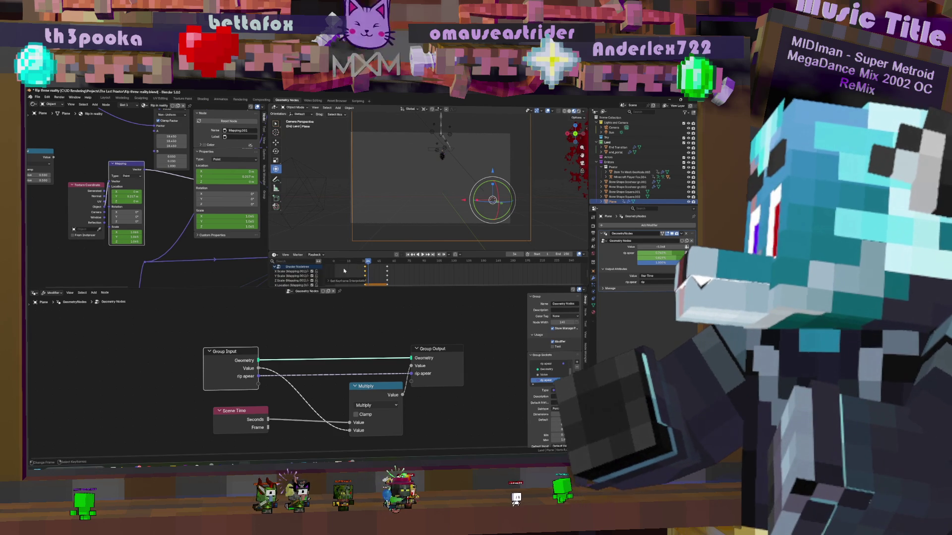
Scrub through the rift keyframes from the animation start out to frame 155
drag(365, 271, 364, 273)
scroll(371, 272, up, 3)
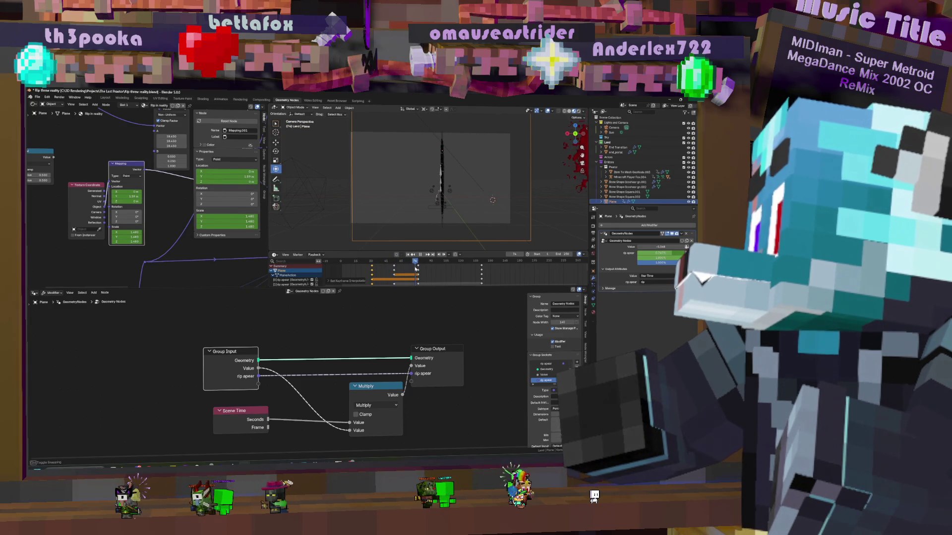
key(Left)
key(Left)
key(Left)
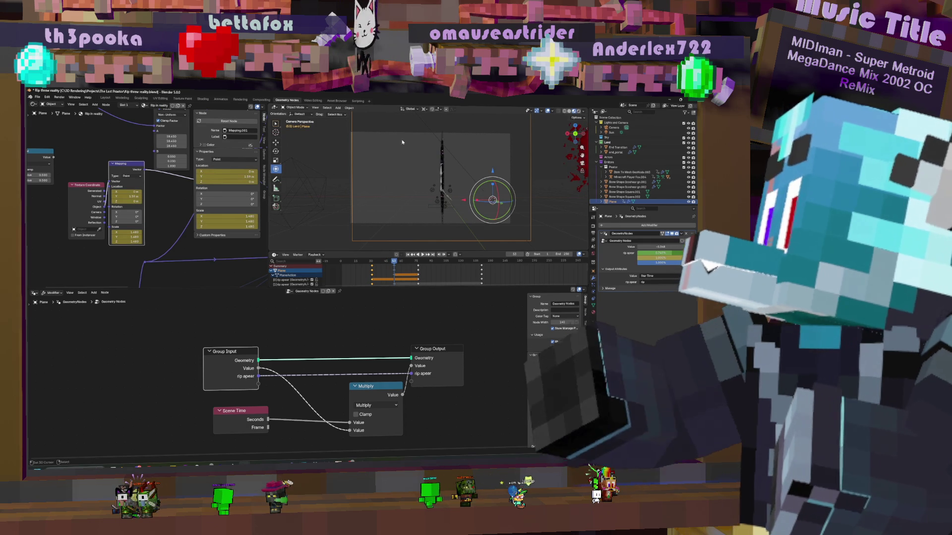
scroll(410, 277, down, 3)
scroll(408, 285, down, 2)
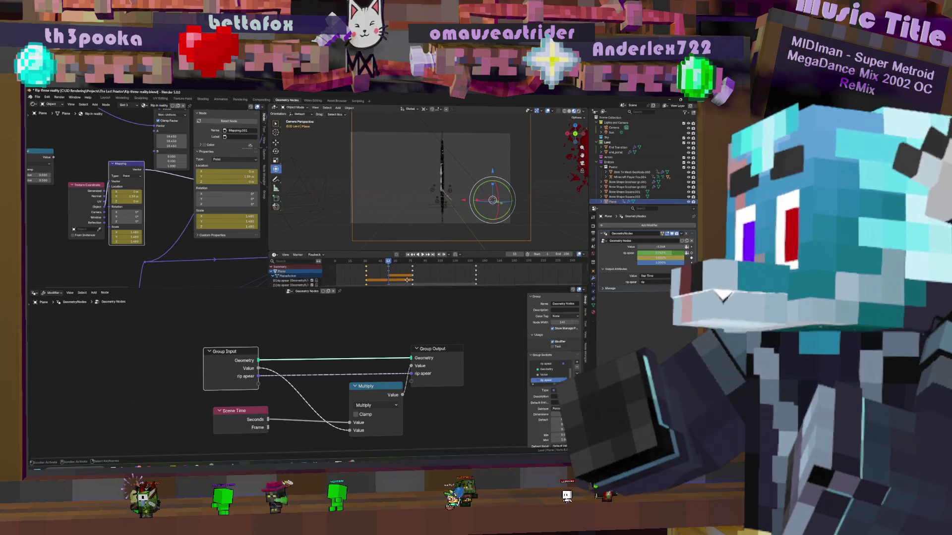
scroll(370, 275, down, 2)
click(365, 273)
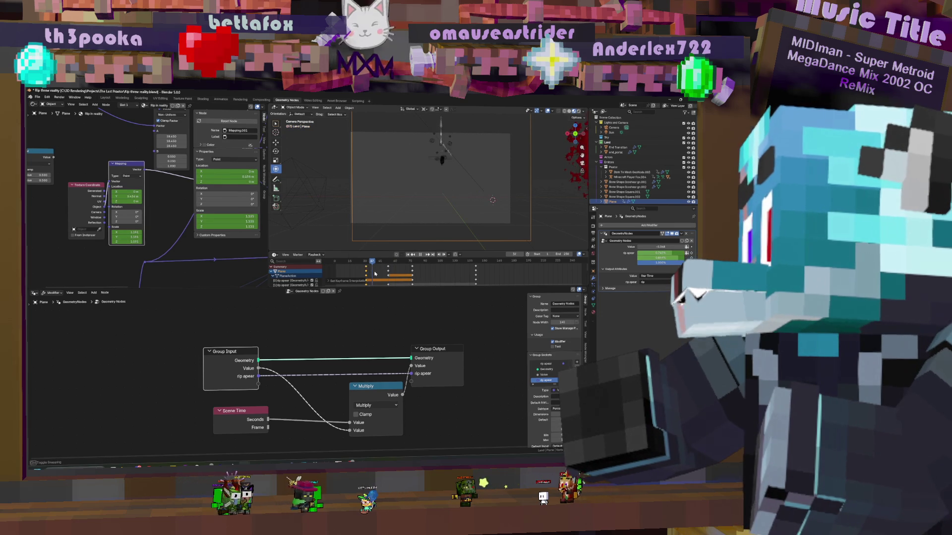
drag(398, 276, 498, 272)
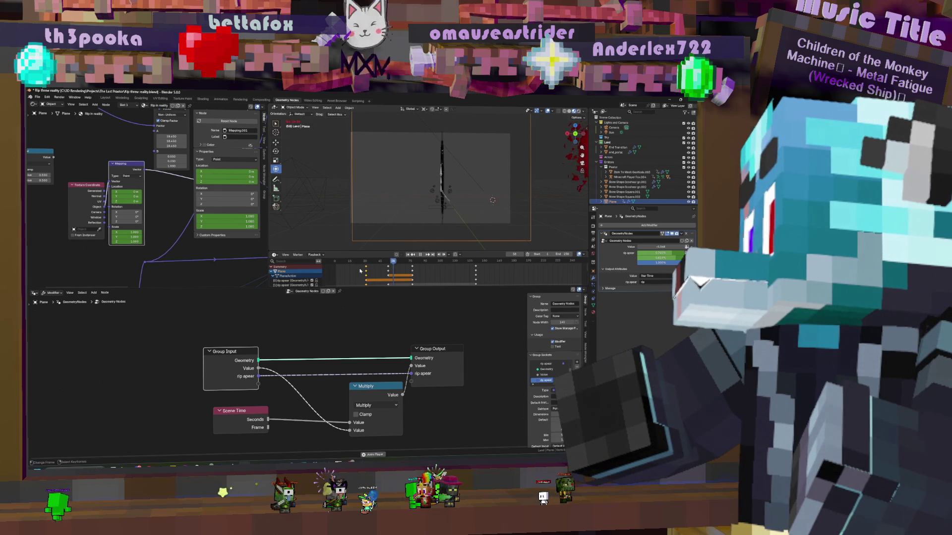
Select the rift plane, deselect its keyframes and scrub frames 39-54 to check the retimed texture
click(365, 271)
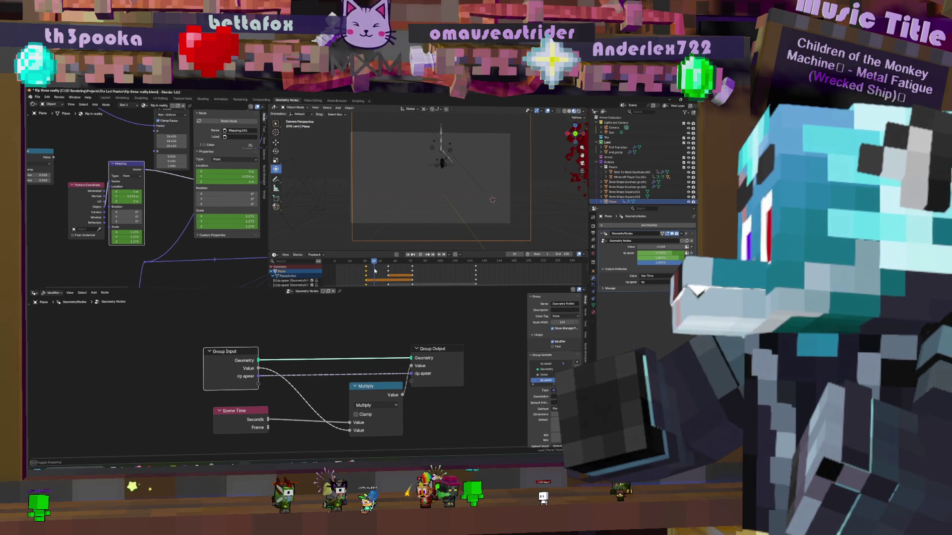
click(492, 200)
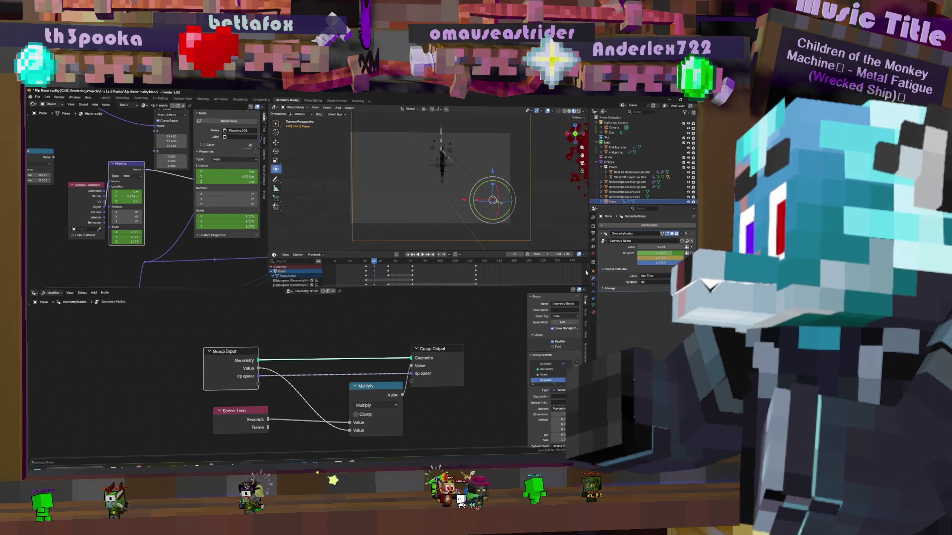
click(387, 273)
mouse_move(375, 272)
mouse_down()
mouse_move(394, 275)
mouse_move(366, 273)
mouse_up()
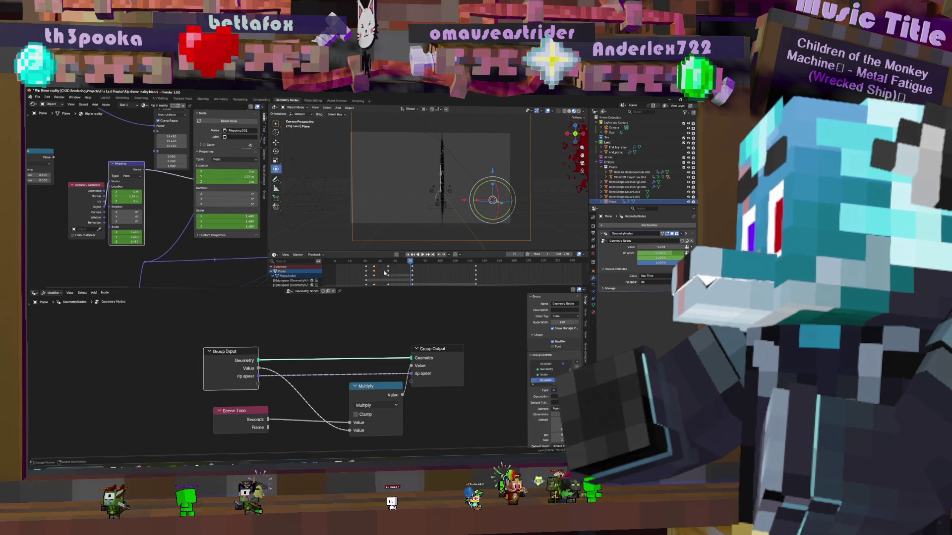
click(364, 276)
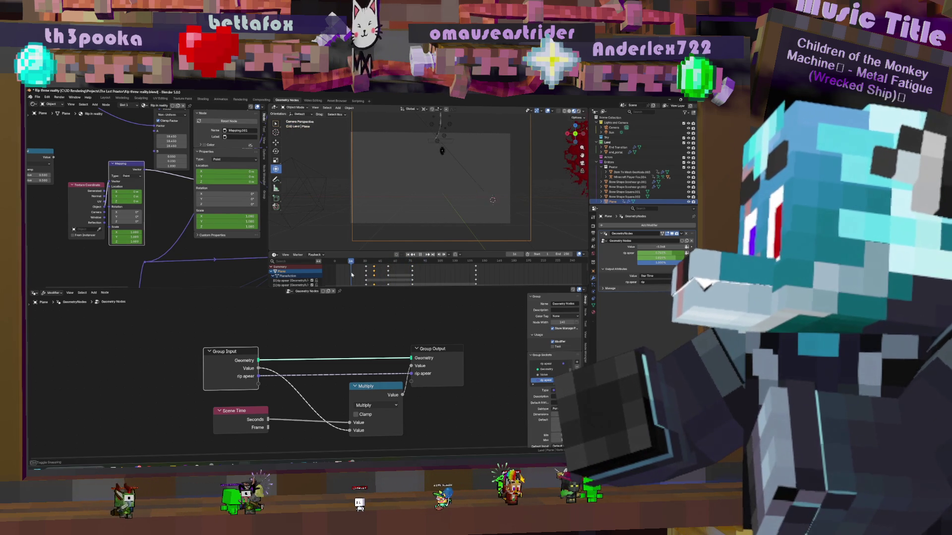
click(353, 277)
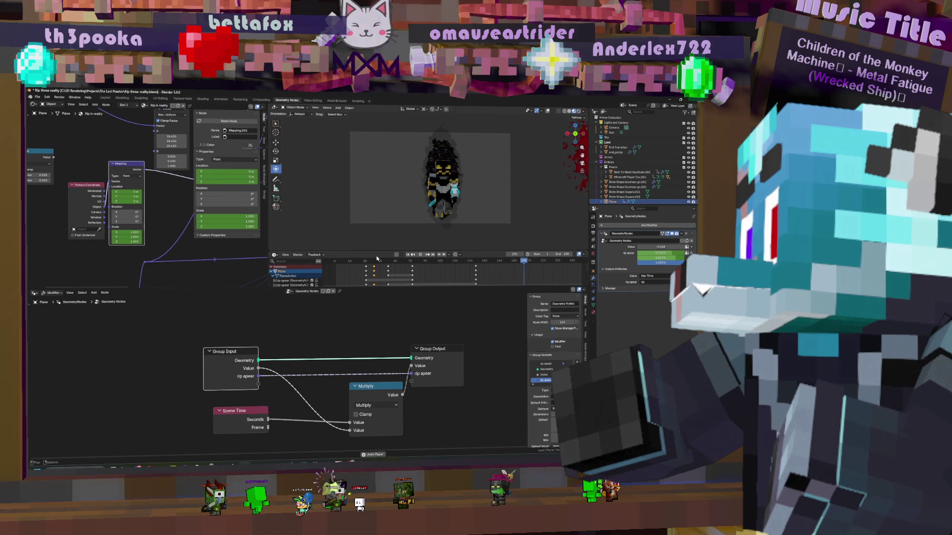
Save flip three reality.blend with the new rift animation
shift+right_click(492, 199)
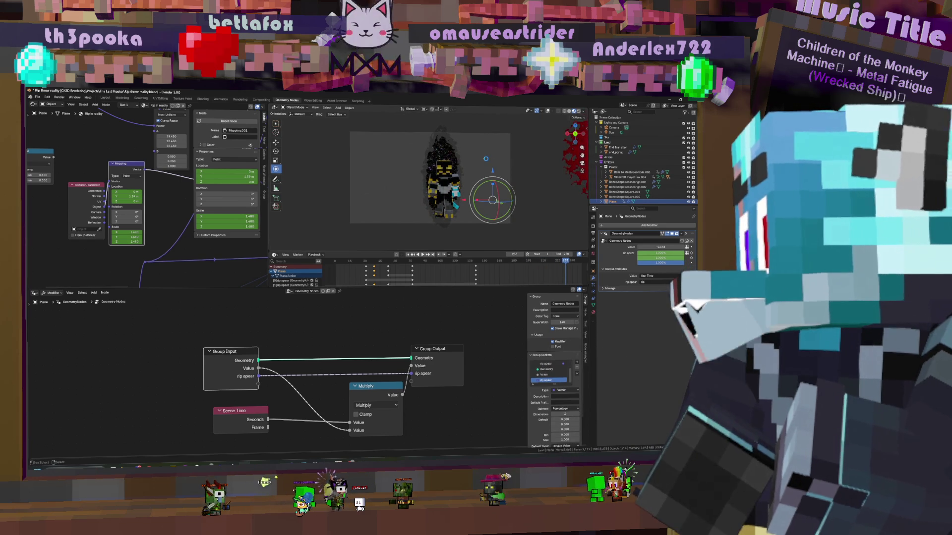
key(ctrl+s)
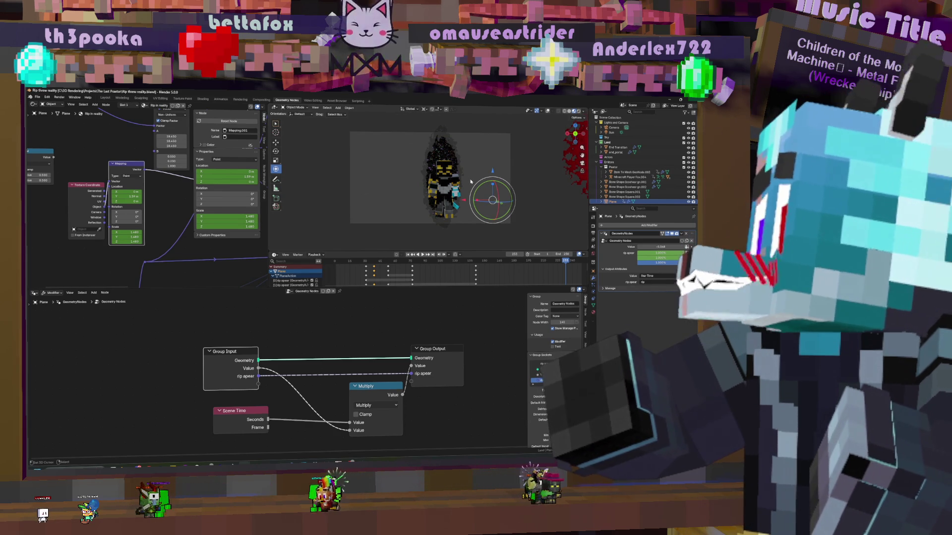
scroll(467, 173, up, 1)
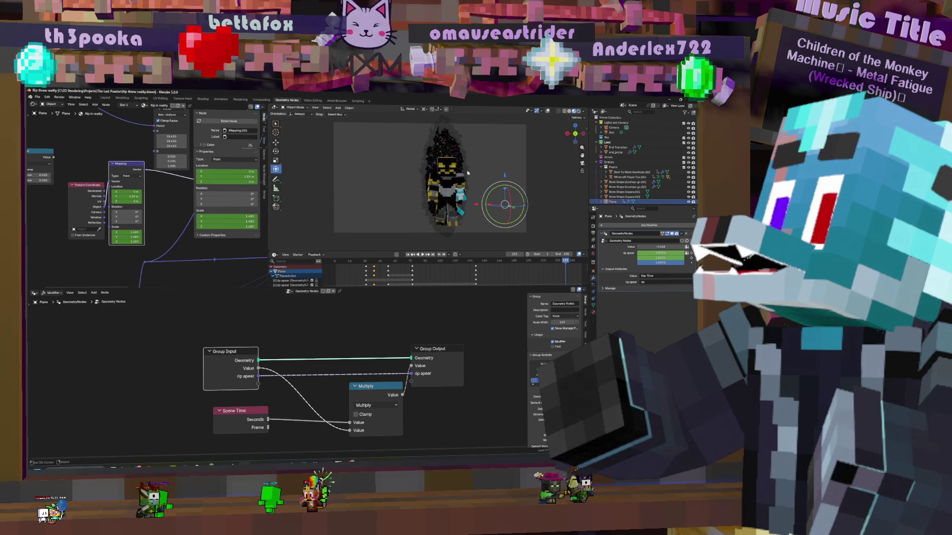
scroll(467, 173, up, 5)
scroll(467, 173, up, 2)
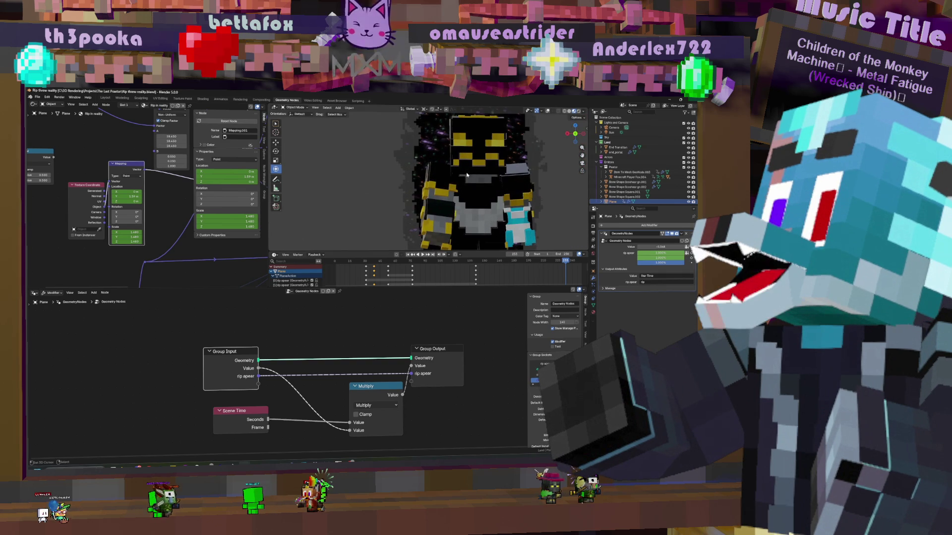
scroll(467, 174, down, 3)
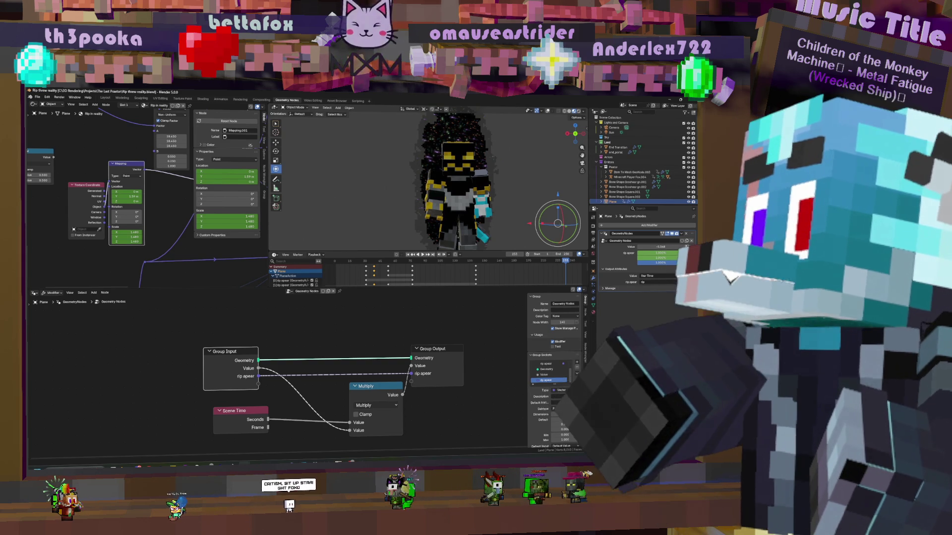
scroll(495, 176, down, 4)
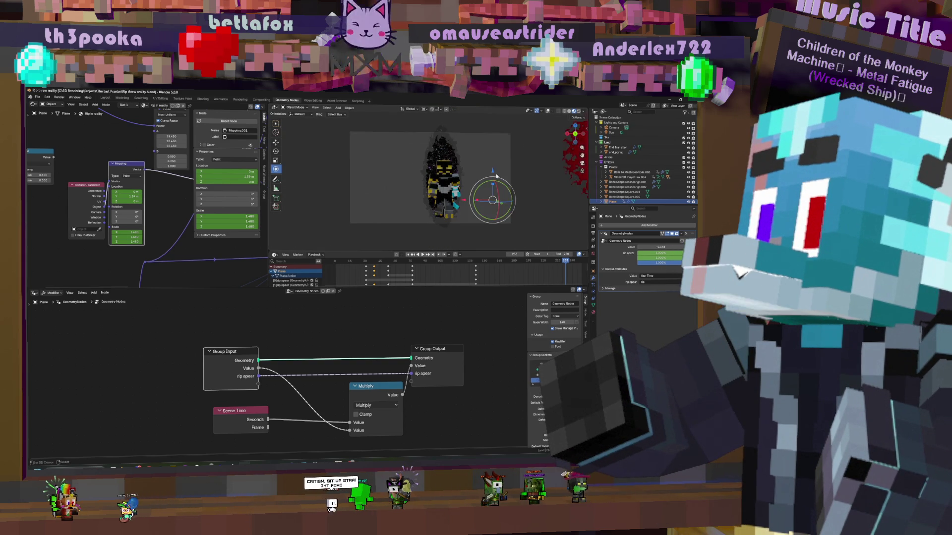
scroll(496, 176, up, 1)
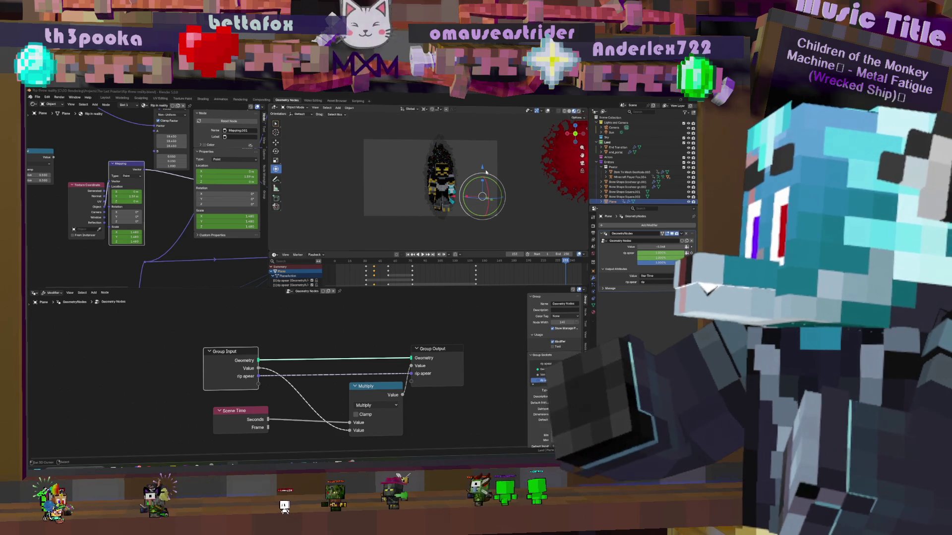
scroll(444, 212, up, 2)
scroll(444, 212, up, 2)
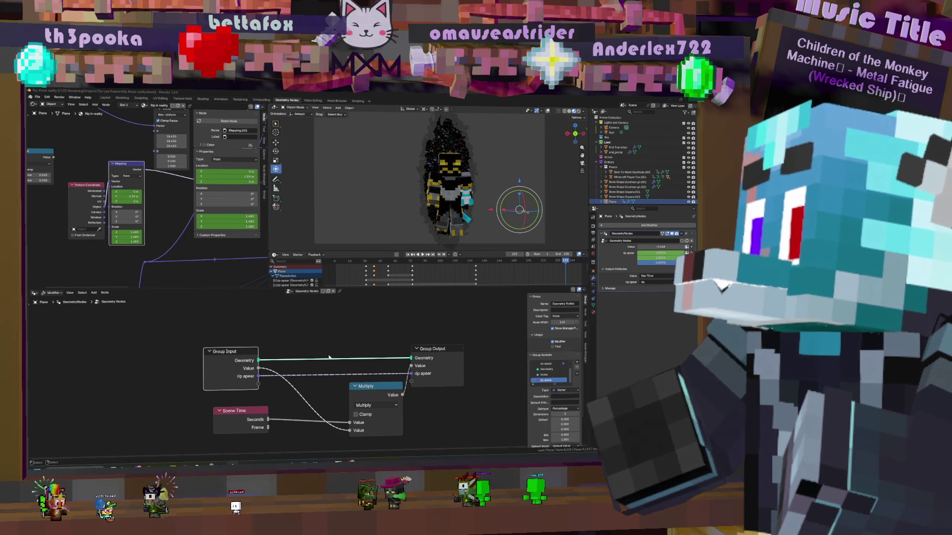
Play the animation from its first frame, then switch to the asset browsing workspace
key(space)
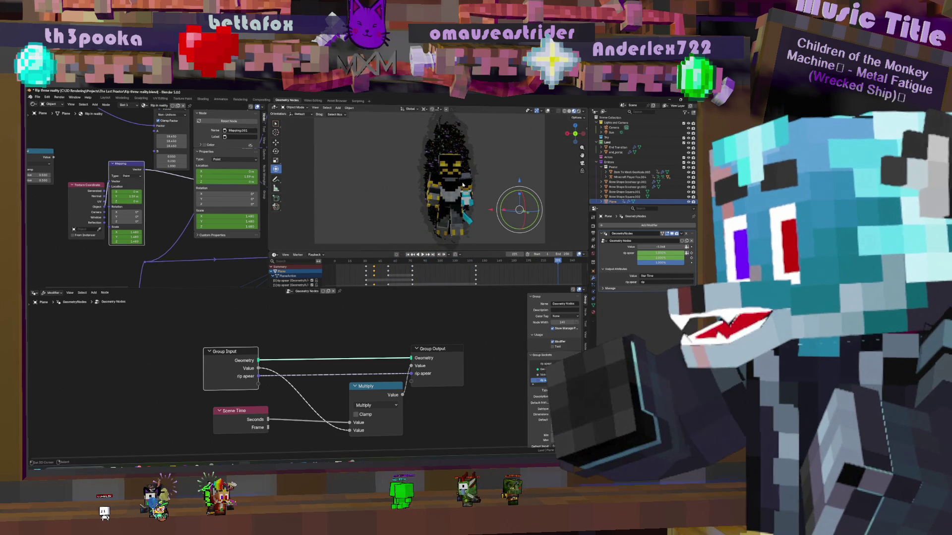
click(336, 272)
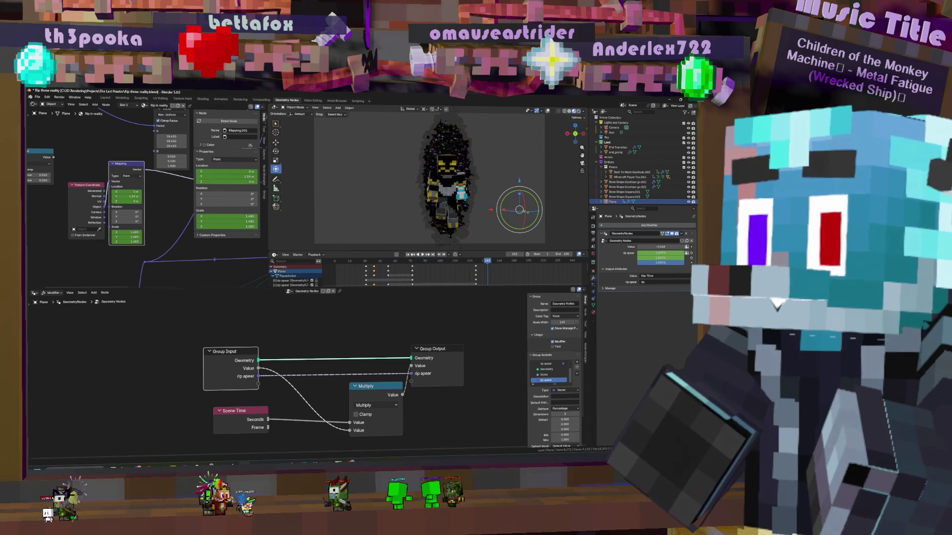
key(space)
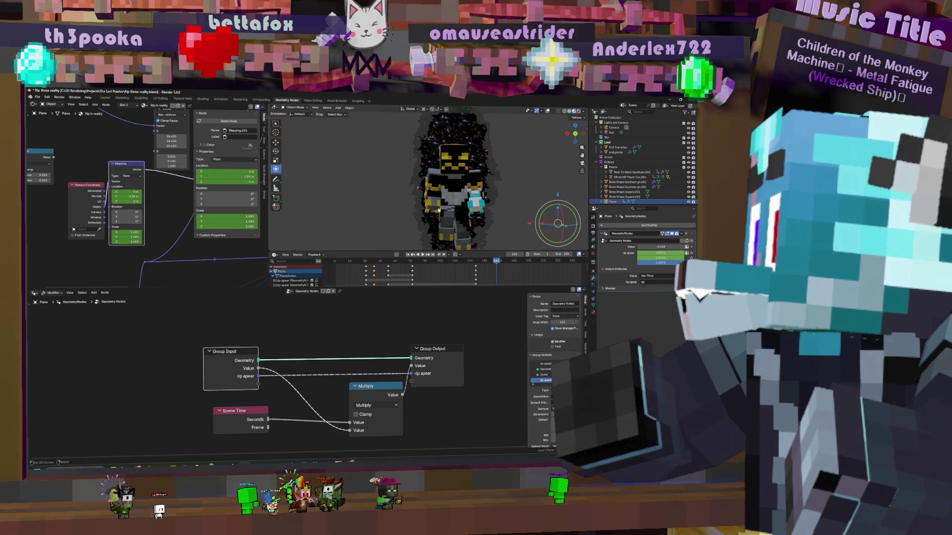
scroll(451, 153, down, 3)
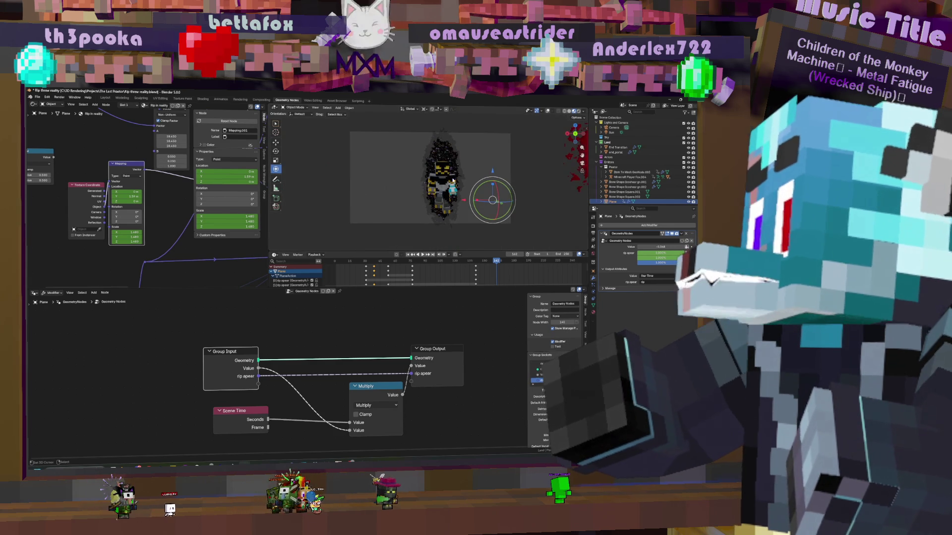
scroll(451, 153, up, 2)
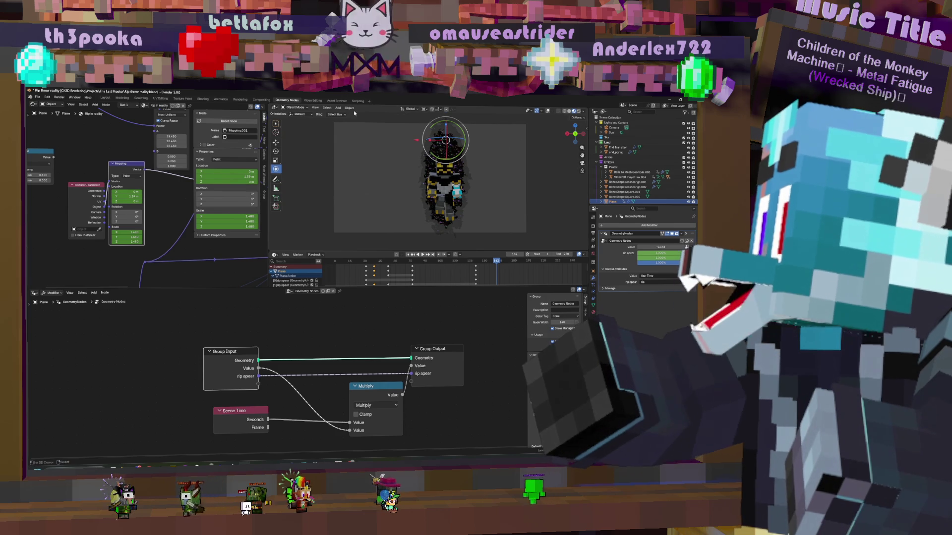
click(336, 100)
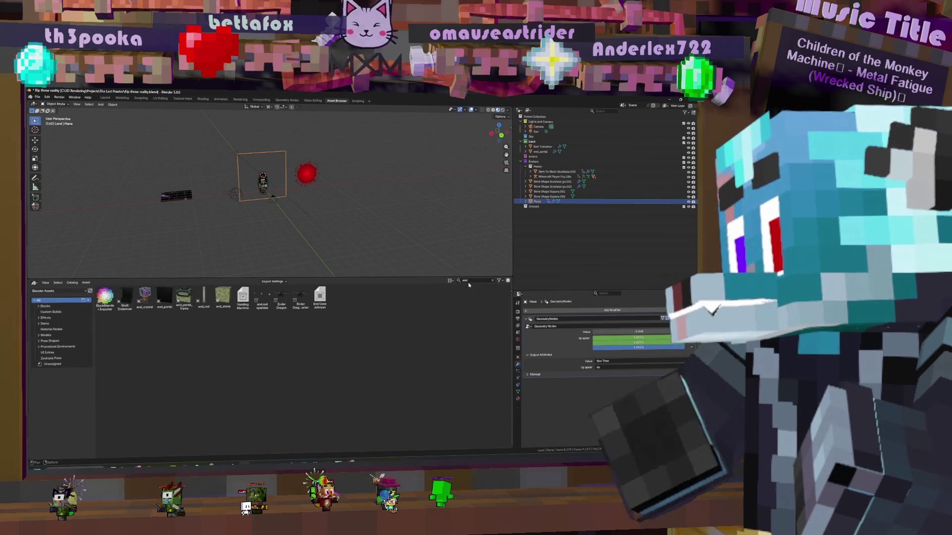
Hide the catalog sidebar and drag the Item To Mesh asset into the scene beside the character
key(t)
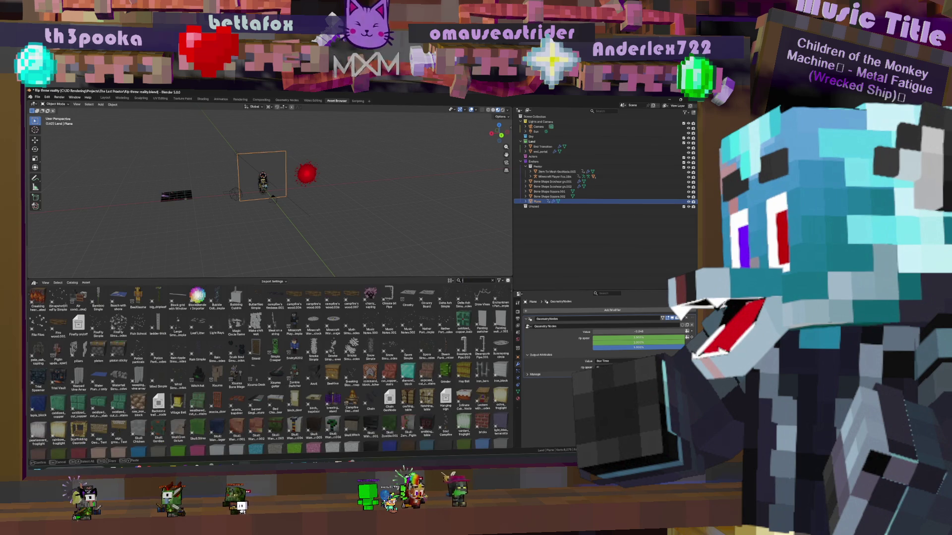
text(item)
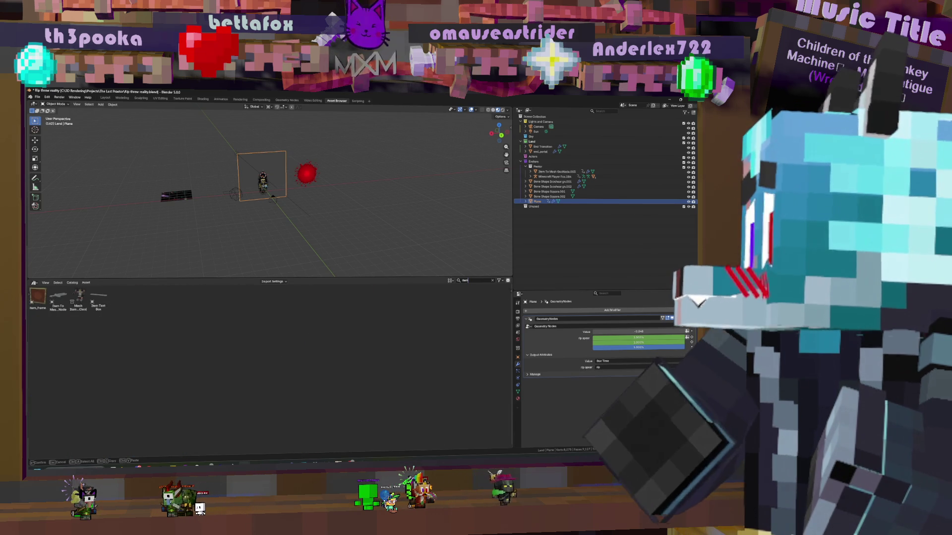
mouse_move(58, 299)
mouse_down()
mouse_move(254, 186)
mouse_move(282, 203)
mouse_up()
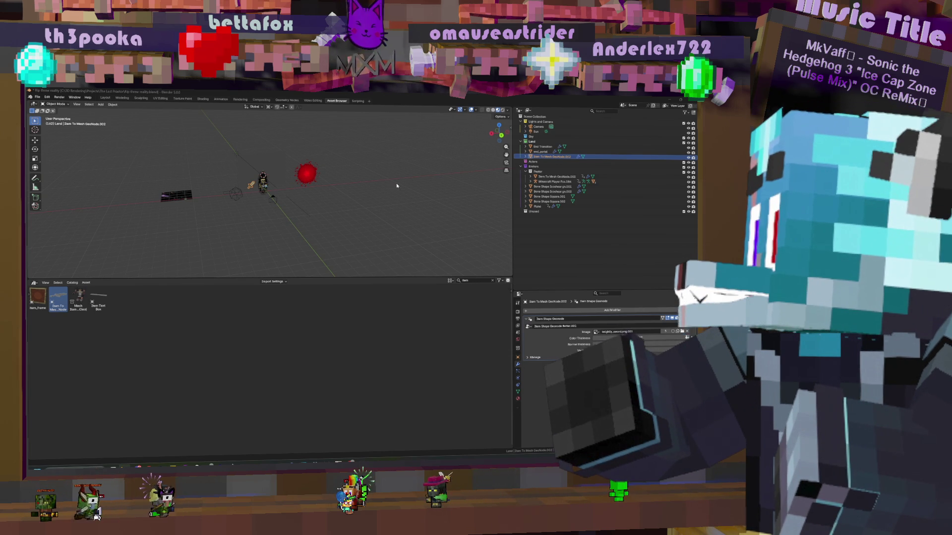
Bring the sword image into the scene and assign it as the Item To Mesh modifier's image
drag(397, 185, 396, 186)
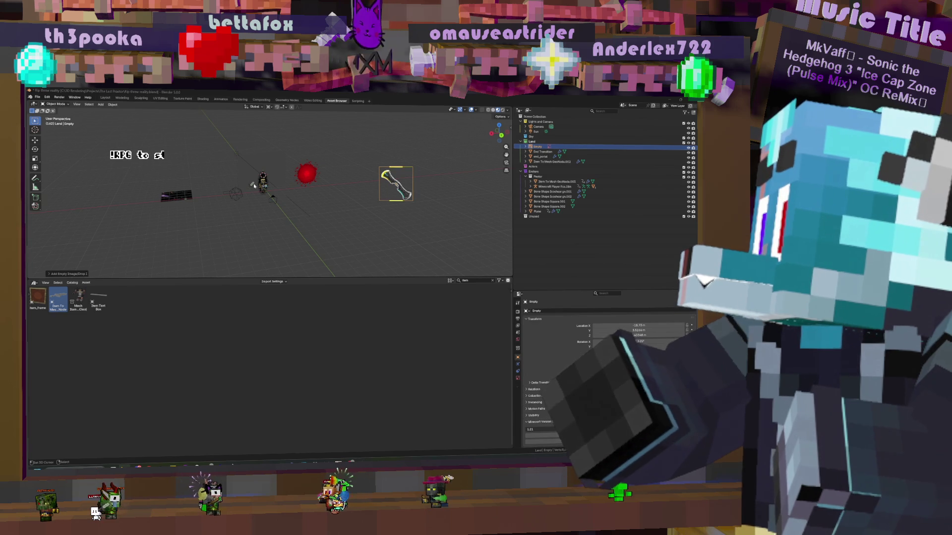
scroll(409, 191, up, 3)
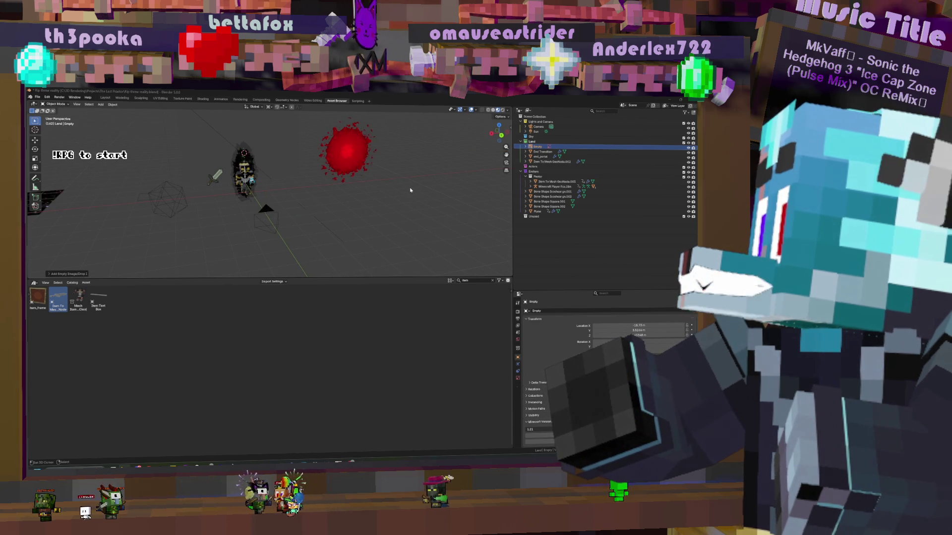
scroll(410, 191, down, 2)
scroll(400, 191, down, 1)
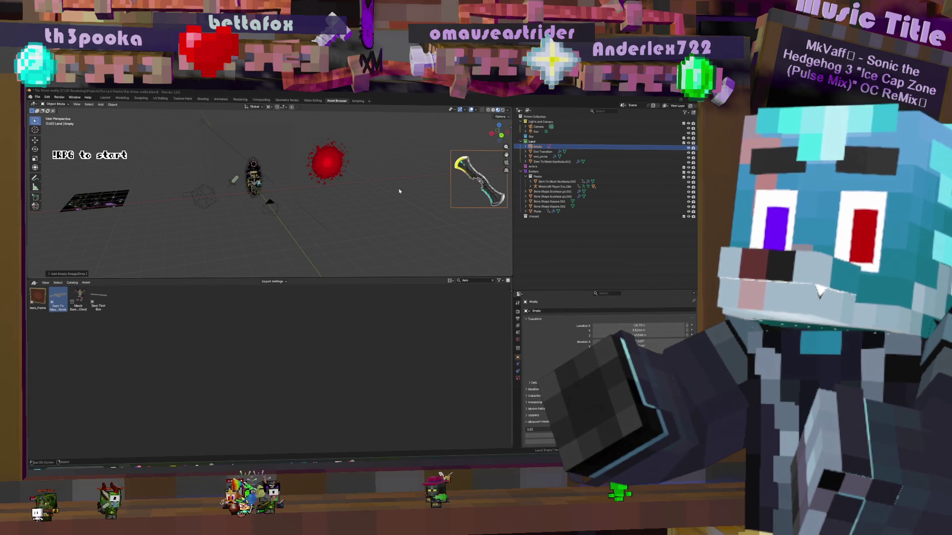
click(233, 181)
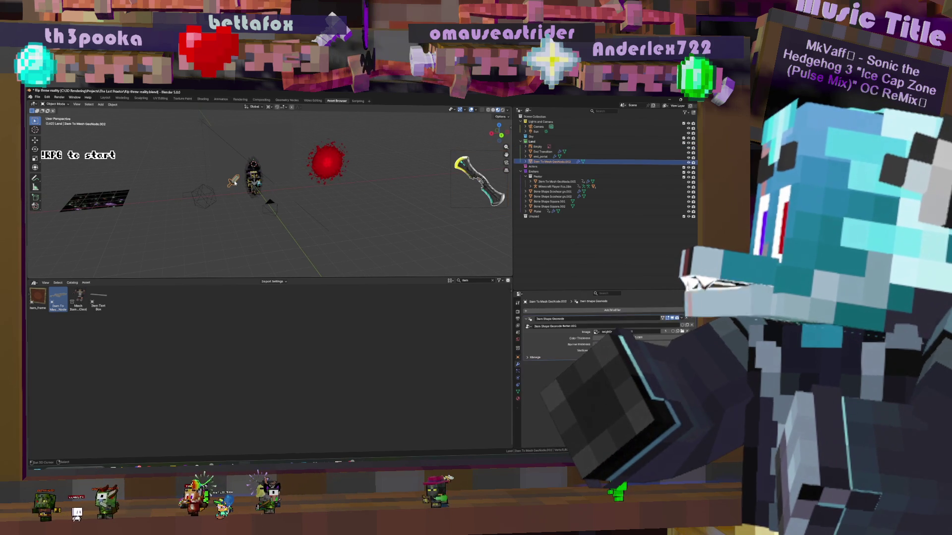
click(518, 364)
click(596, 332)
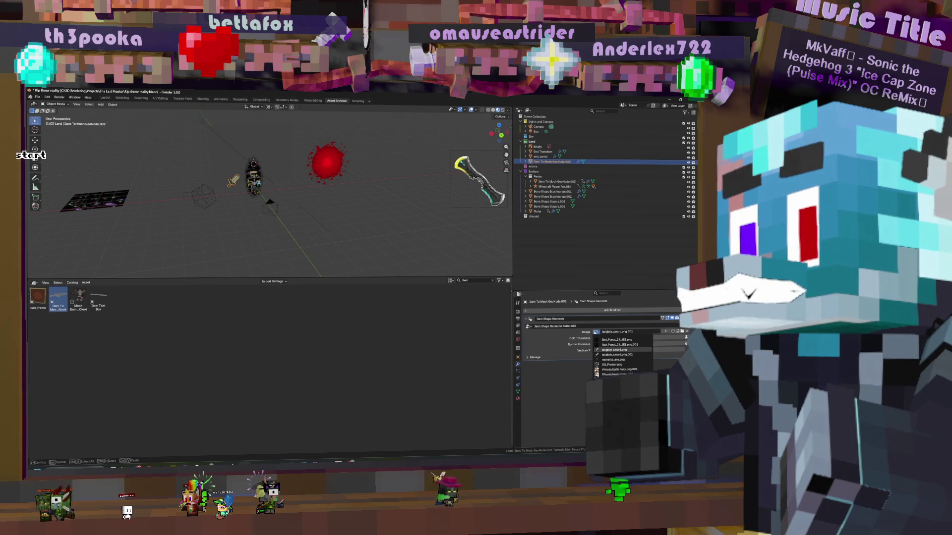
scroll(617, 357, up, 2)
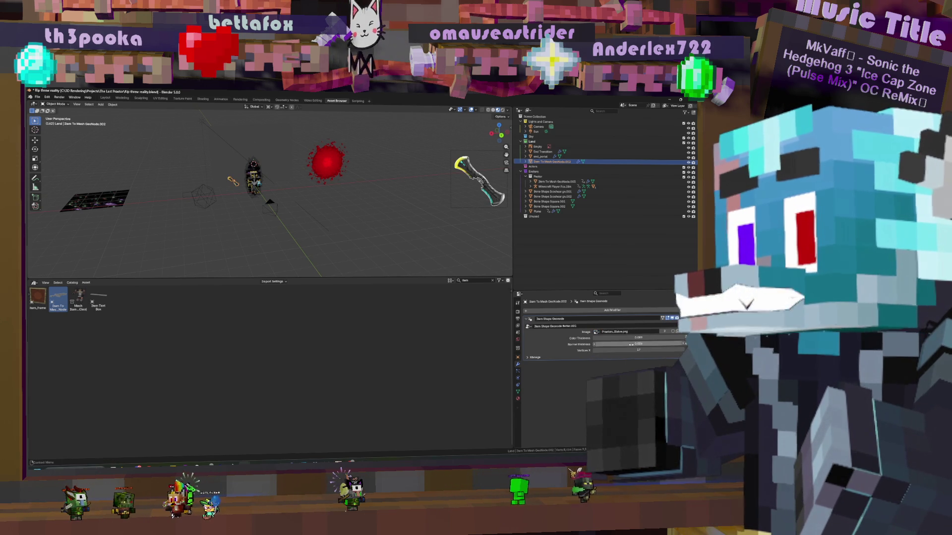
scroll(267, 204, up, 3)
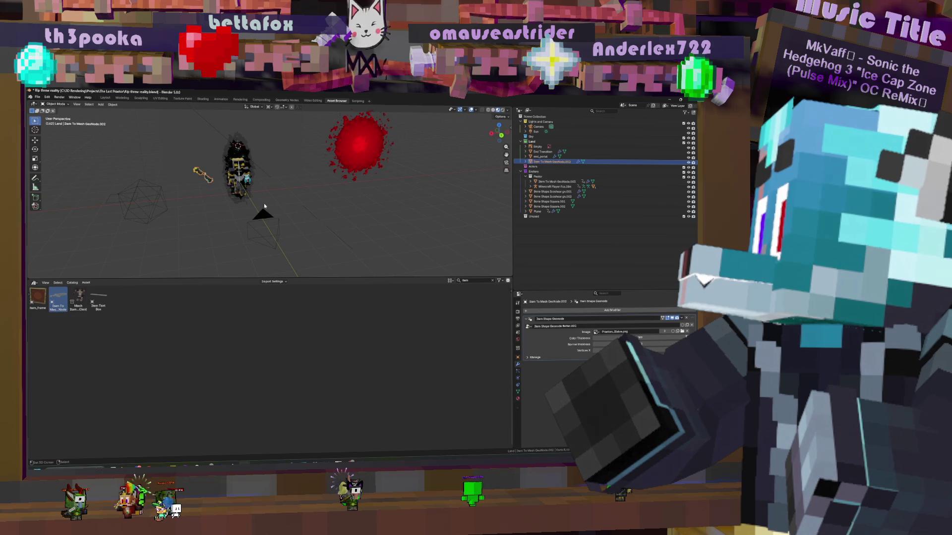
scroll(265, 206, up, 3)
scroll(283, 201, up, 3)
Reduce the sword's Normal Thickness to about 0.021 so the blocky blade is much slimmer
mouse_move(309, 194)
middle_down()
mouse_move(332, 189)
mouse_move(324, 223)
middle_up()
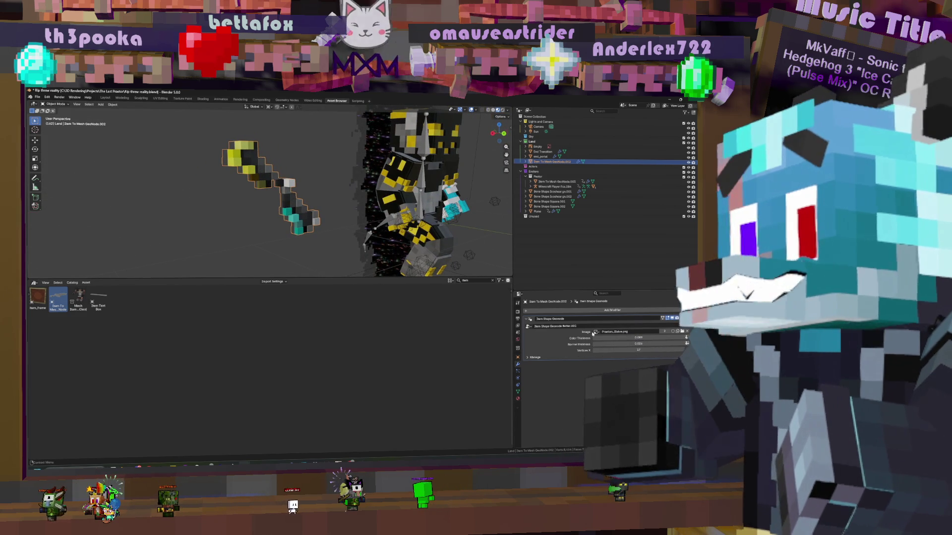
drag(641, 343, 609, 344)
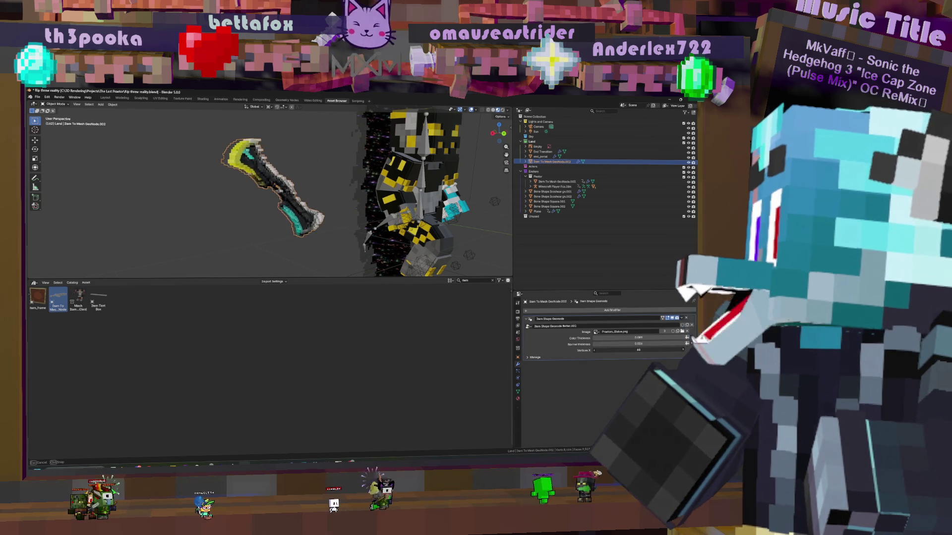
middle_drag(266, 193, 372, 212)
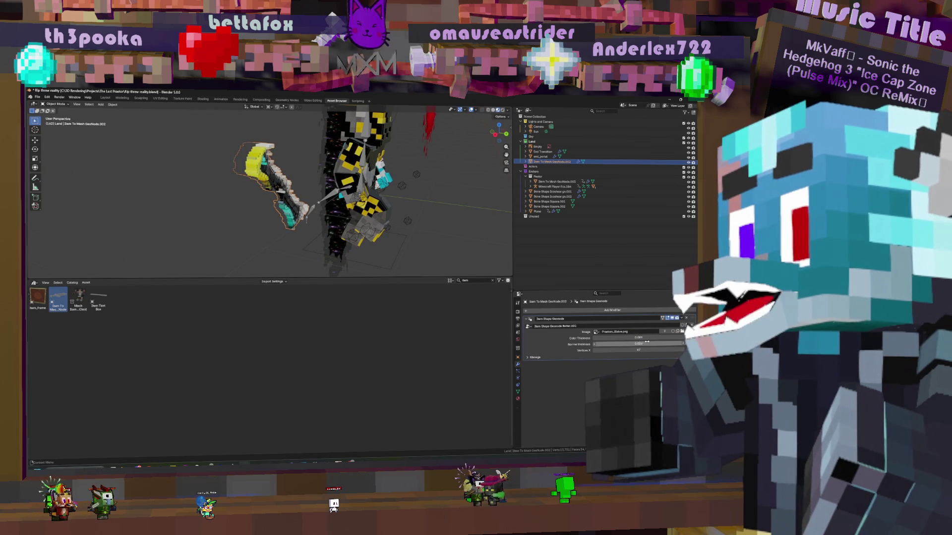
drag(648, 339, 617, 340)
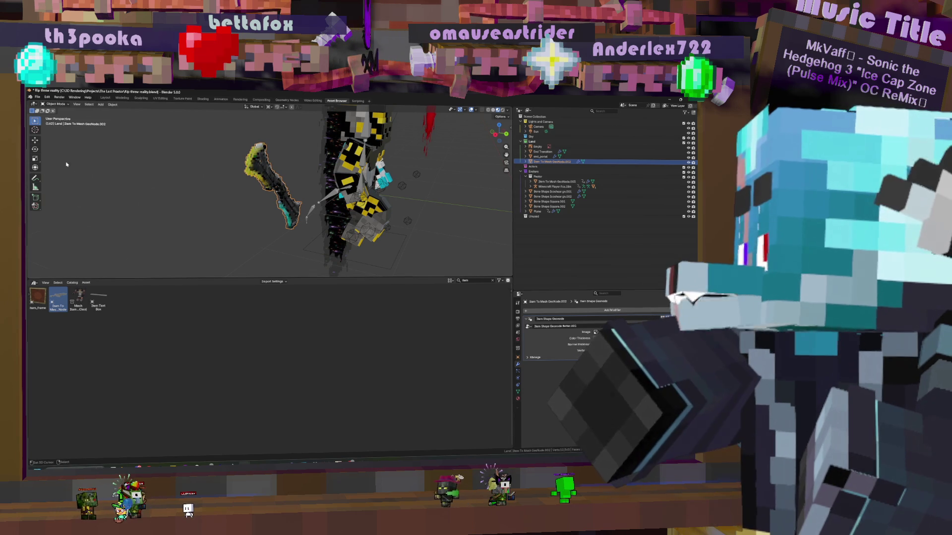
key(t)
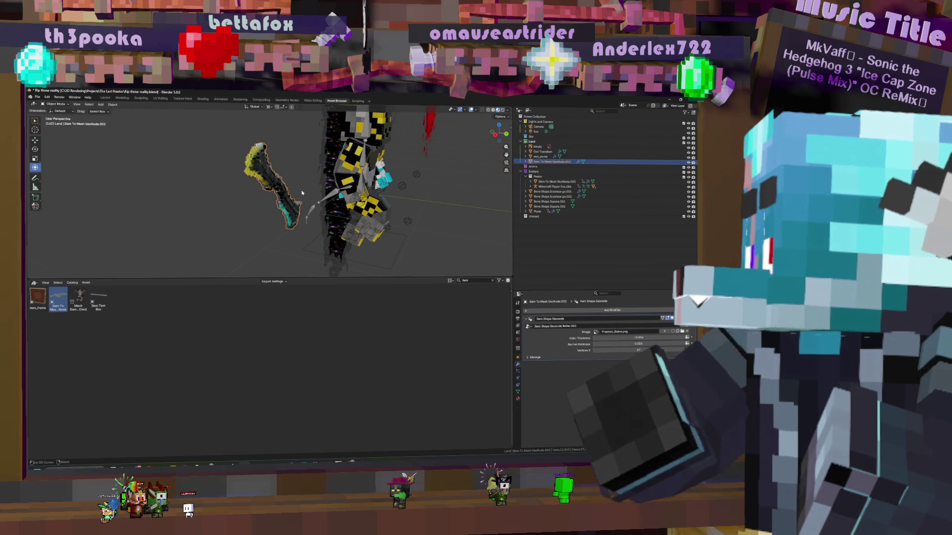
key(t)
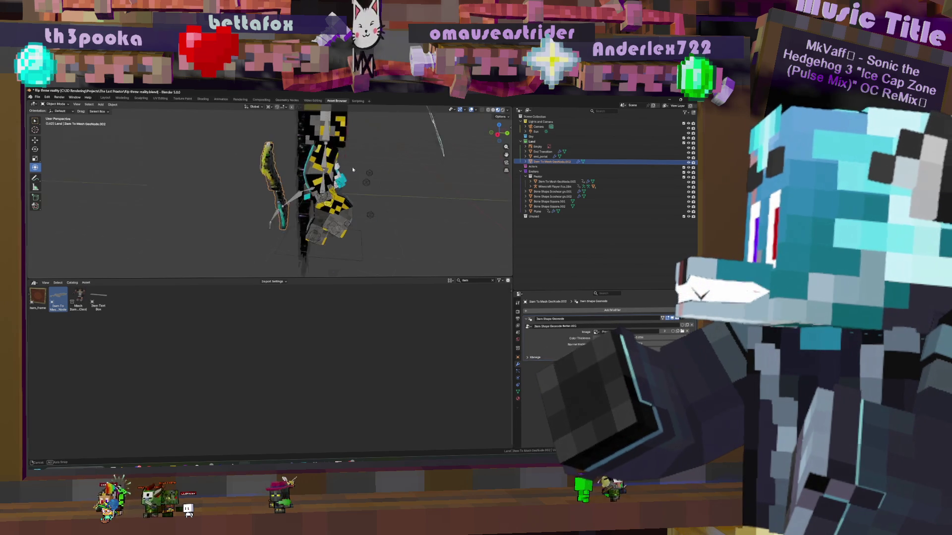
Change the transform pivot point and frame the sword beside the character
middle_drag(188, 139, 223, 148)
key(t)
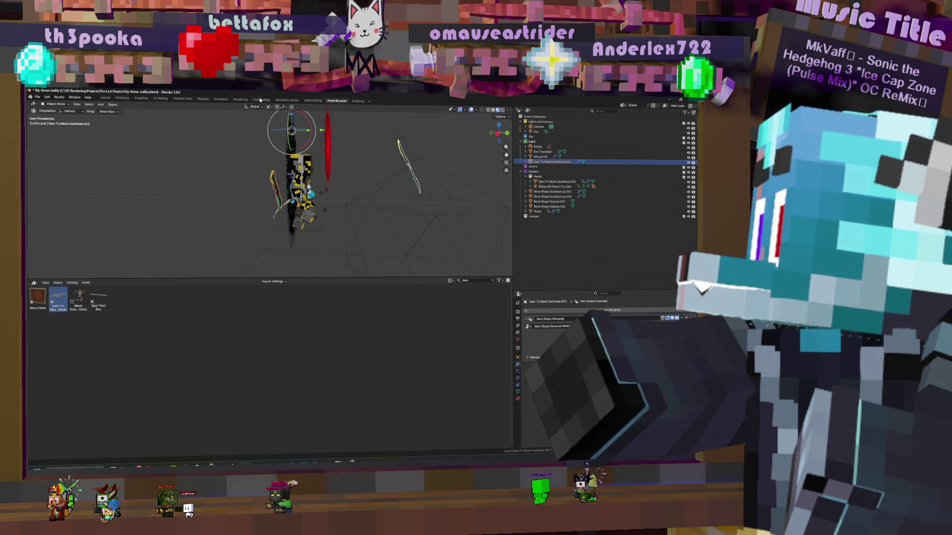
click(283, 134)
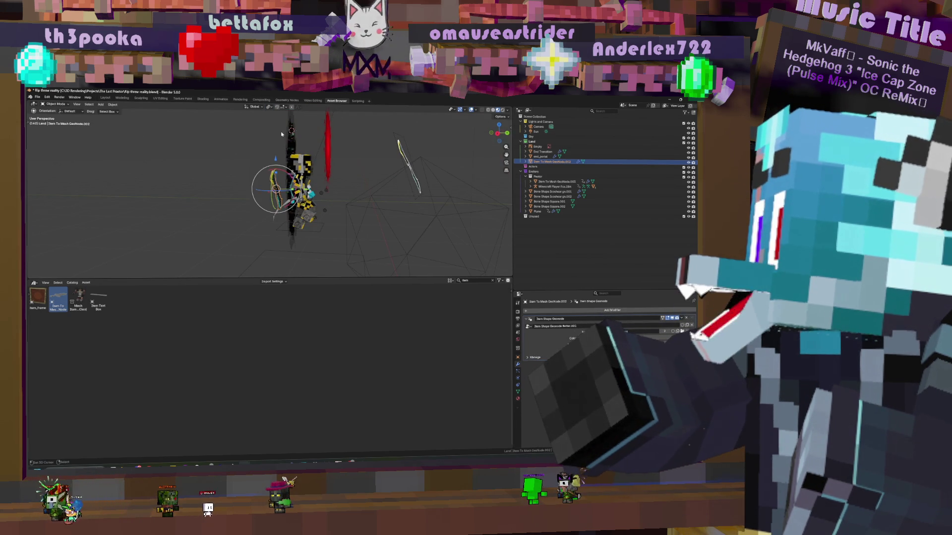
middle_drag(321, 190, 326, 199)
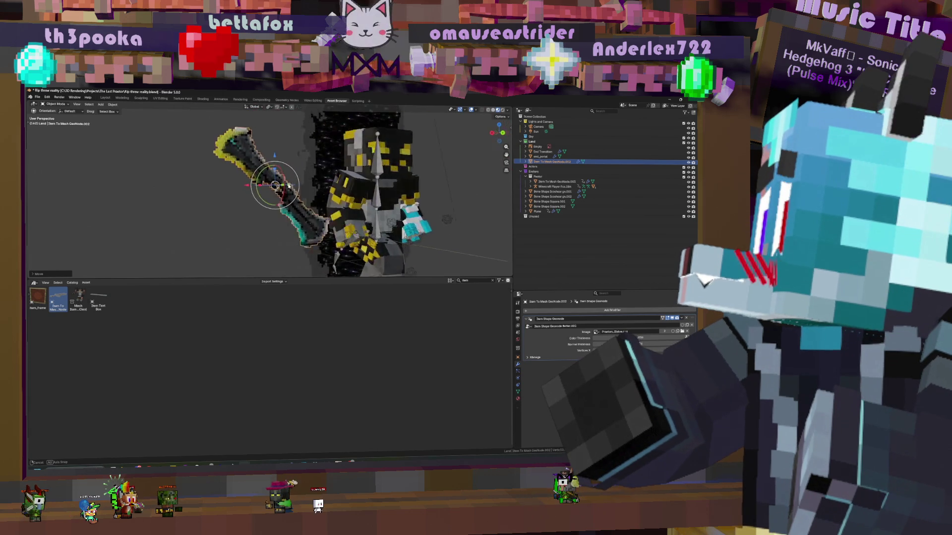
middle_drag(326, 199, 300, 199)
scroll(300, 199, up, 1)
scroll(292, 196, up, 1)
scroll(284, 191, up, 1)
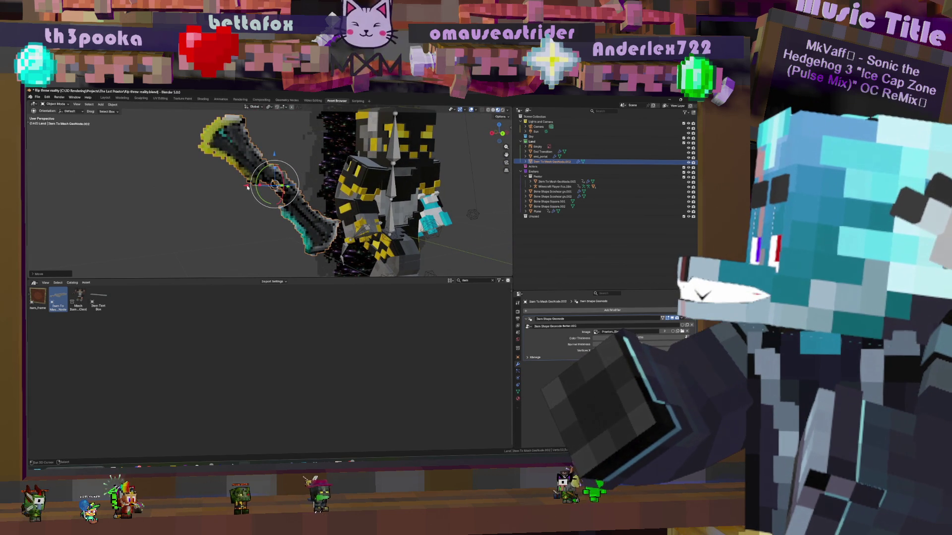
Slide the sword along X into the character's hand and scale it up slightly
key(g)
key(x)
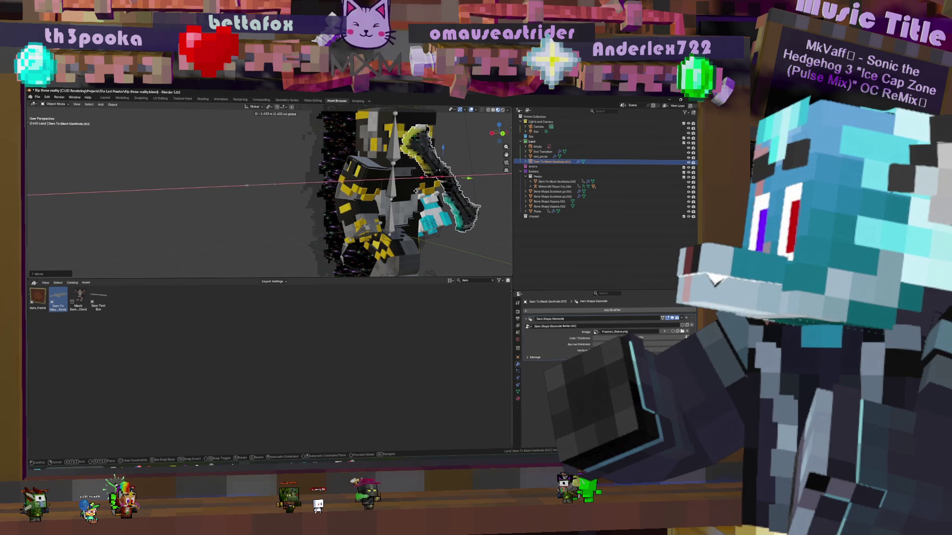
key(Return)
mouse_move(491, 194)
middle_down()
mouse_move(299, 161)
mouse_move(329, 191)
mouse_move(420, 188)
middle_up()
key(s)
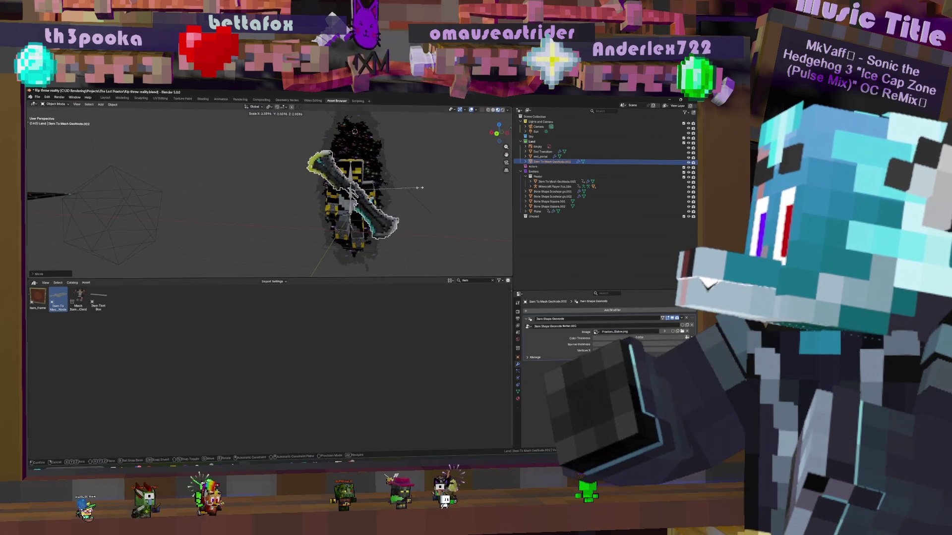
click(387, 184)
mouse_move(386, 183)
middle_down()
mouse_move(360, 191)
mouse_move(367, 180)
middle_up()
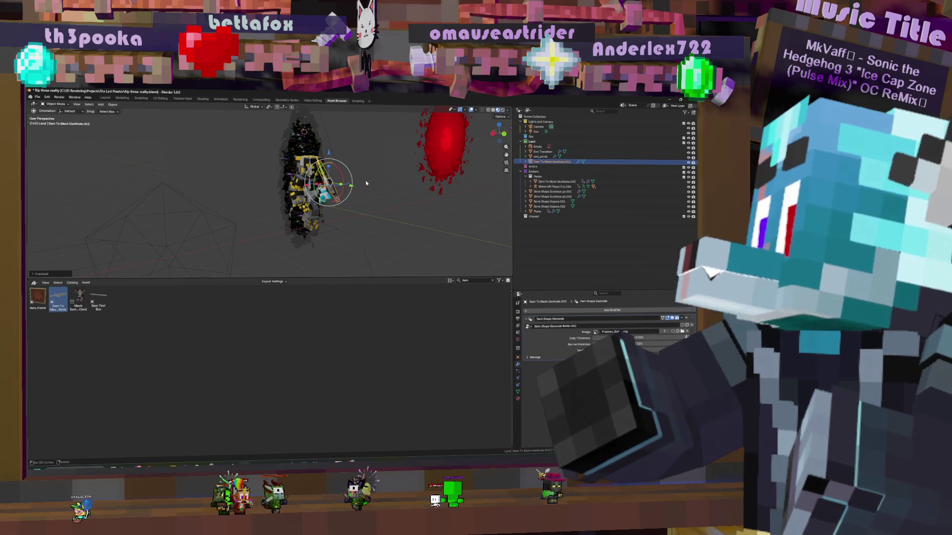
Inspect the sword from several angles and begin moving it down toward the hand
middle_drag(355, 181, 350, 183)
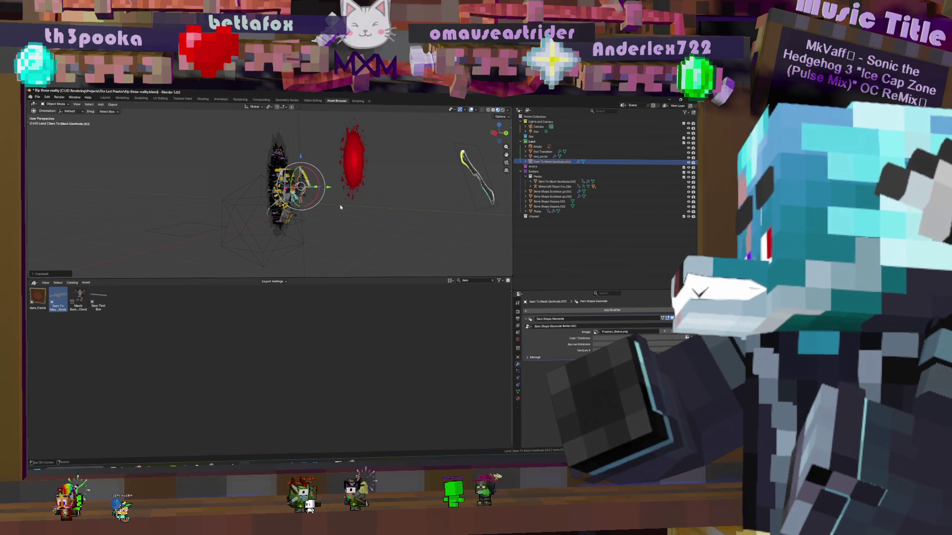
scroll(339, 206, up, 2)
scroll(332, 199, up, 2)
scroll(325, 194, up, 3)
scroll(319, 186, up, 2)
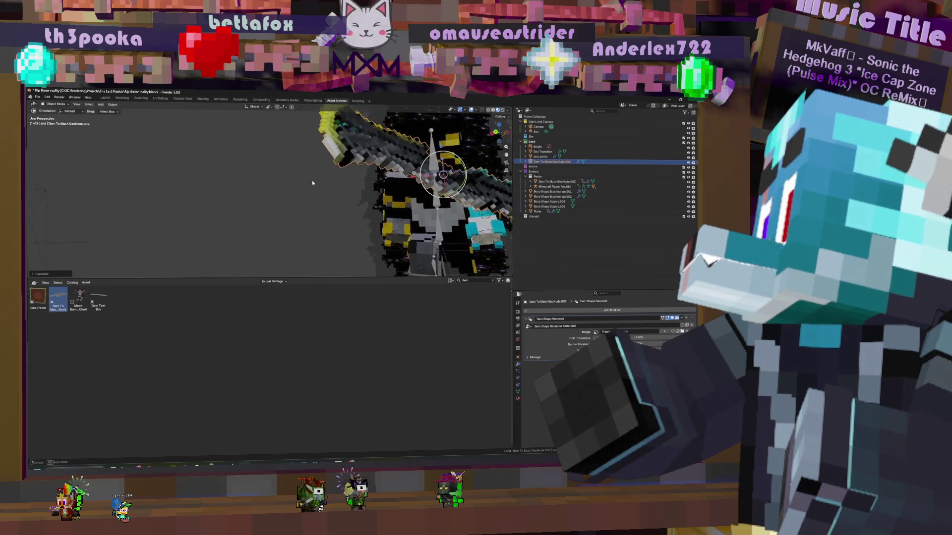
scroll(312, 180, down, 4)
mouse_move(311, 180)
middle_down()
mouse_move(283, 186)
mouse_move(328, 179)
middle_up()
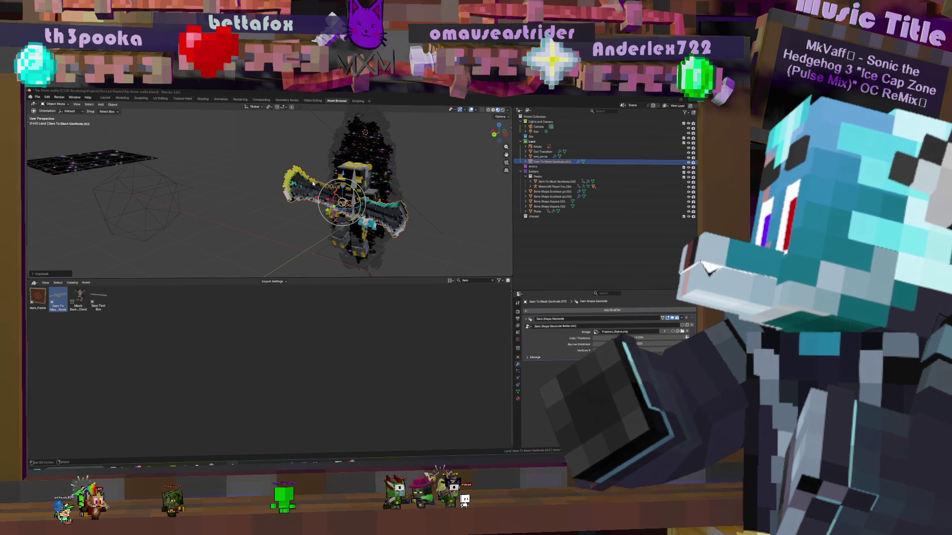
middle_drag(223, 179, 33, 173)
mouse_move(333, 184)
middle_down()
mouse_move(405, 182)
mouse_move(307, 192)
middle_up()
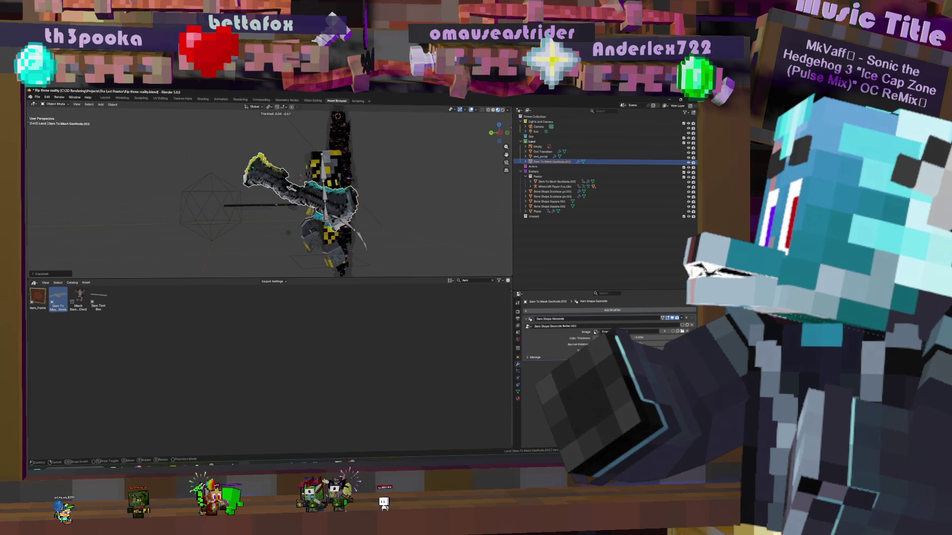
key(g)
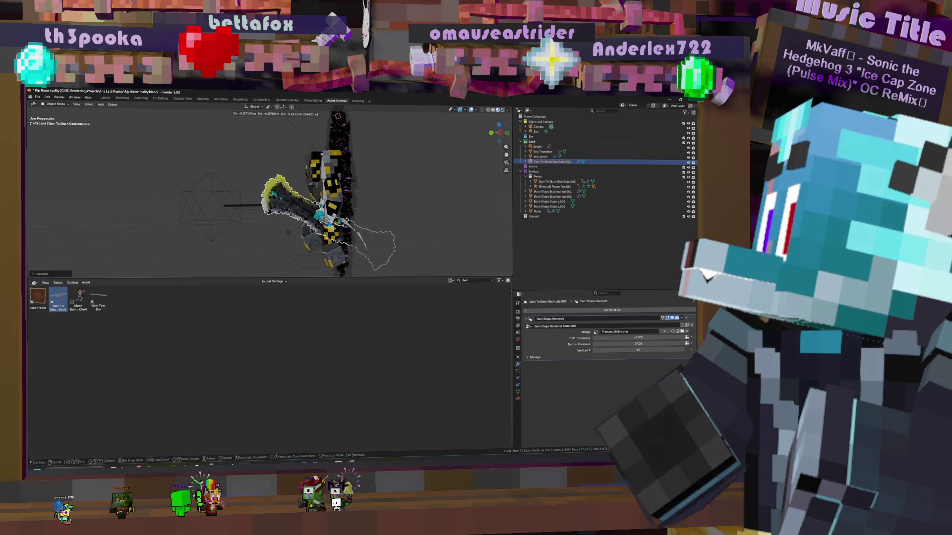
Rotate and reposition the sword into the character's grip, then select the Minecraft Player Fox rig
click(340, 219)
scroll(342, 218, up, 2)
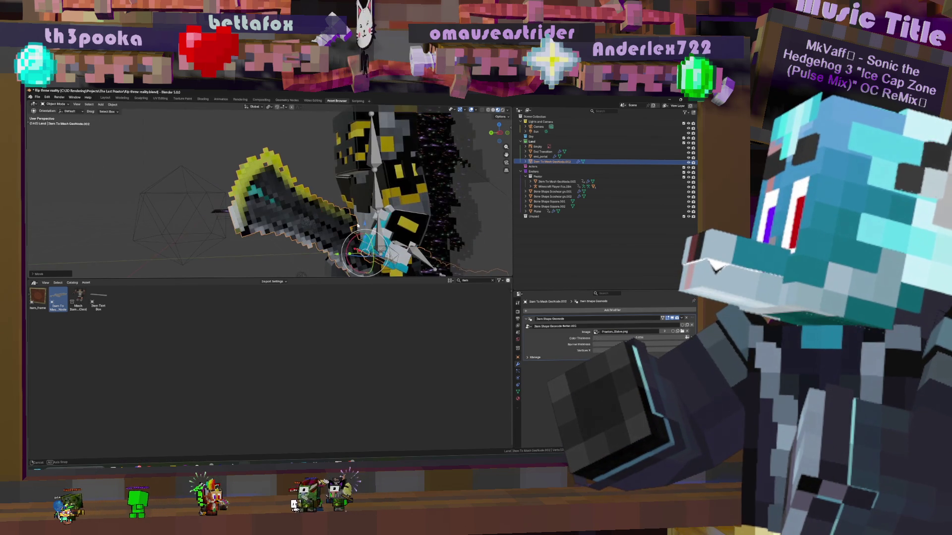
scroll(346, 216, up, 2)
scroll(353, 216, up, 2)
scroll(351, 214, up, 1)
scroll(361, 207, up, 1)
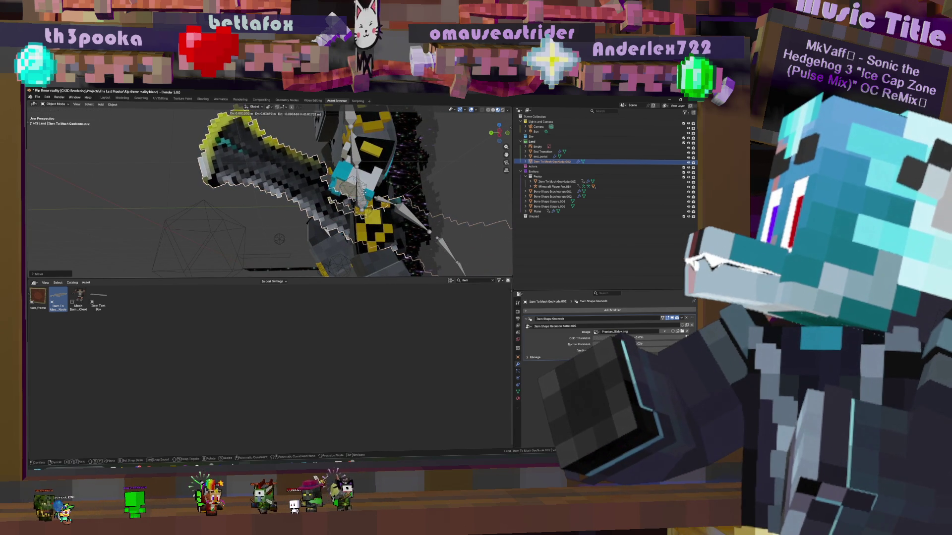
scroll(373, 197, up, 1)
middle_drag(342, 204, 446, 200)
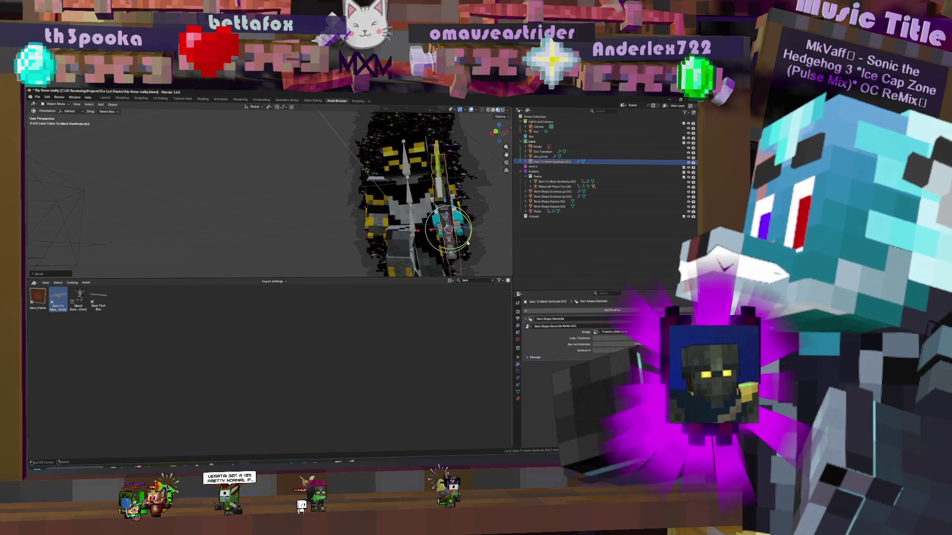
key(r)
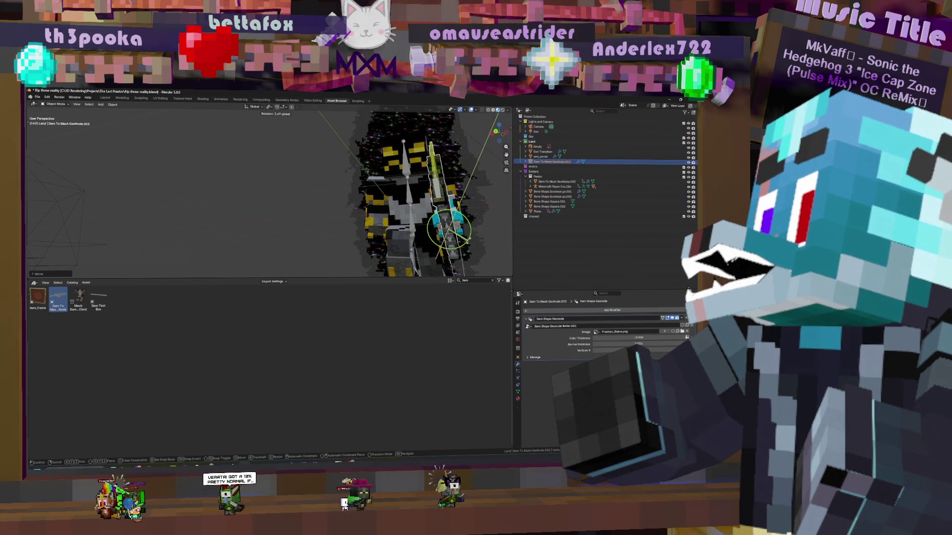
middle_drag(416, 223, 444, 217)
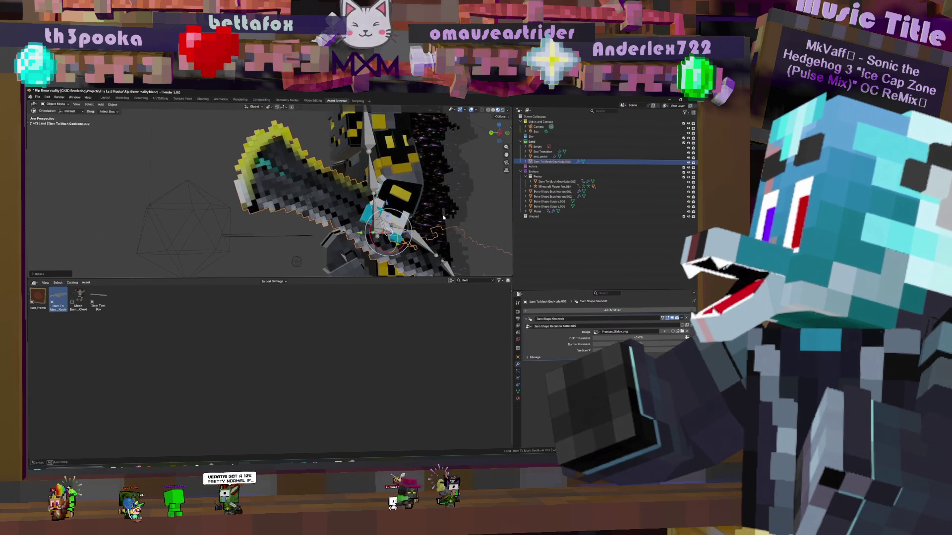
key(g)
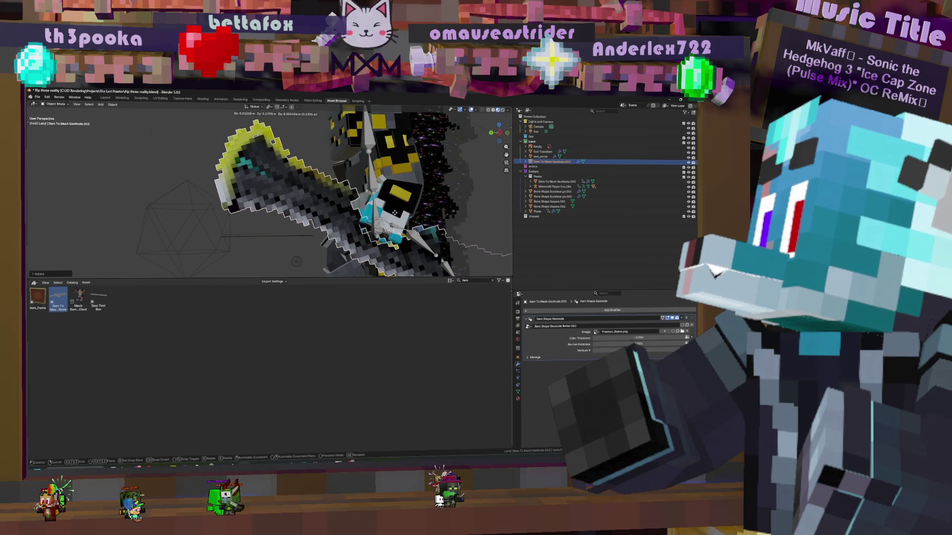
click(392, 211)
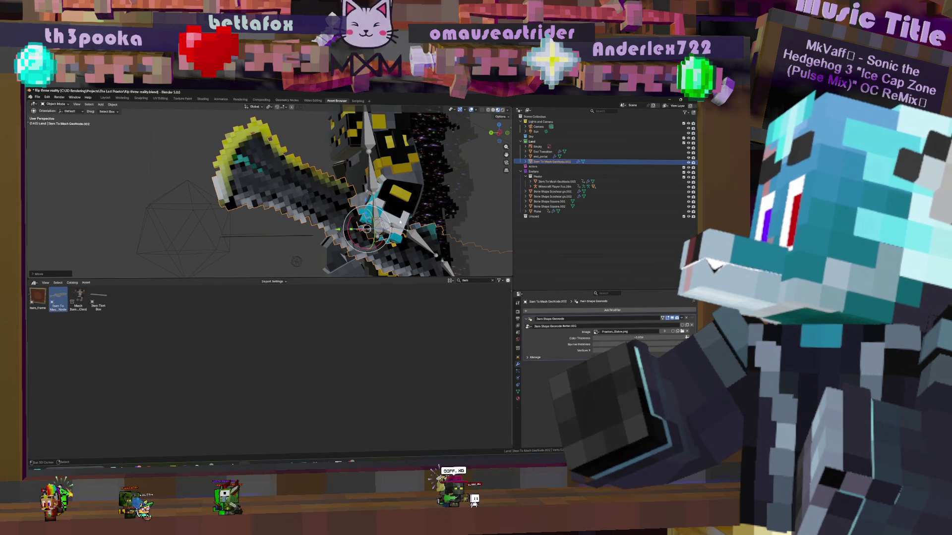
click(394, 216)
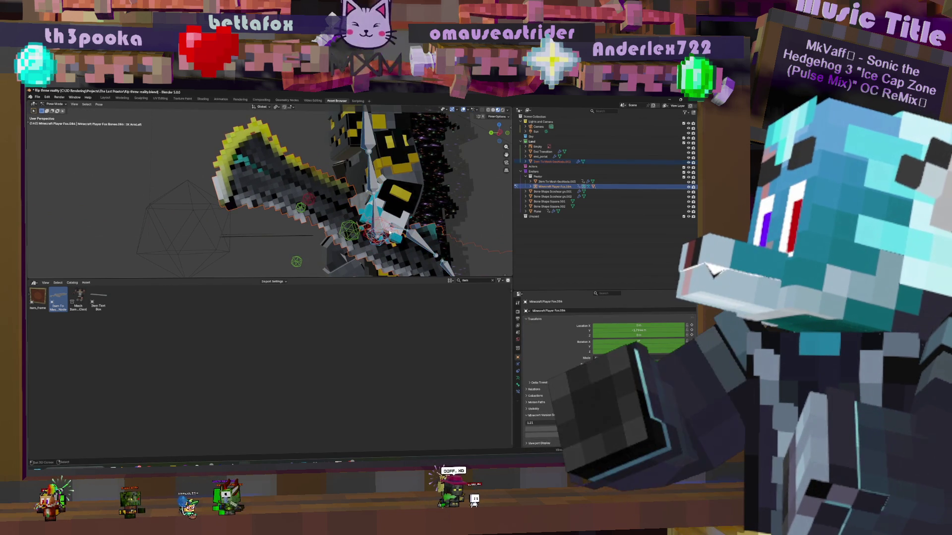
Parent the sword to the Minecraft Player Fox rig with Ctrl+P and return to Object Mode
middle_drag(393, 216, 447, 224)
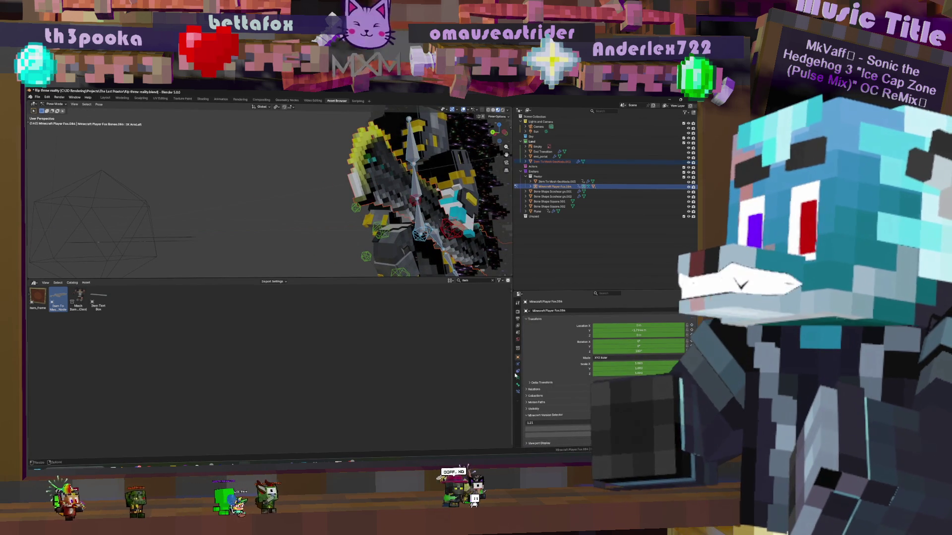
click(518, 374)
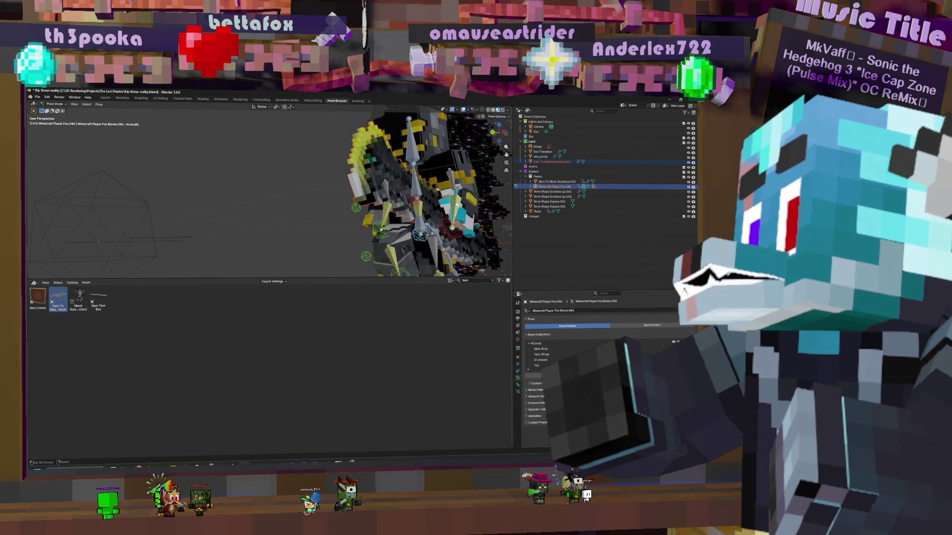
key(ctrl+p)
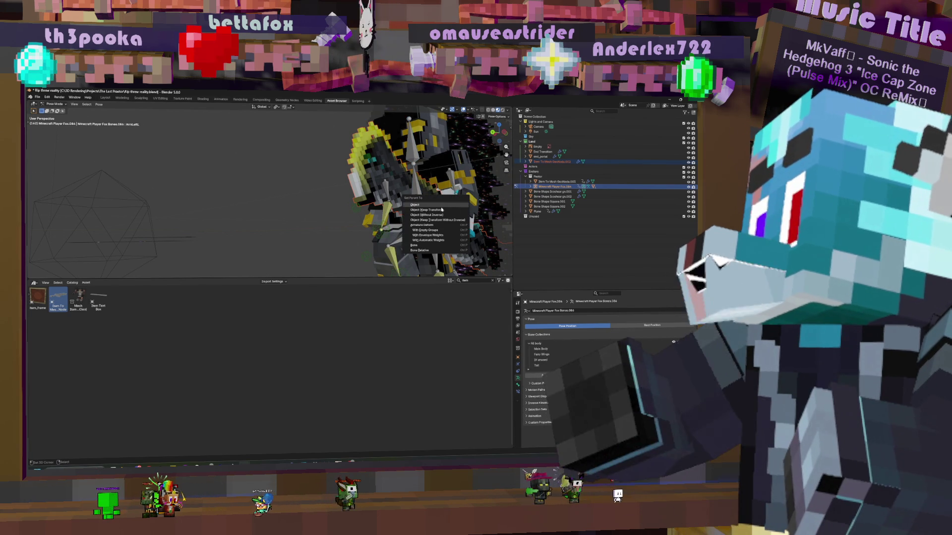
click(498, 206)
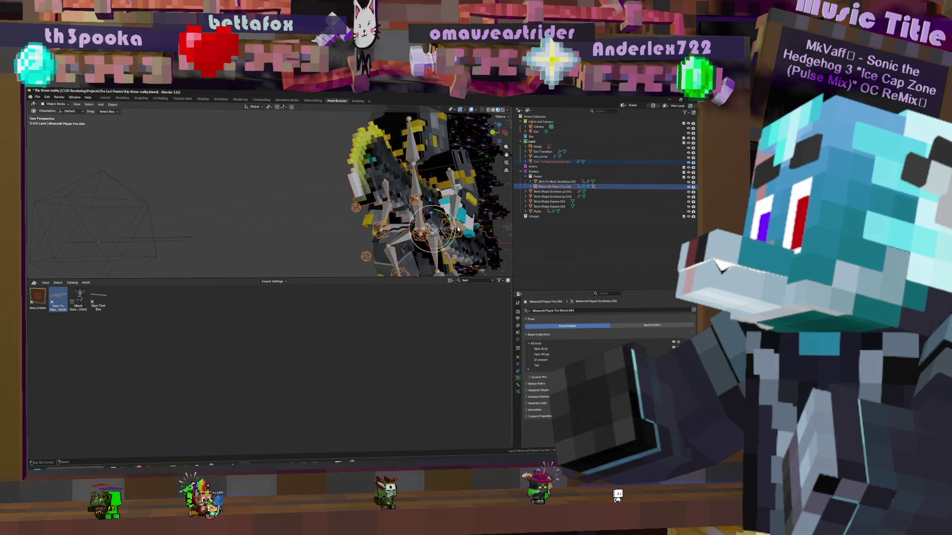
click(413, 137)
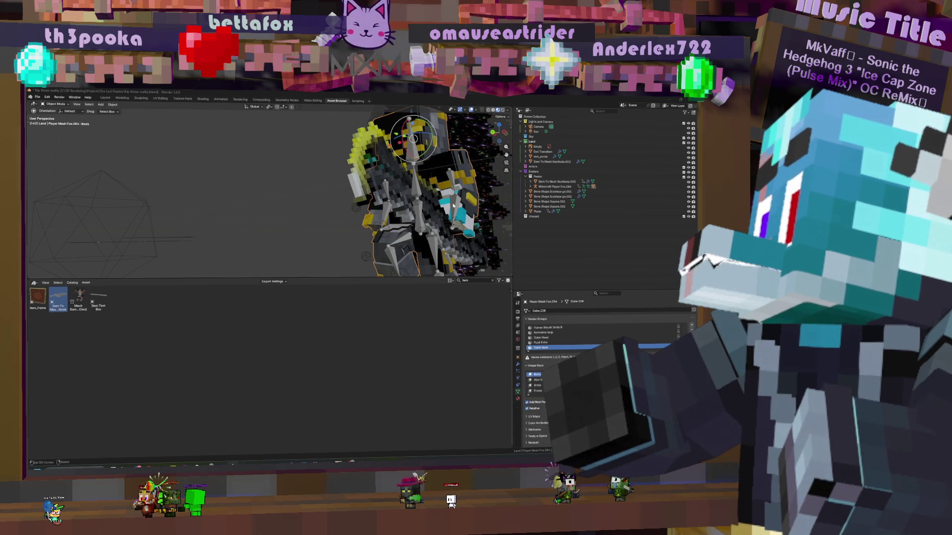
Select the Minecraft Player Fox.184 armature and switch to the Shading workspace
click(562, 186)
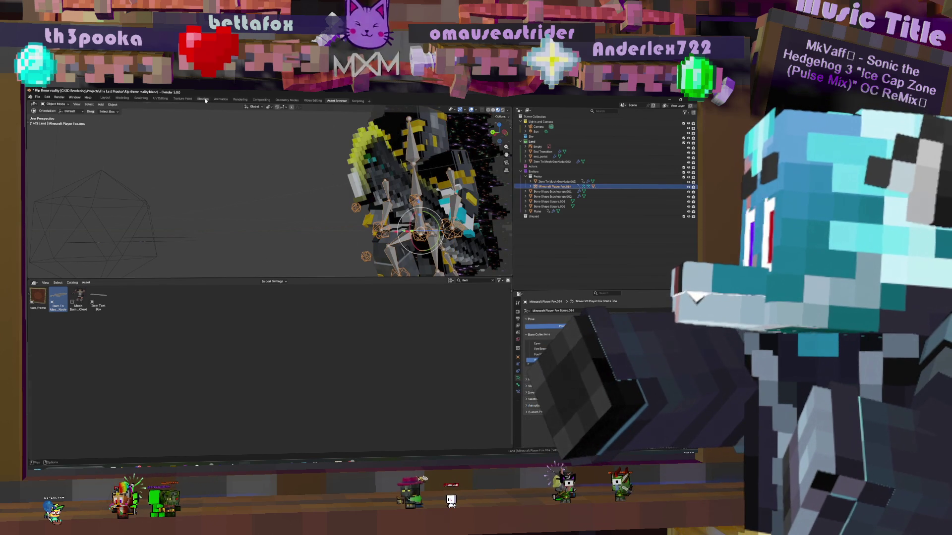
click(203, 99)
scroll(389, 257, up, 3)
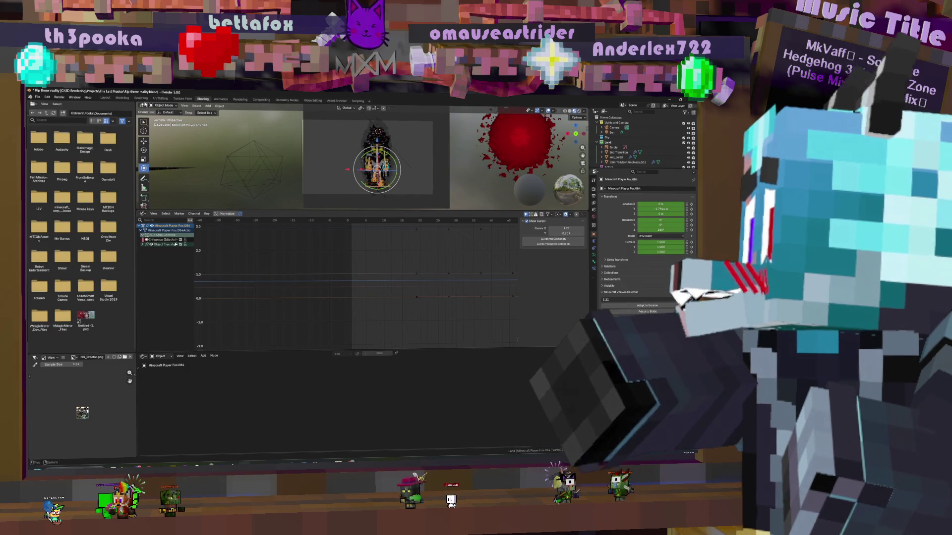
In the Animation workspace, scrub the NLA playhead to frame 115 to preview poses and grab the orange clip
click(222, 99)
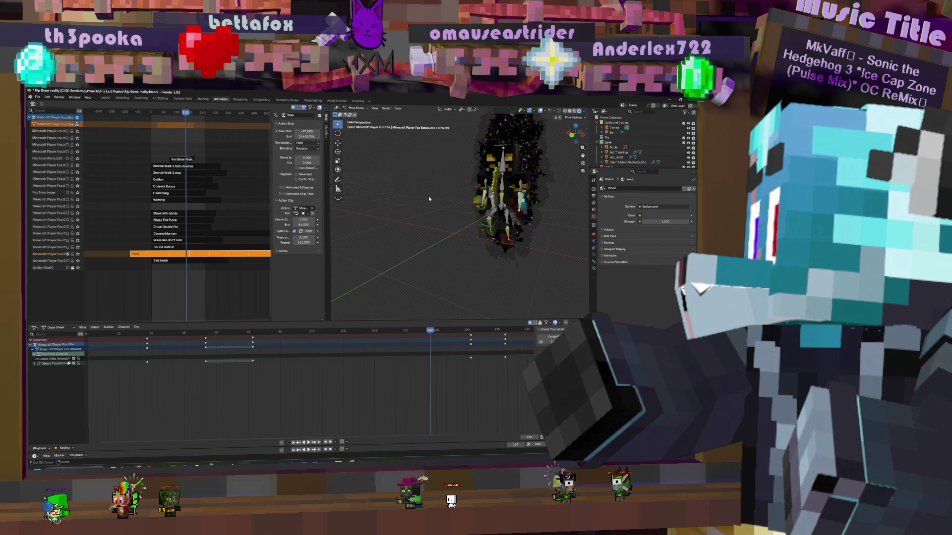
mouse_move(429, 199)
middle_down()
mouse_move(447, 198)
mouse_move(463, 227)
middle_up()
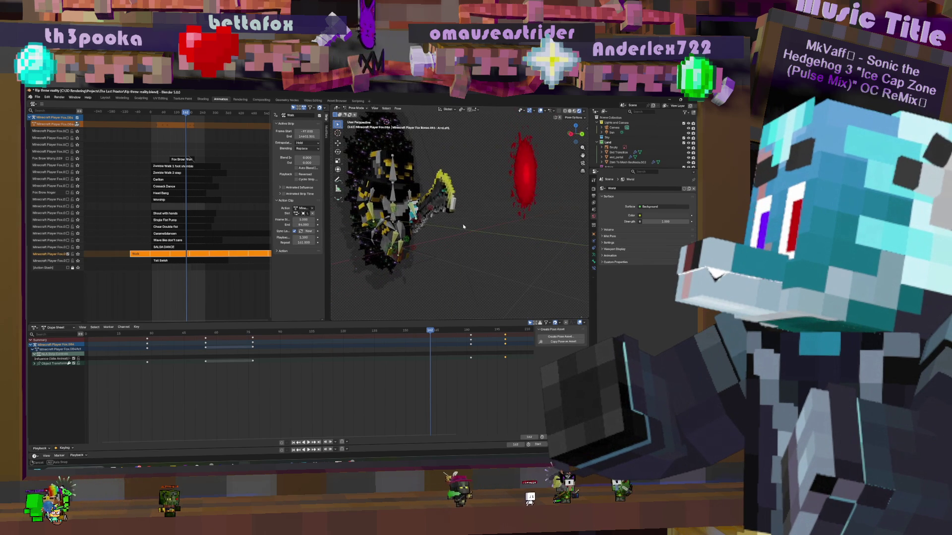
mouse_move(435, 221)
middle_down()
mouse_move(438, 160)
mouse_move(453, 194)
middle_up()
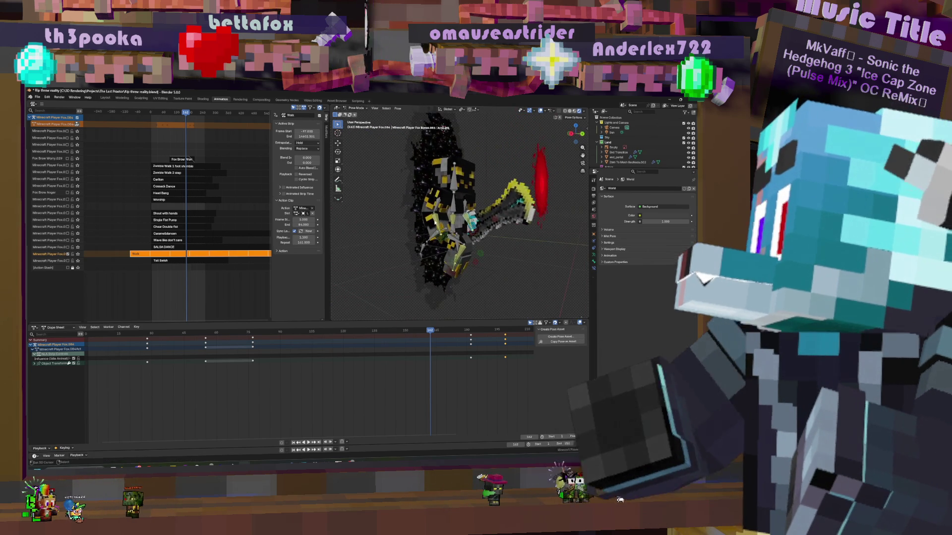
drag(185, 155, 171, 151)
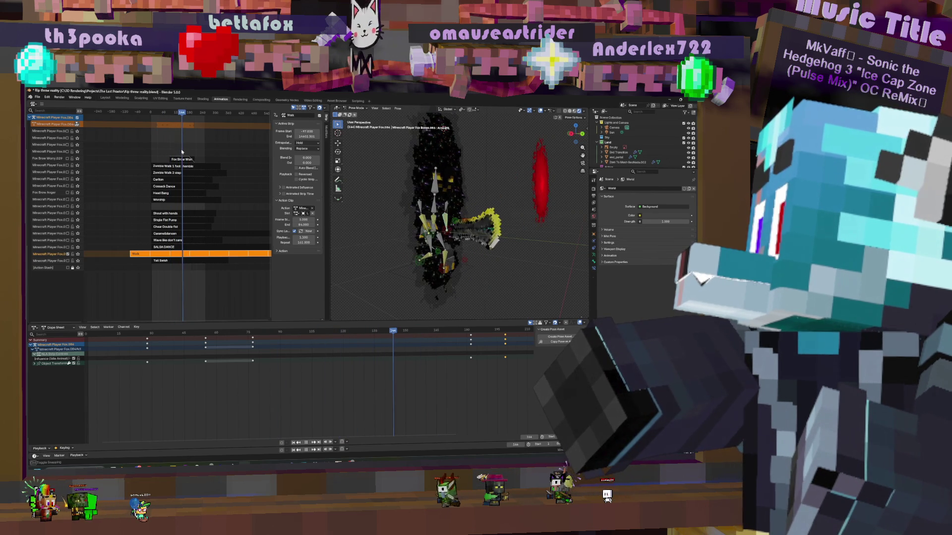
drag(170, 152, 176, 152)
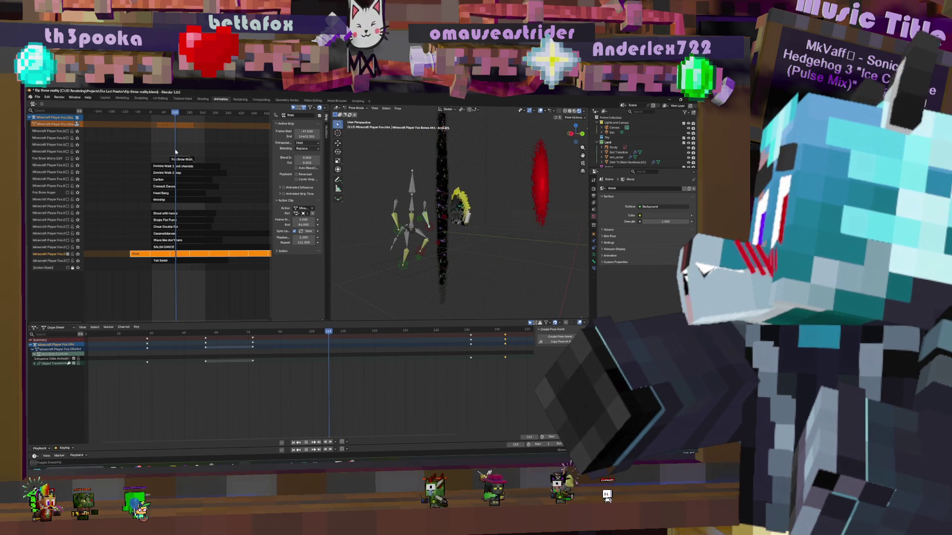
drag(182, 255, 185, 254)
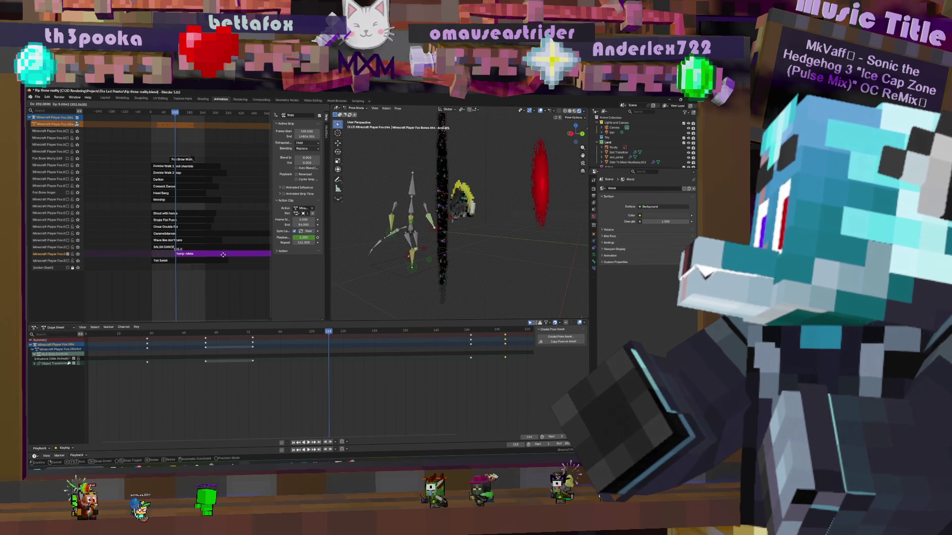
Slide the orange NLA action clip earlier so it starts around frame 73
click(223, 255)
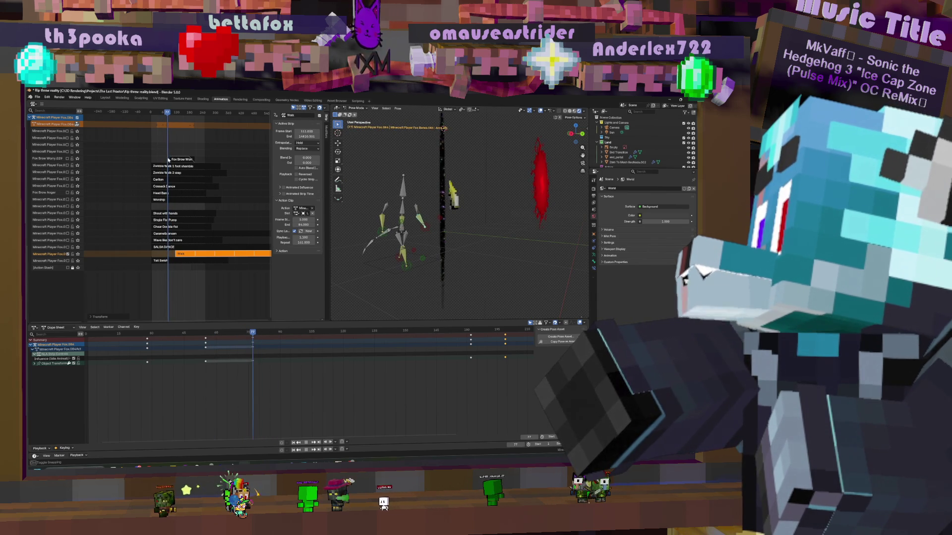
key(g)
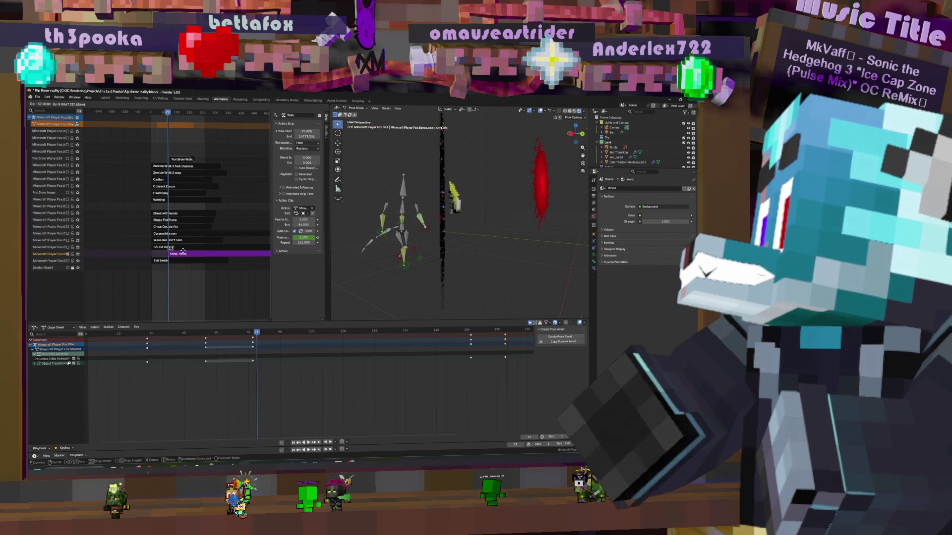
click(317, 290)
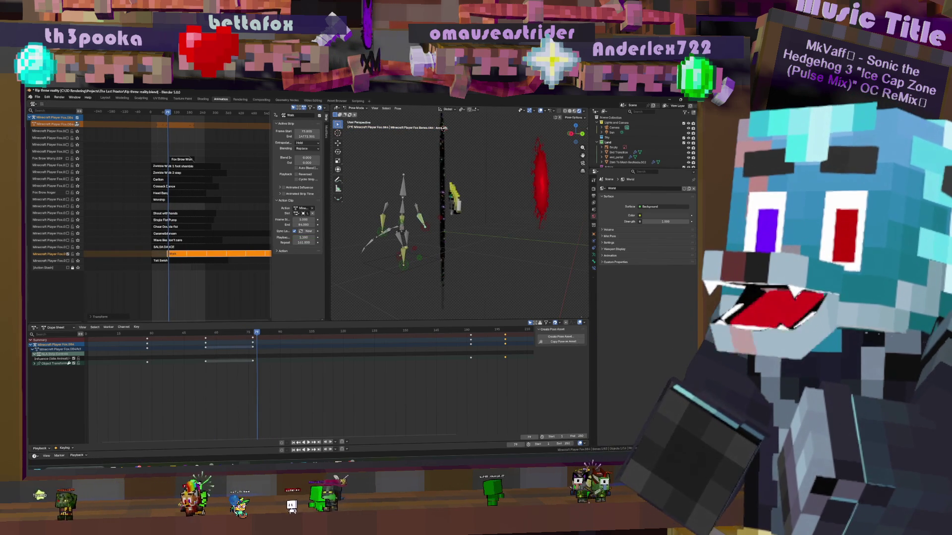
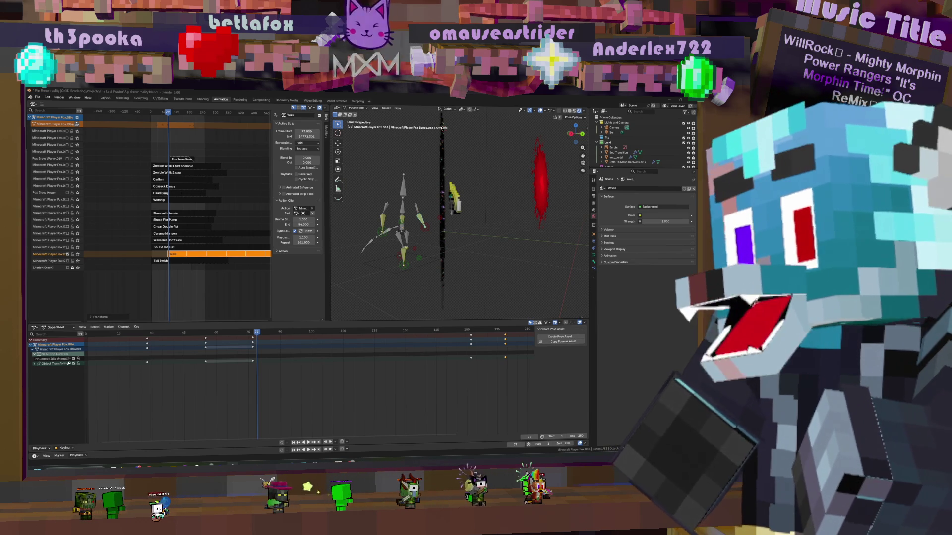
Scrub through the animation to preview the rig's poses and settle on an earlier frame
key(space)
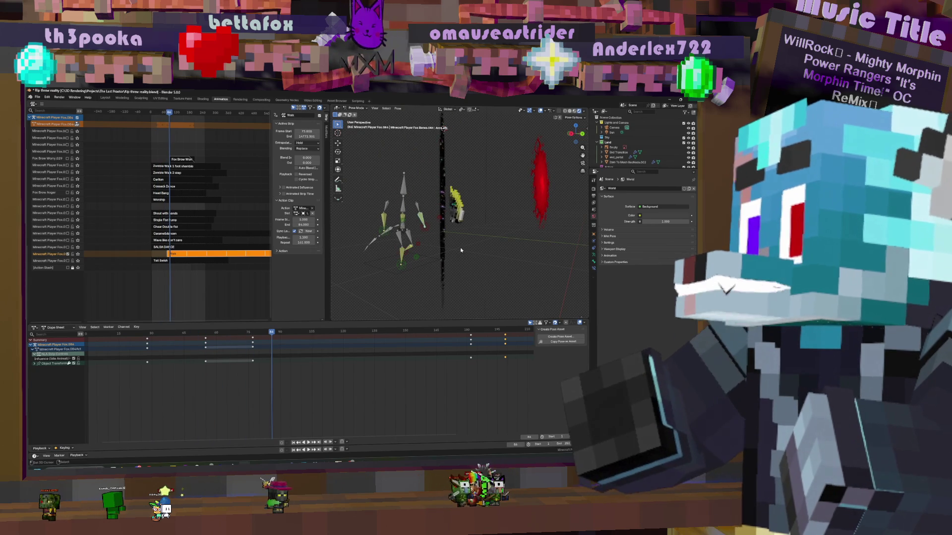
middle_drag(190, 341, 271, 350)
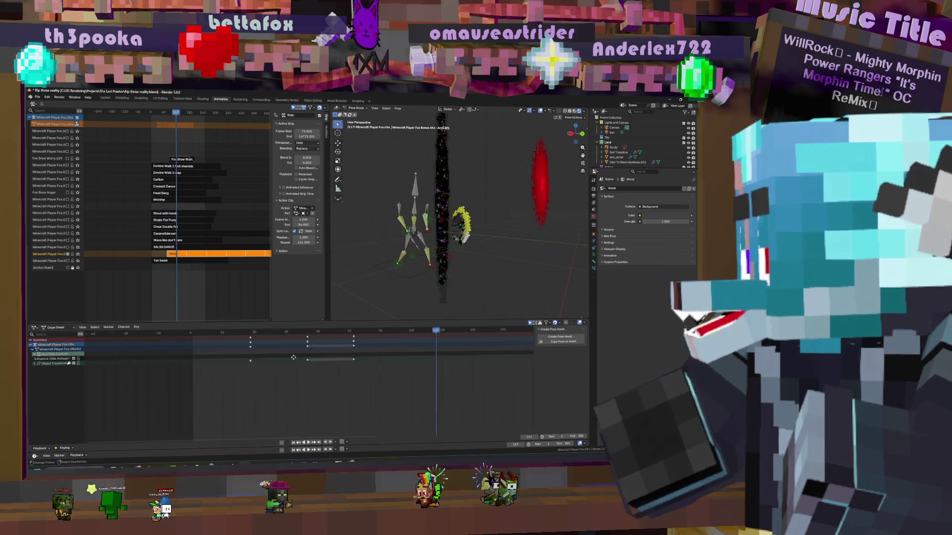
click(271, 350)
drag(290, 355, 335, 362)
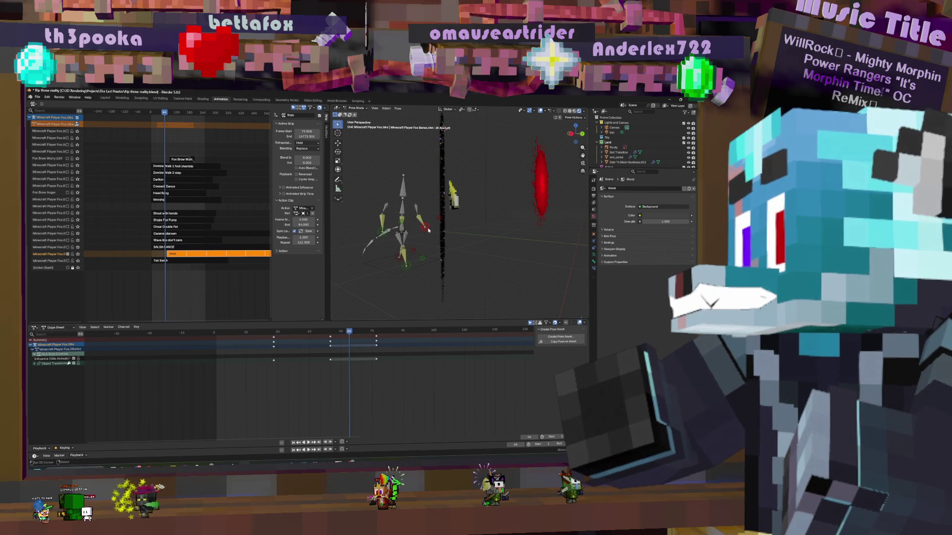
click(280, 359)
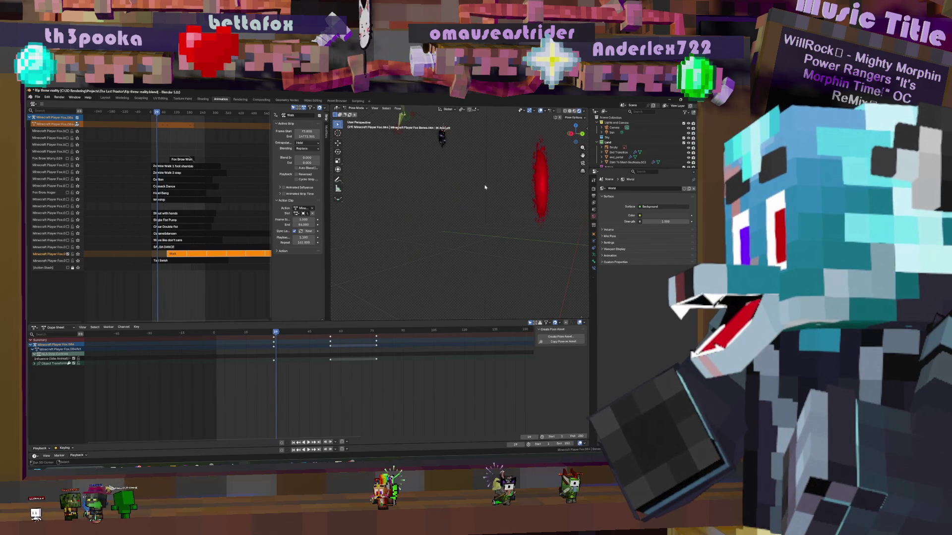
middle_drag(486, 187, 456, 184)
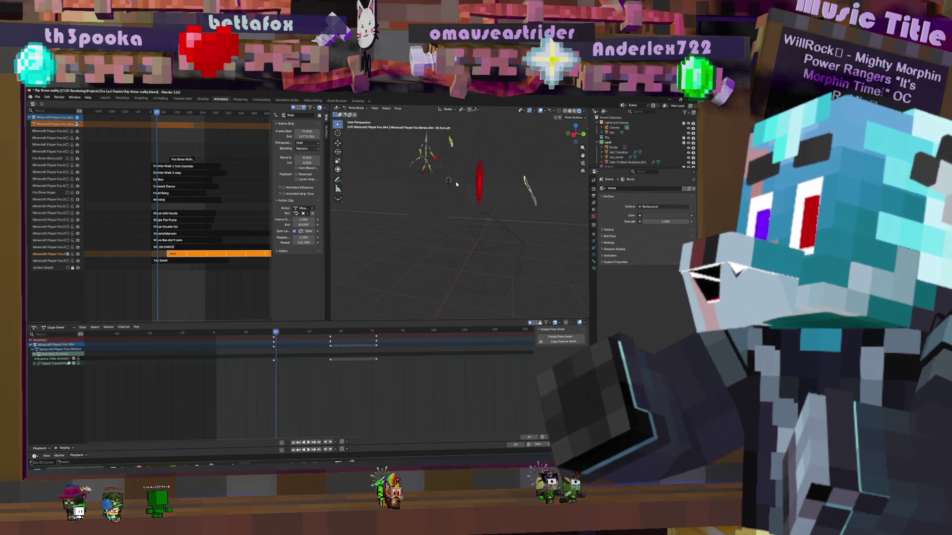
Raise the player rig along Z, turn it slightly, and keyframe its transform
click(338, 170)
click(427, 173)
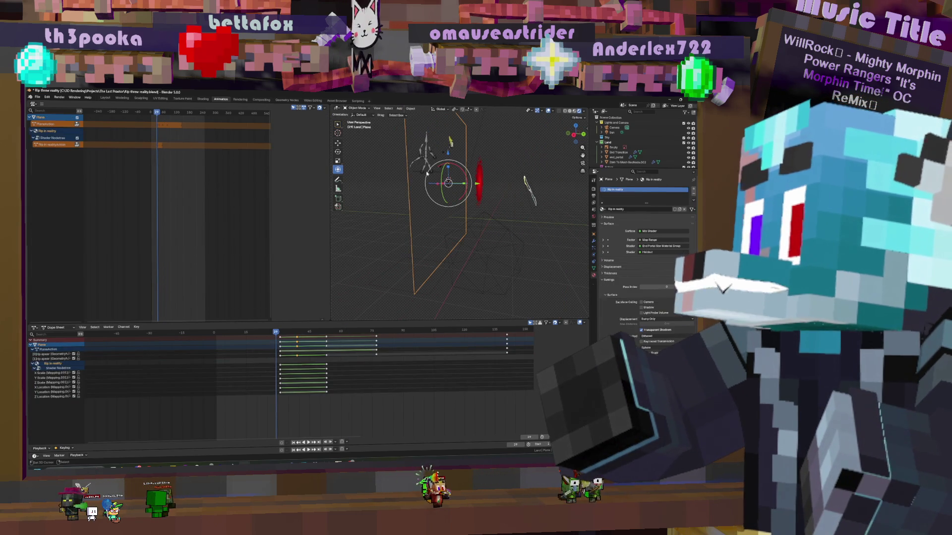
click(426, 152)
click(216, 254)
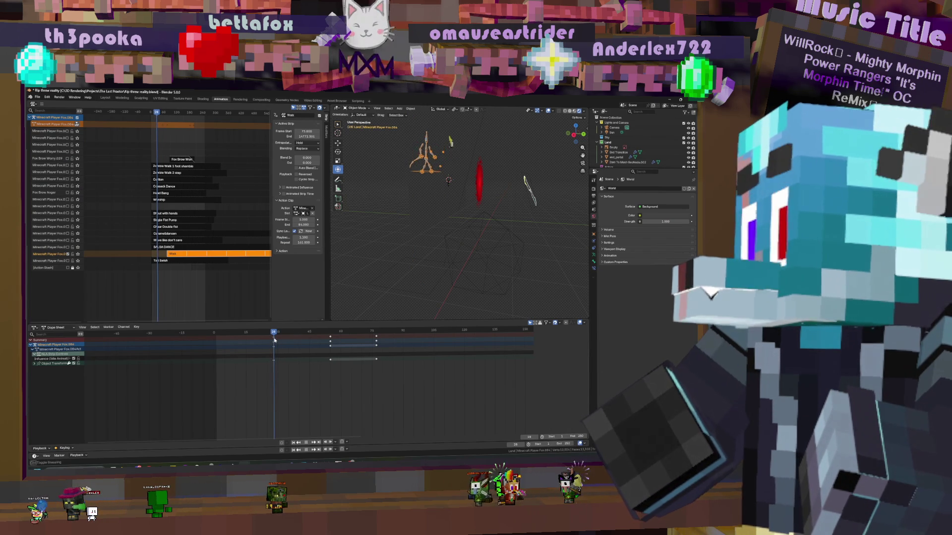
key(g)
key(z)
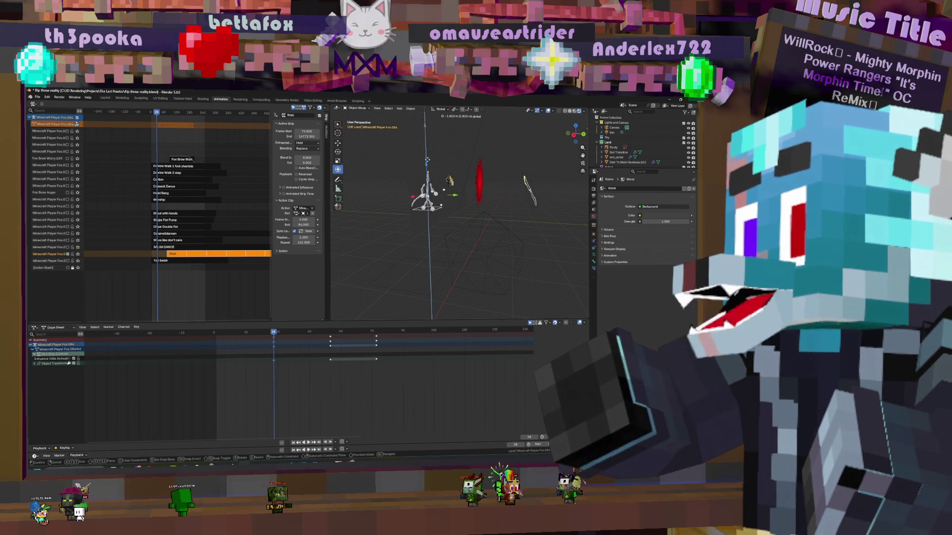
click(427, 157)
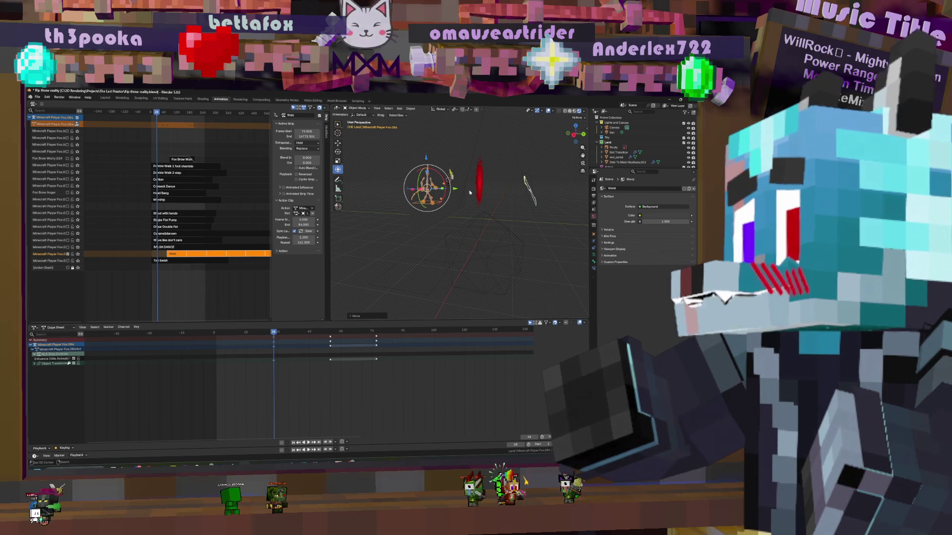
middle_drag(427, 157, 462, 187)
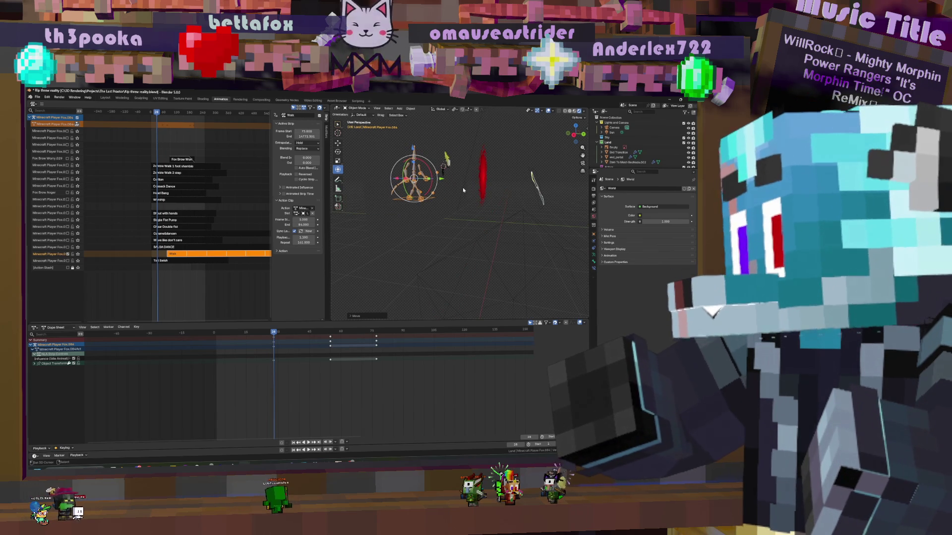
key(i)
Key the rig's transform again a frame later, then return to the first keyframe
key(Right)
key(Right)
key(Right)
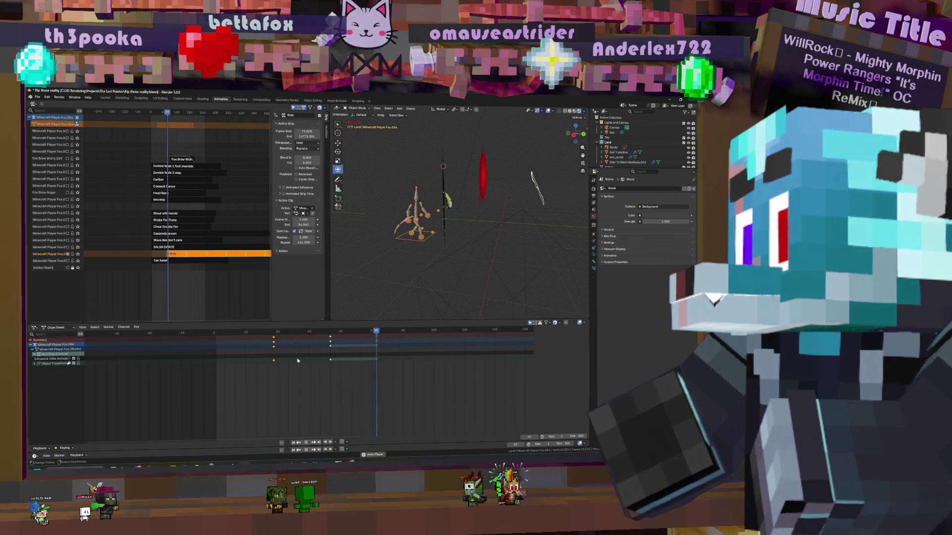
key(i)
click(445, 221)
key(Right)
key(Right)
key(Right)
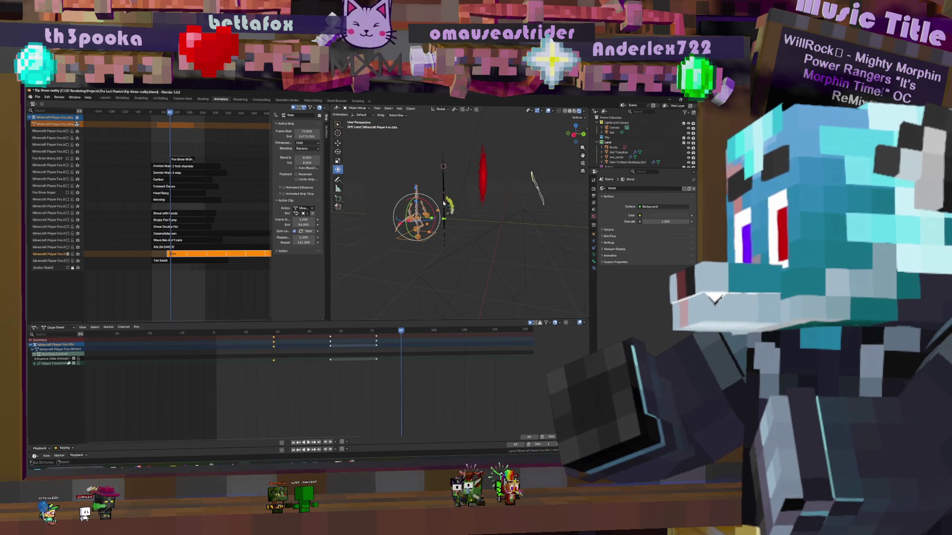
click(273, 347)
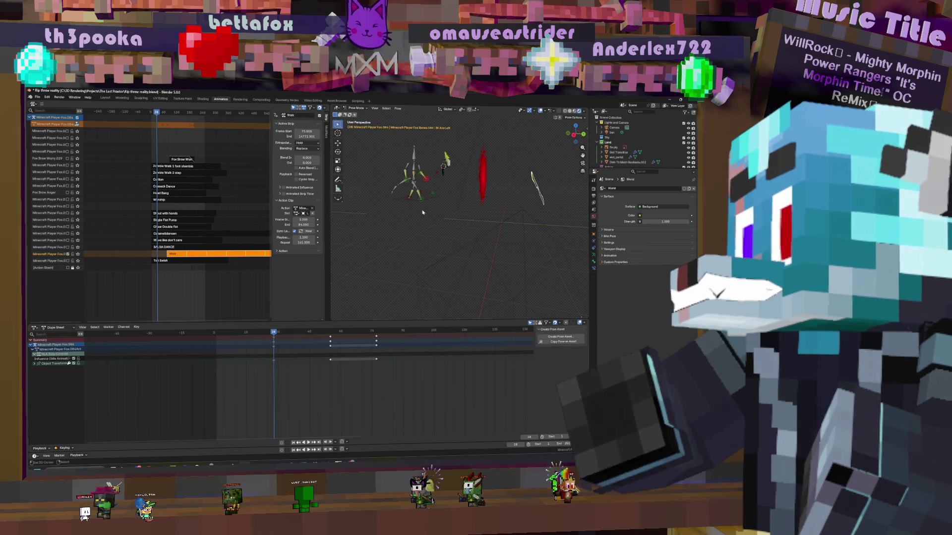
scroll(446, 193, up, 2)
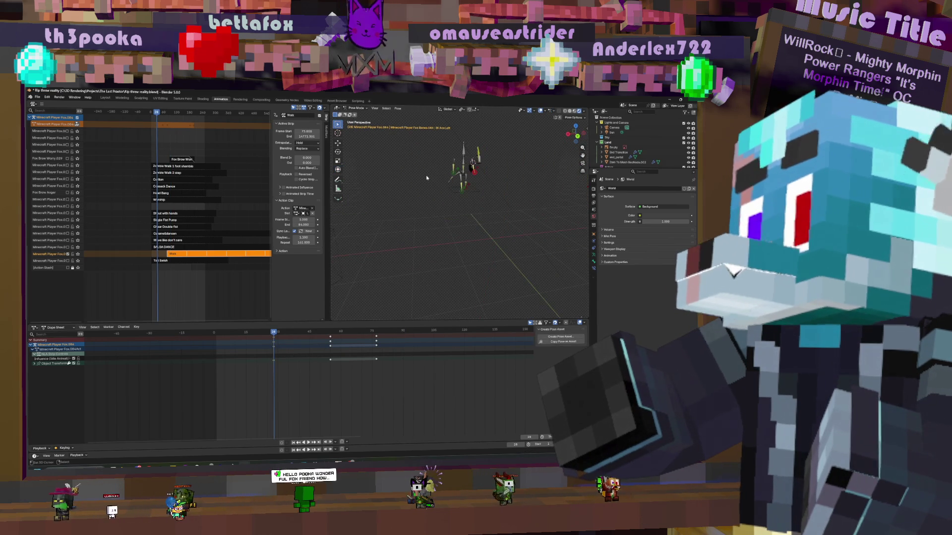
scroll(441, 178, up, 4)
scroll(496, 196, down, 3)
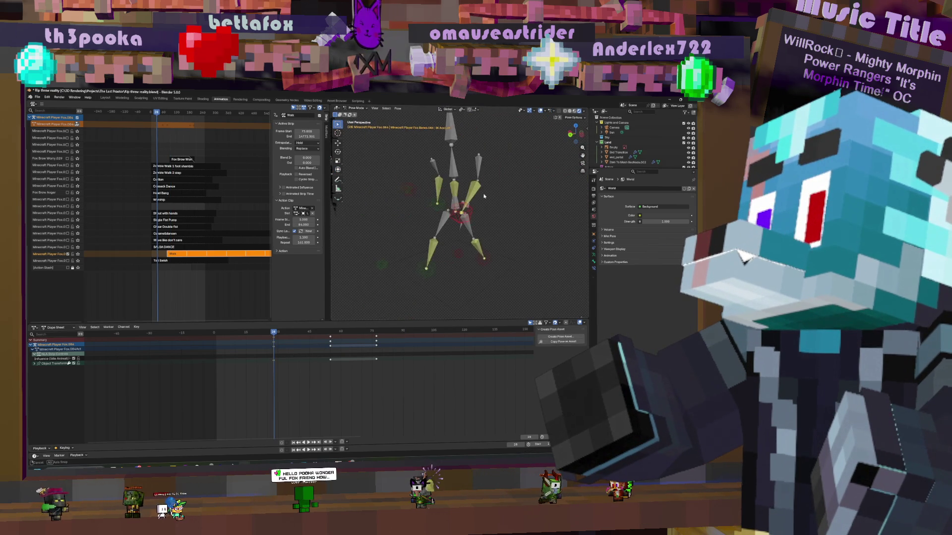
Move the prop to sit beside the rig and show the armature data settings
middle_drag(496, 195, 492, 194)
key(g)
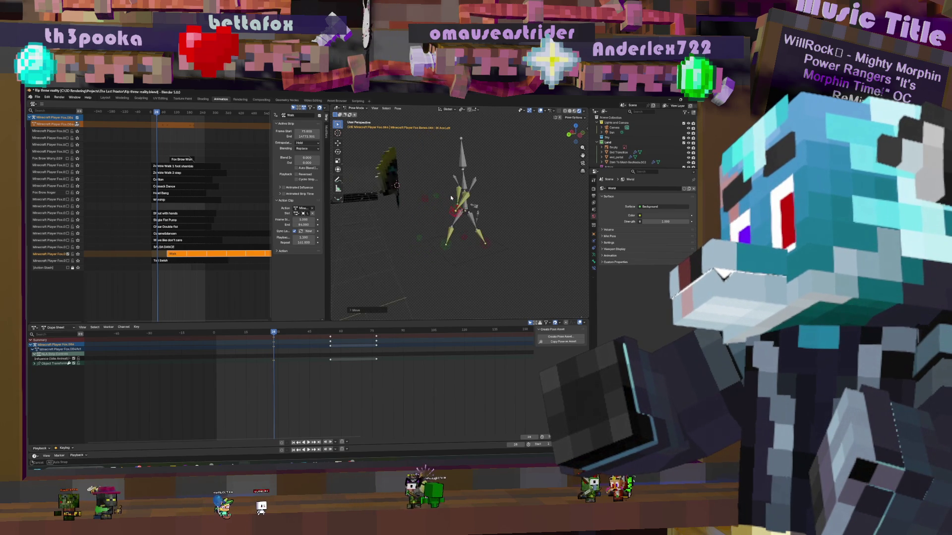
click(394, 186)
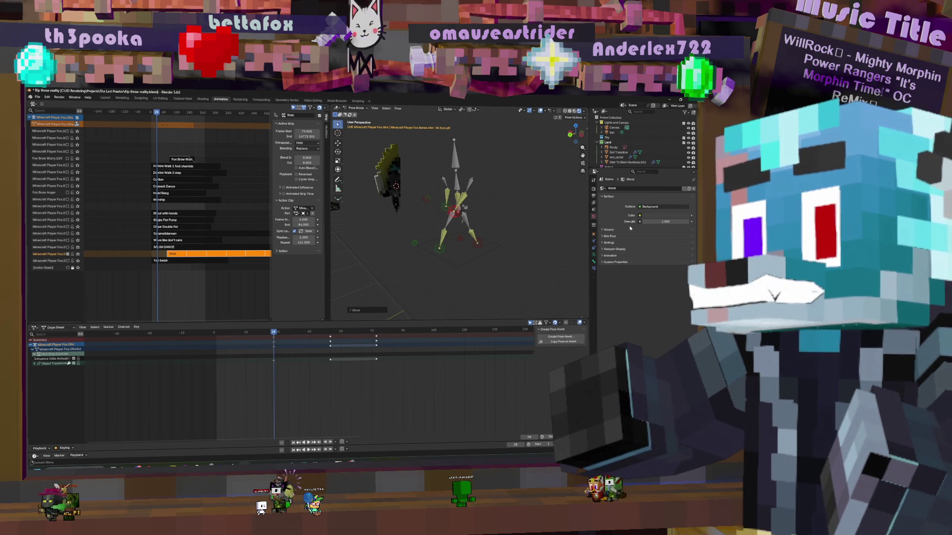
click(597, 237)
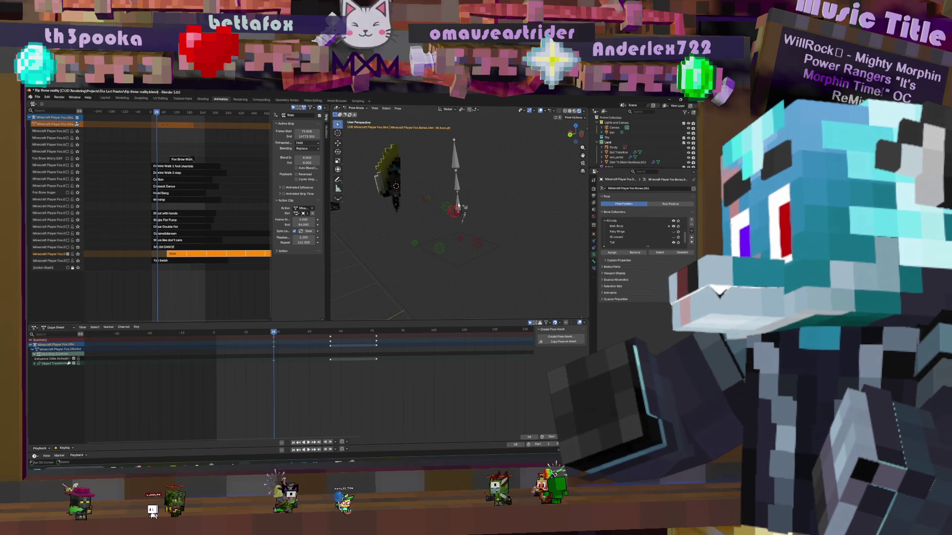
Grab and rotate the rig's bones into a new pose
key(g)
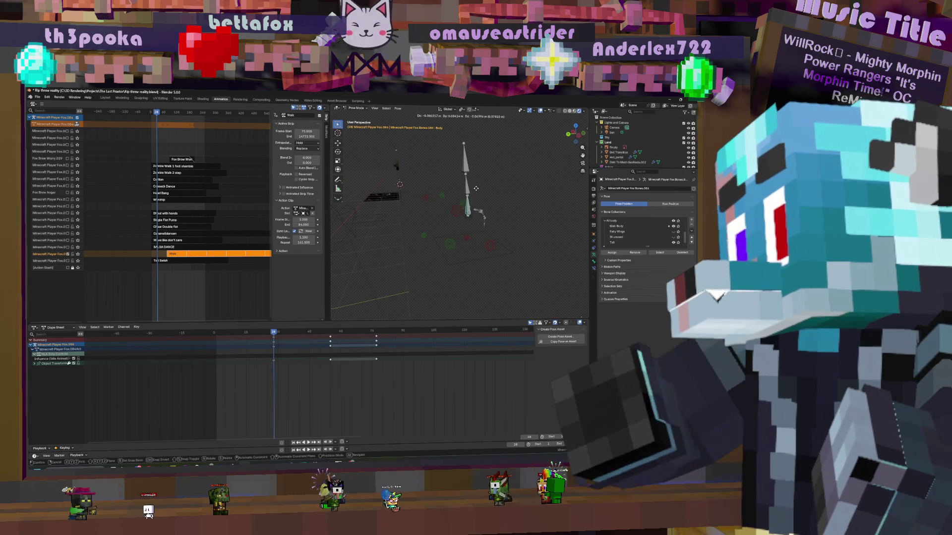
click(470, 186)
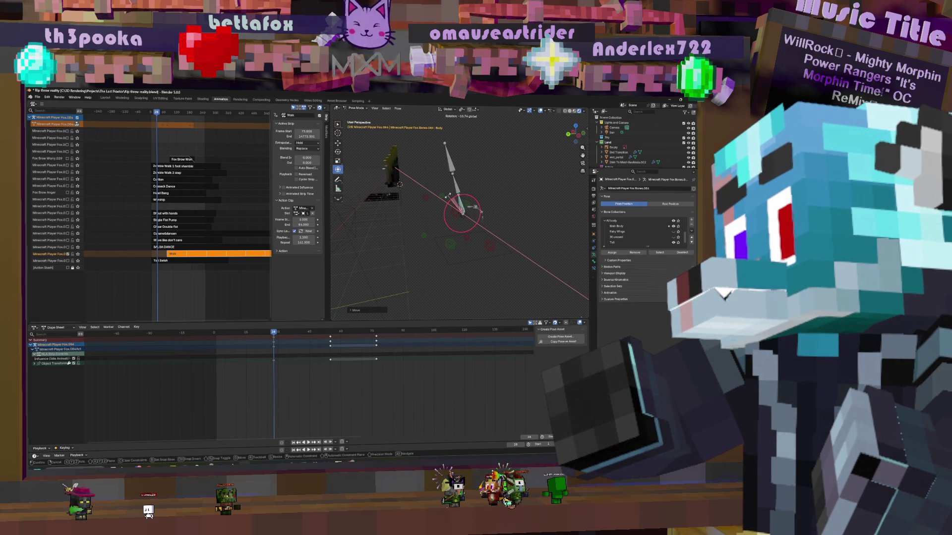
click(461, 208)
middle_drag(461, 209, 456, 205)
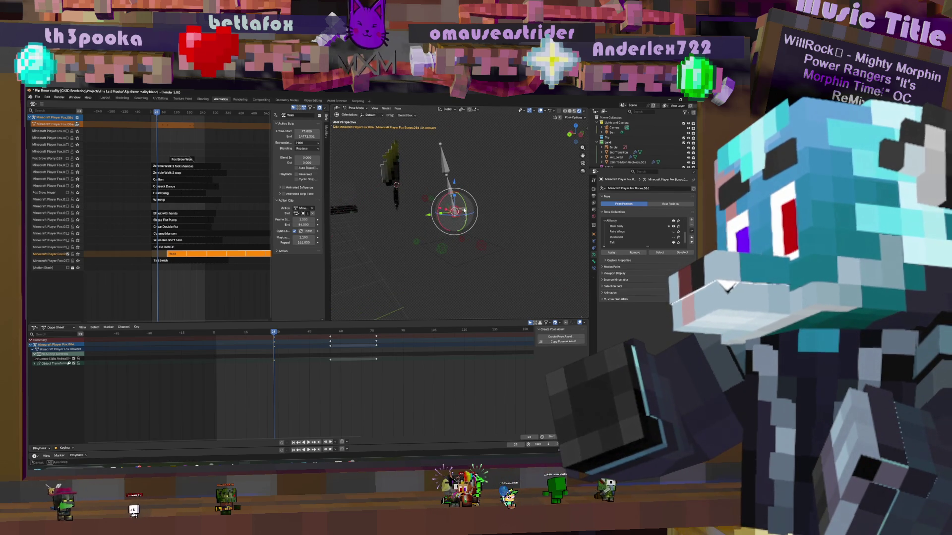
key(g)
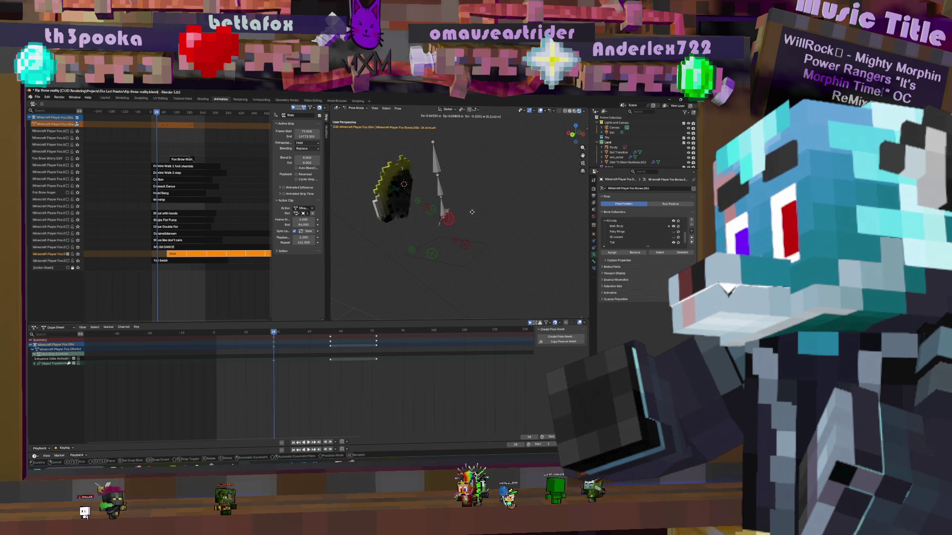
click(494, 183)
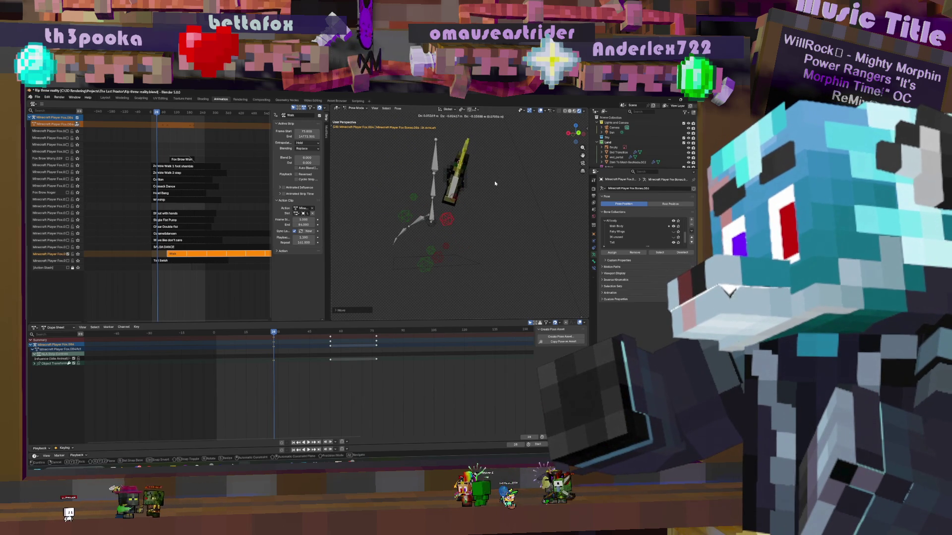
click(495, 183)
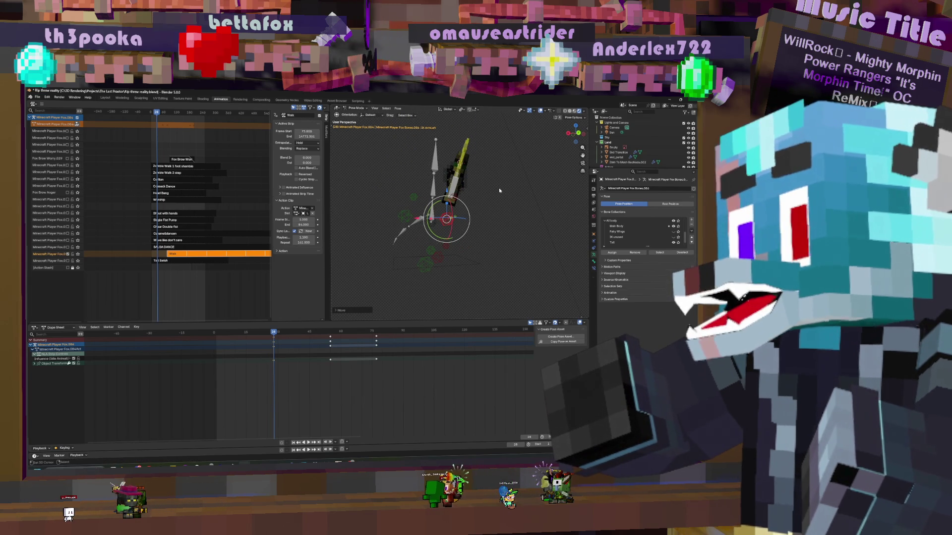
Keyframe the Body bone and play the animation
key(i)
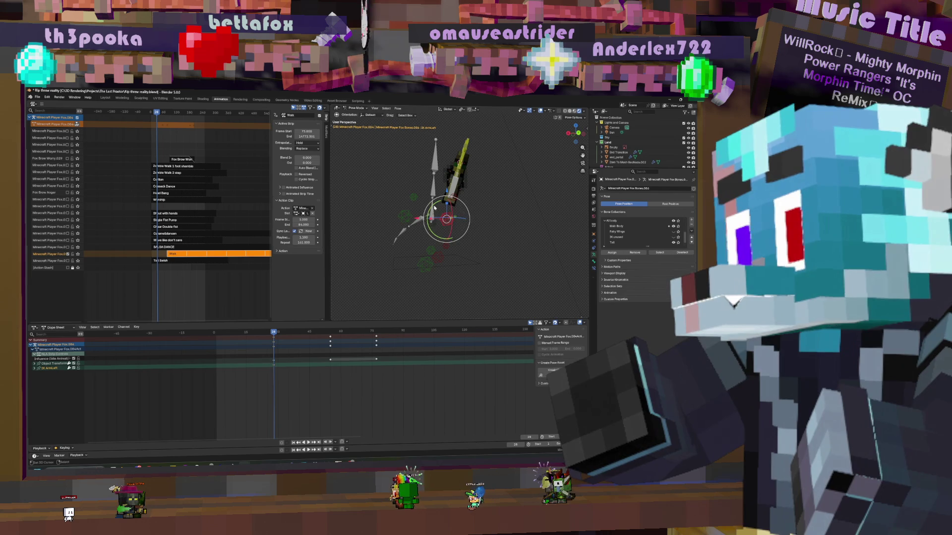
key(ctrl+z)
key(i)
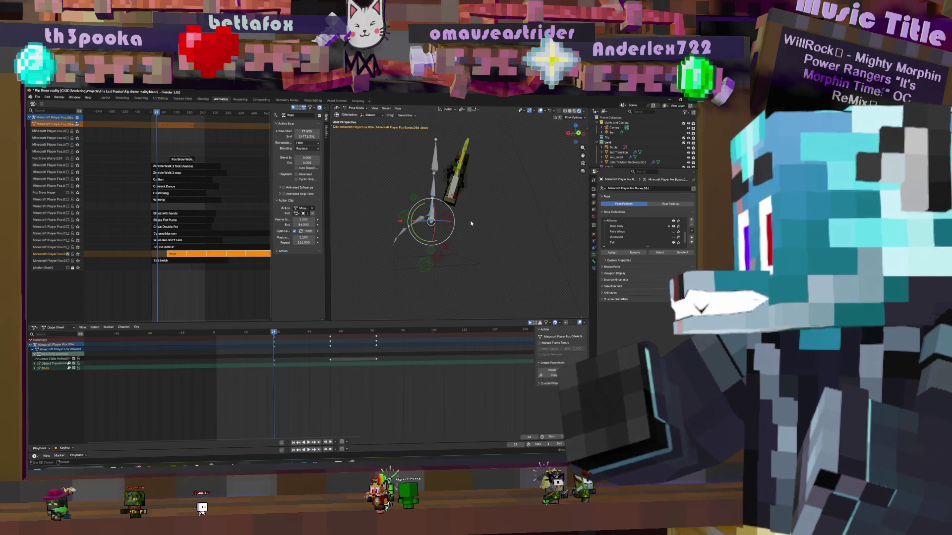
key(space)
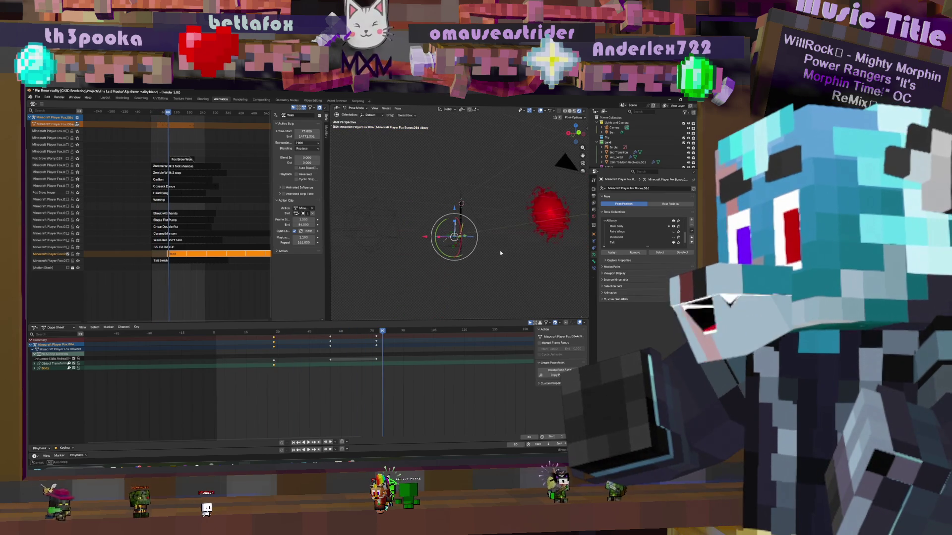
Push the action into a new NLA strip and delete one unwanted strip
click(78, 125)
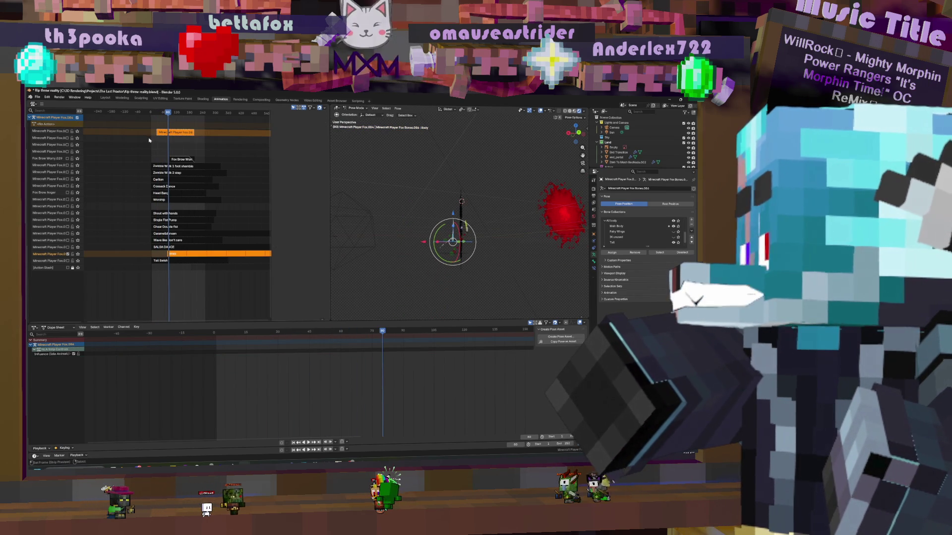
click(181, 133)
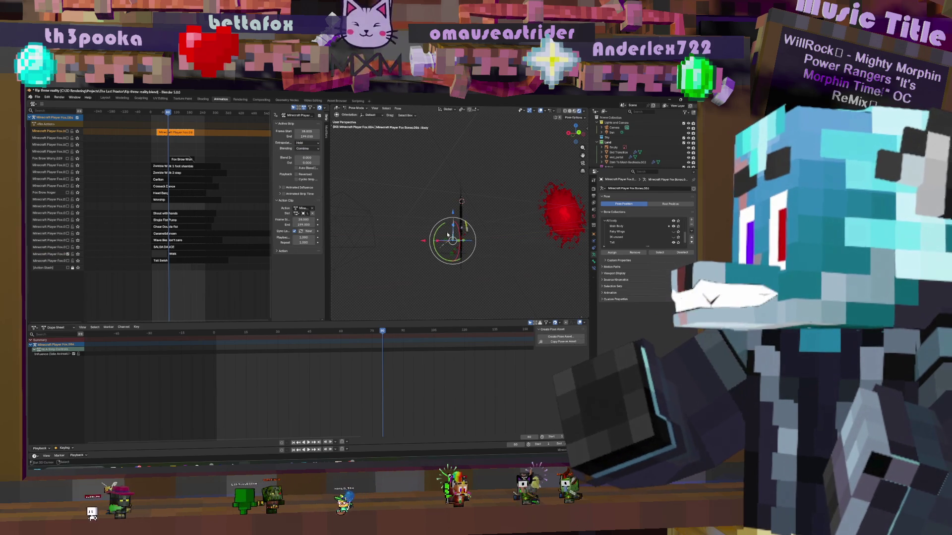
scroll(449, 237, up, 3)
scroll(241, 149, down, 5)
scroll(240, 149, down, 2)
click(231, 133)
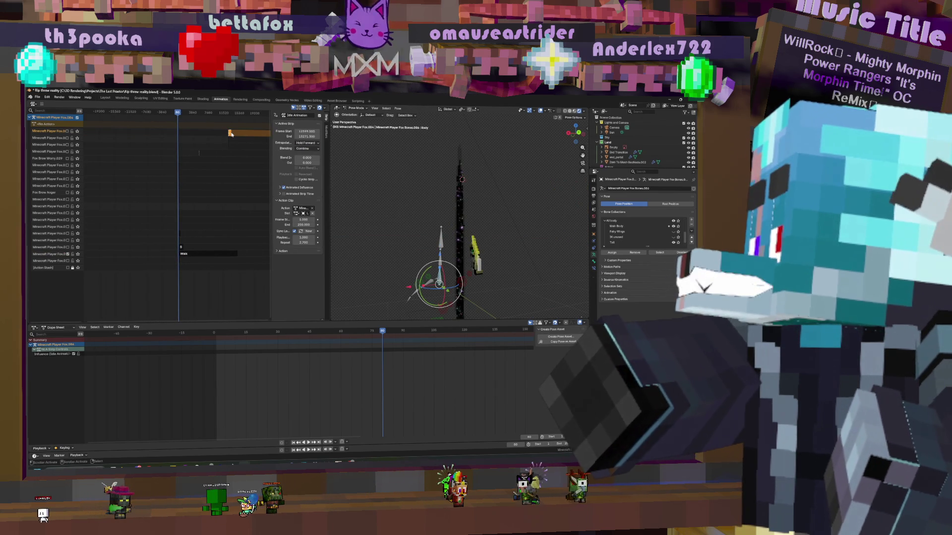
key(Delete)
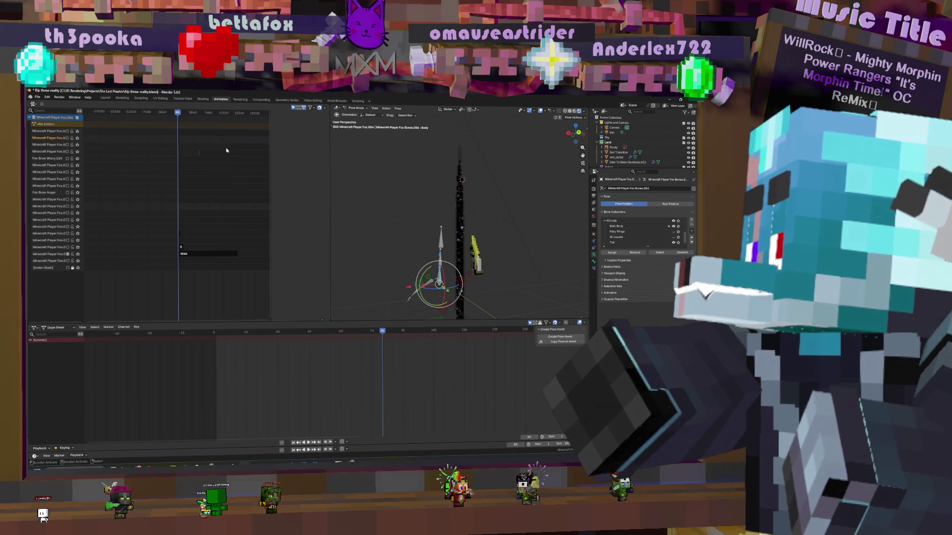
click(230, 149)
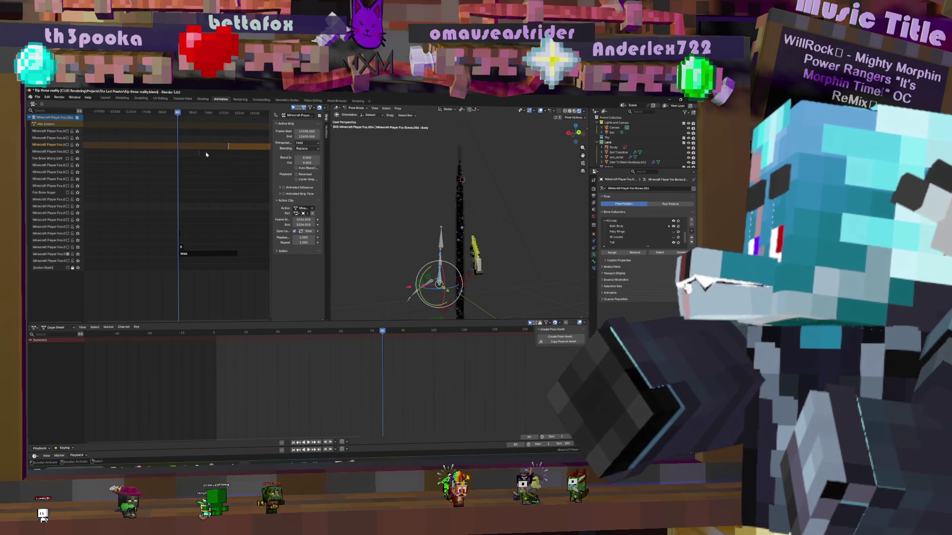
scroll(177, 148, up, 5)
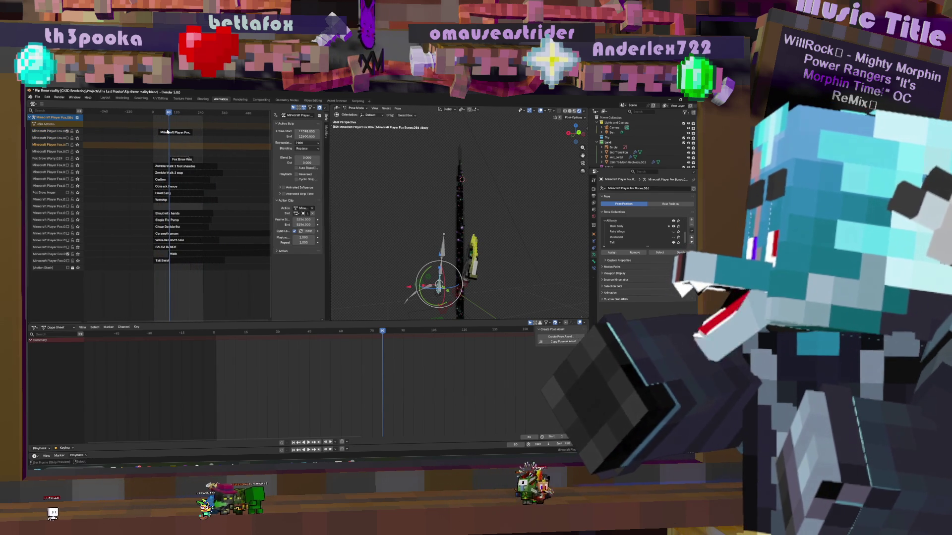
Open the fox player action strip in tweak mode and play it back
click(172, 132)
drag(169, 112, 163, 119)
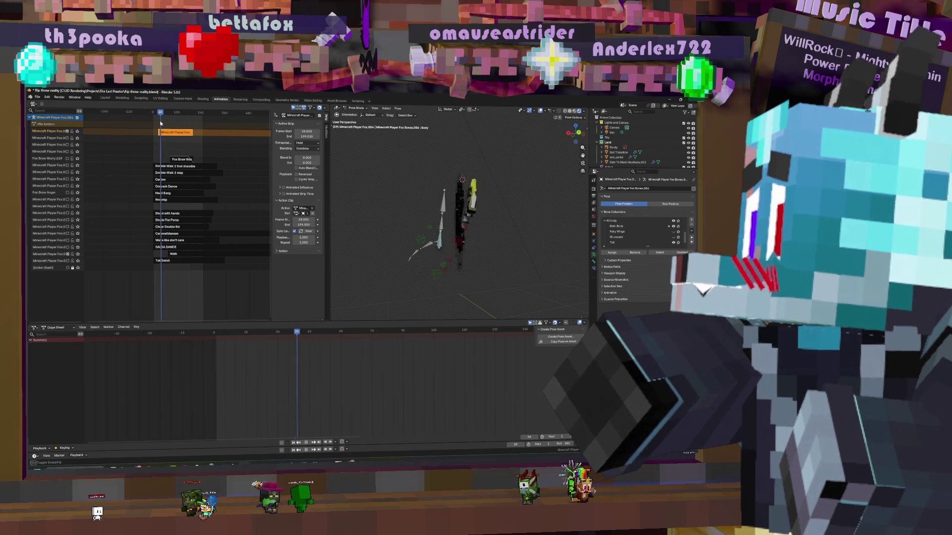
click(442, 257)
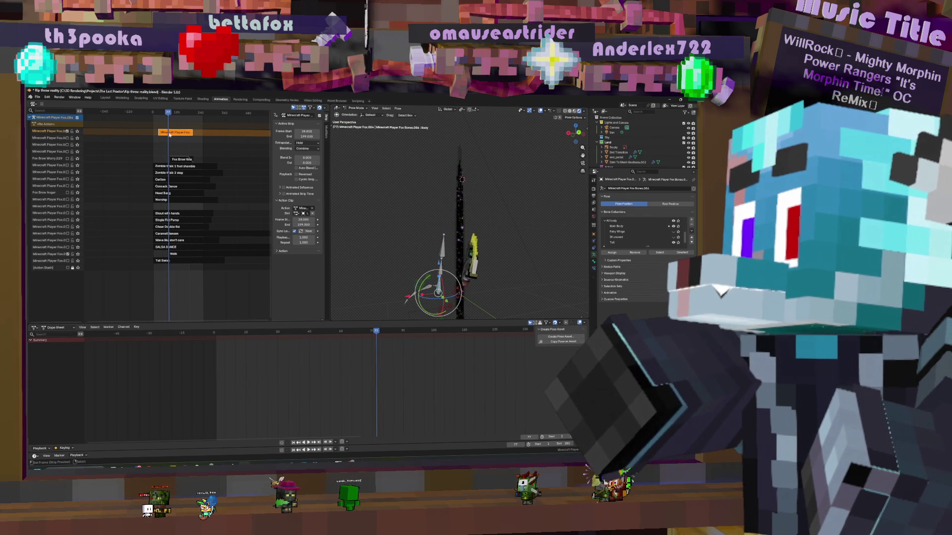
key(Up)
mouse_move(431, 238)
middle_down()
mouse_move(467, 282)
mouse_move(484, 278)
mouse_move(462, 253)
middle_up()
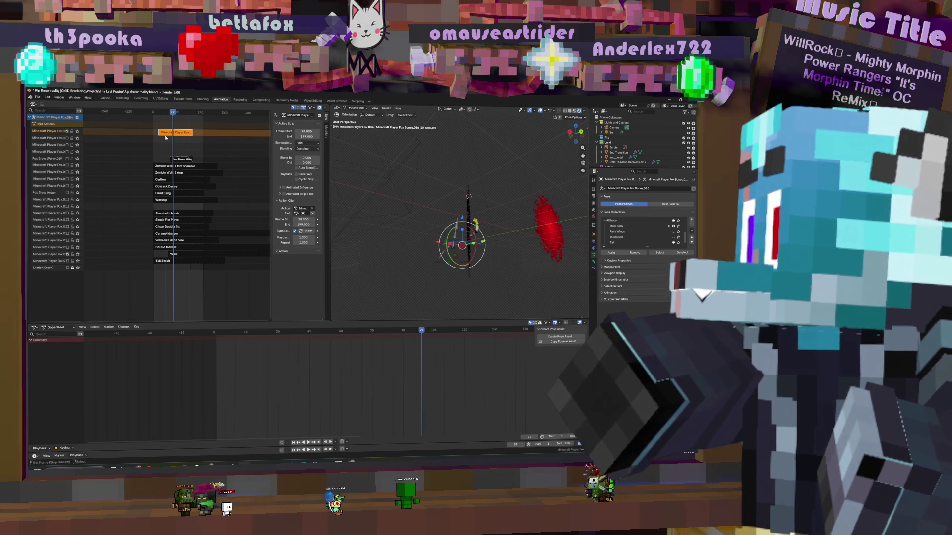
key(Tab)
key(space)
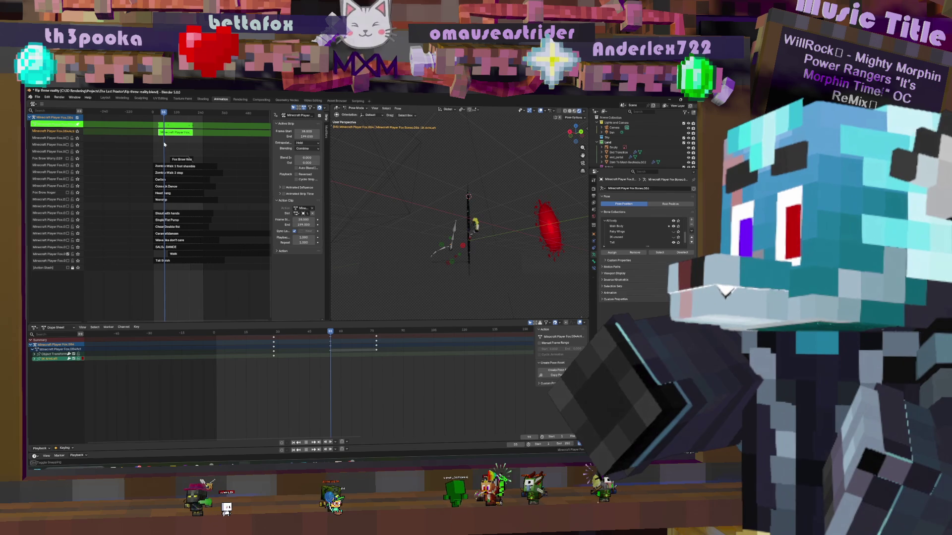
key(space)
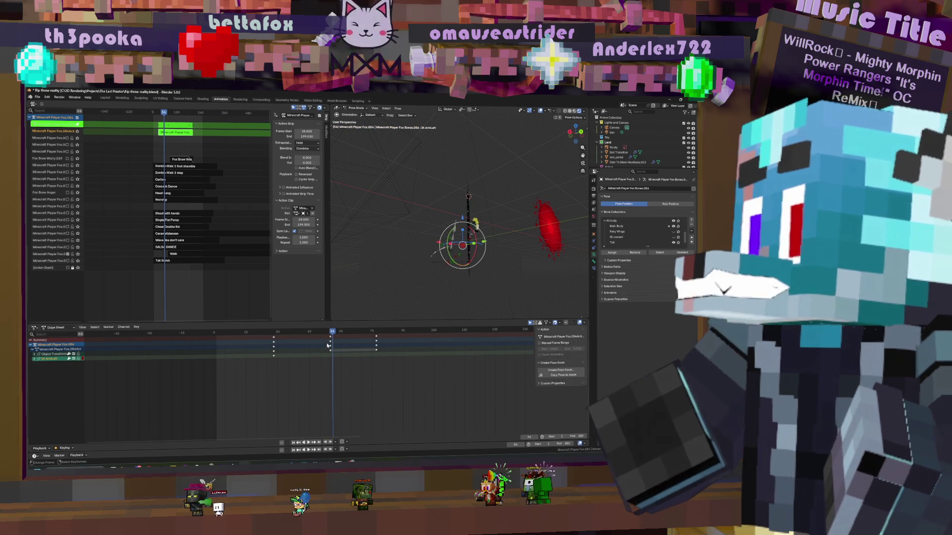
Make the Item To Mesh GeoNode.002 object active
click(620, 161)
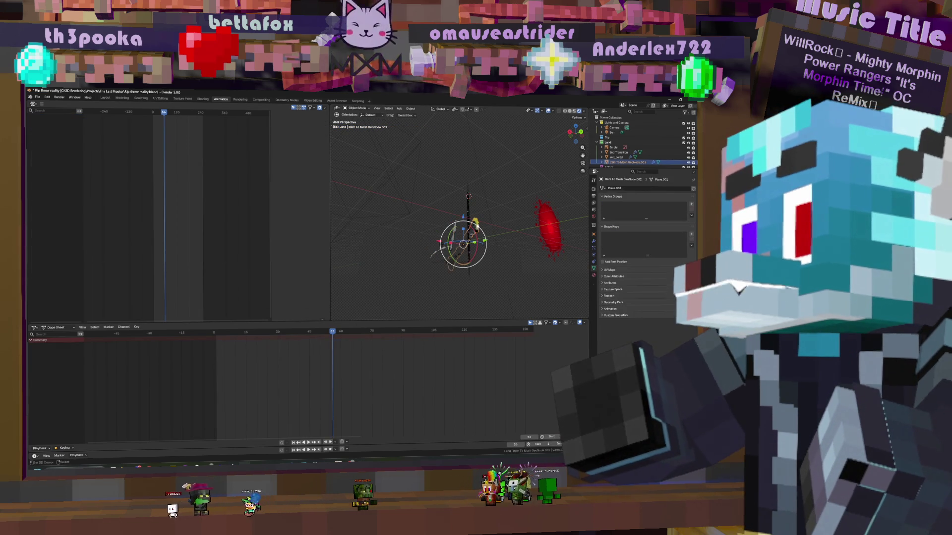
Keyframe the item object at an earlier frame
drag(333, 345, 278, 342)
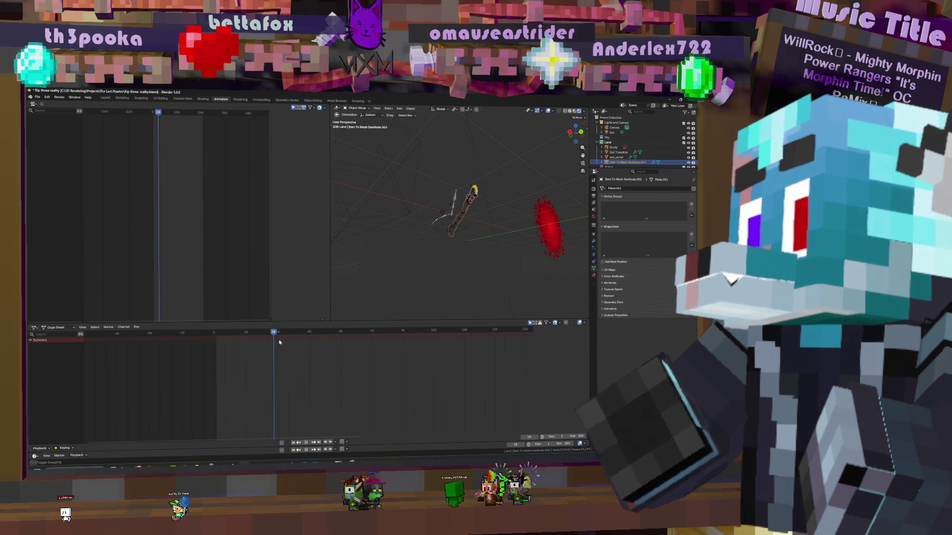
click(440, 232)
key(i)
drag(274, 354, 297, 354)
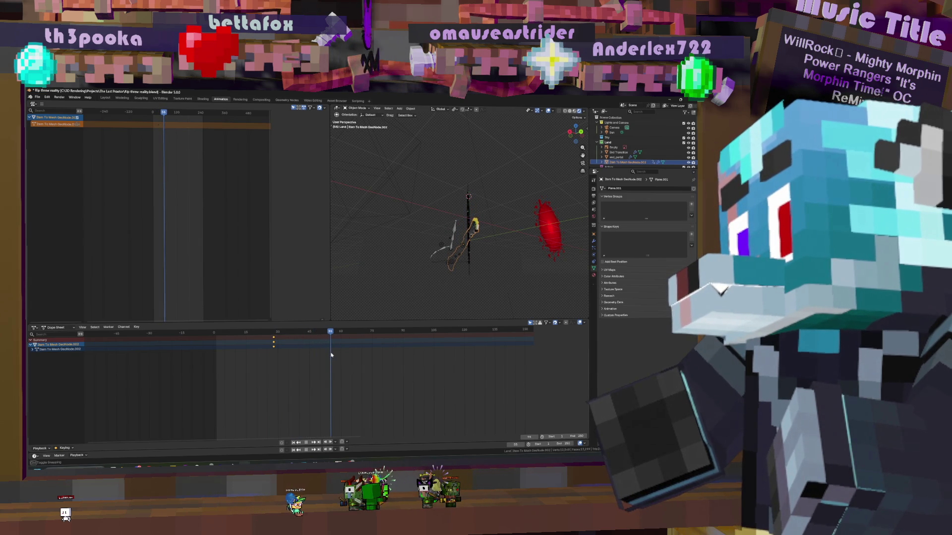
Rotate the item into a tilted orientation and keyframe it at a later frame
click(468, 236)
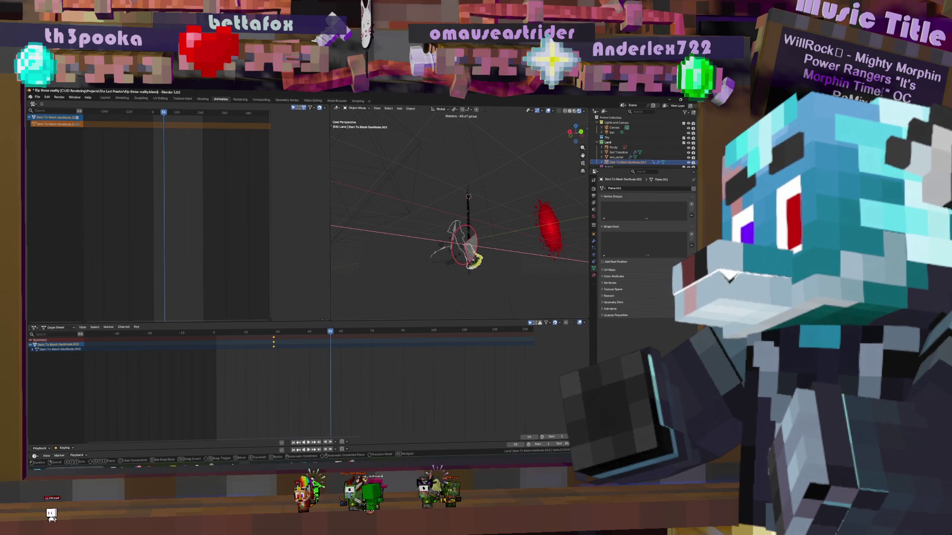
click(468, 237)
drag(471, 241, 471, 234)
key(r)
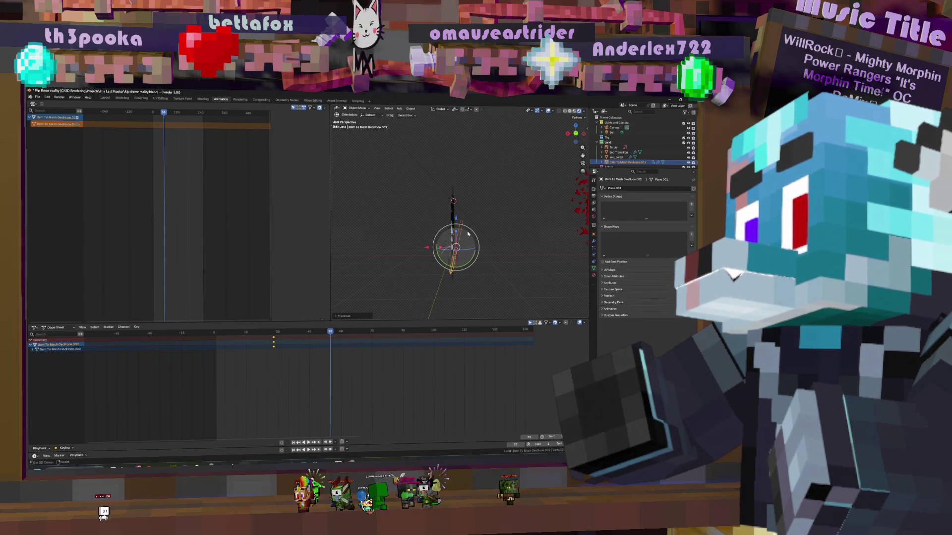
key(Return)
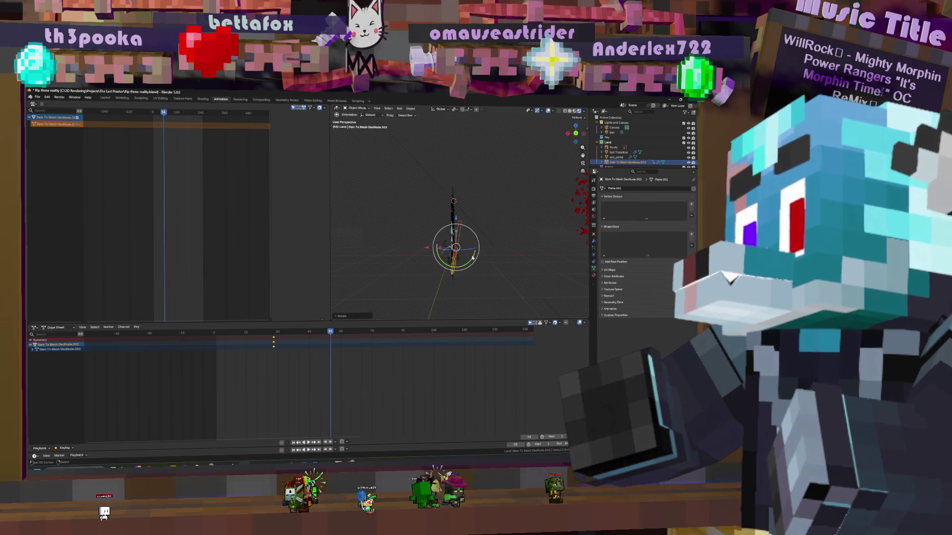
drag(273, 343, 374, 345)
key(r)
key(r)
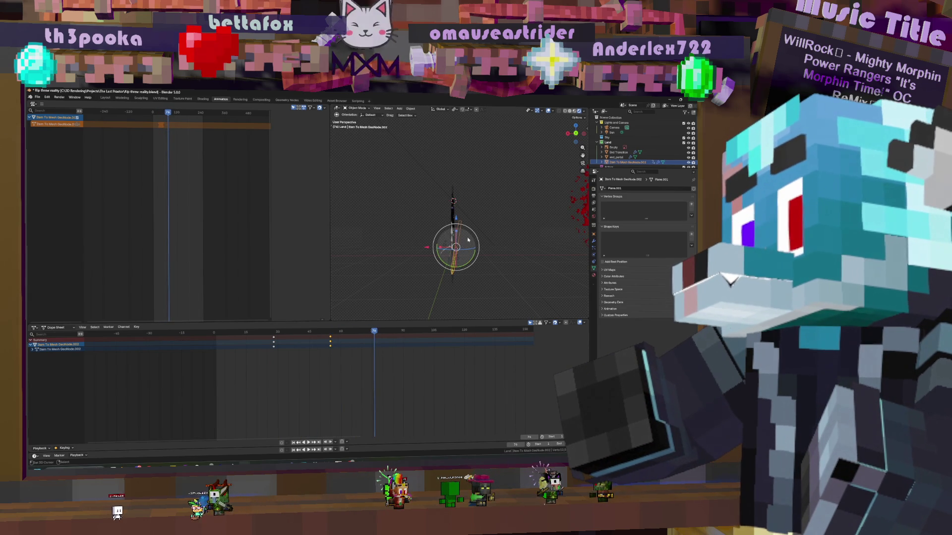
key(Escape)
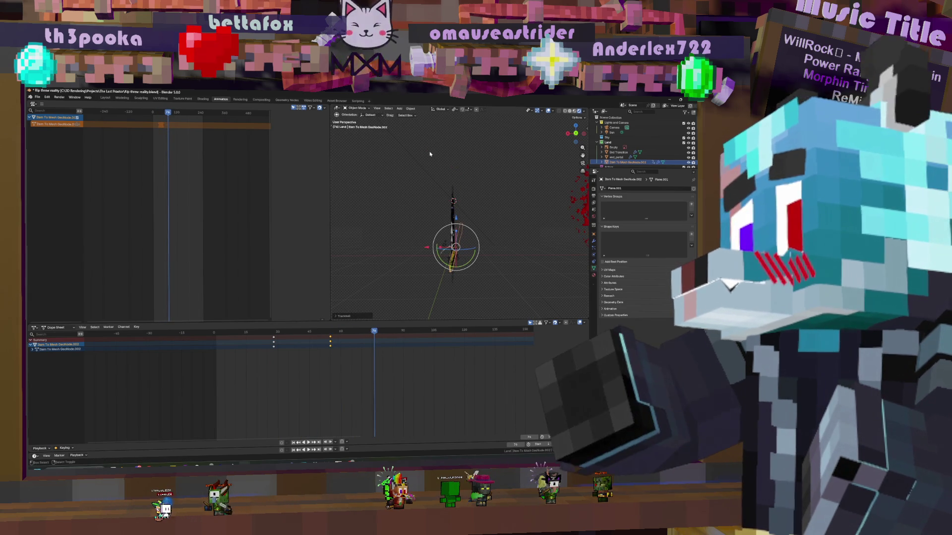
key(i)
Preview the animation, key the item again at frame 90, and make the fox rig active for posing
key(space)
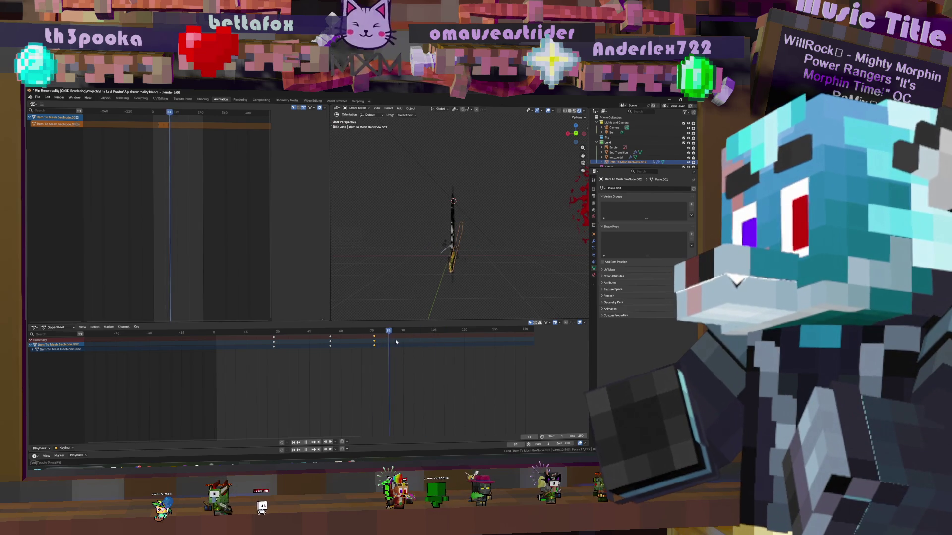
key(Escape)
key(space)
key(Escape)
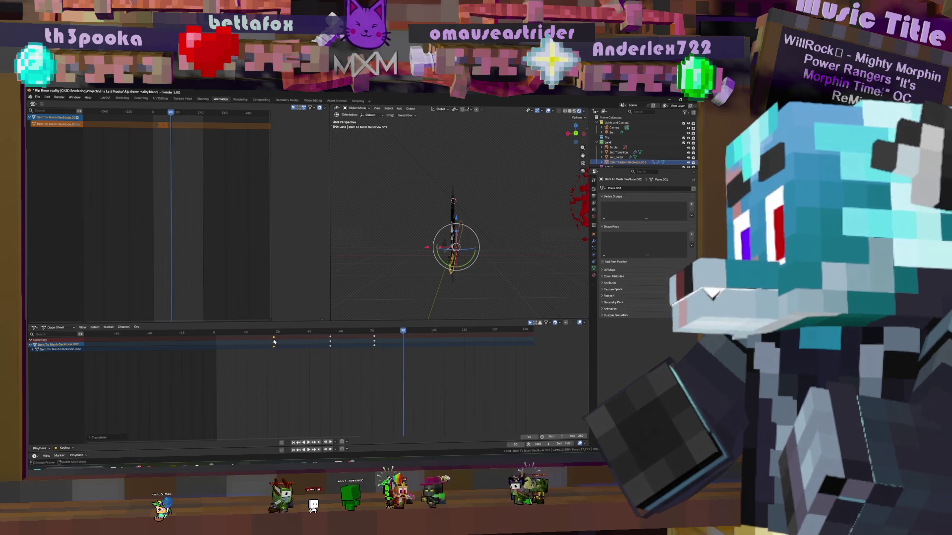
key(a)
key(g)
key(Escape)
click(311, 360)
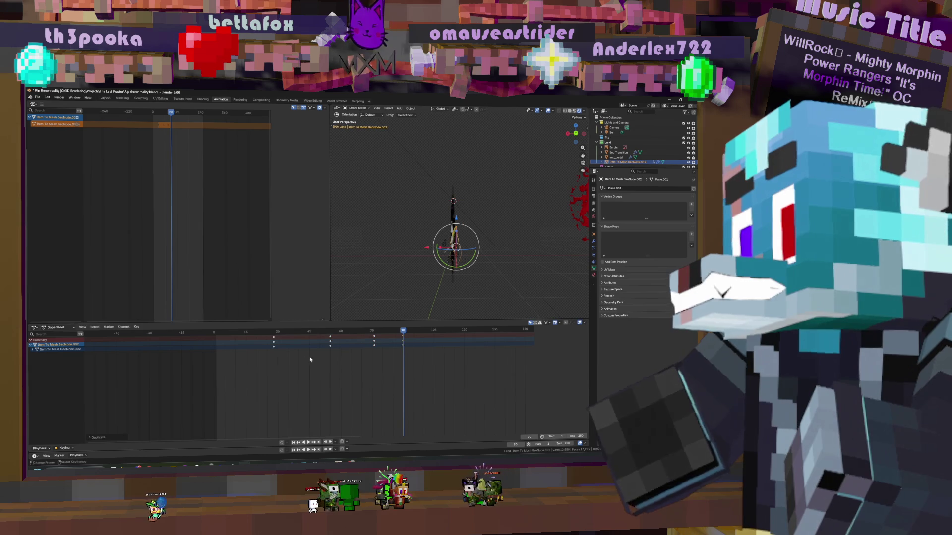
key(i)
key(space)
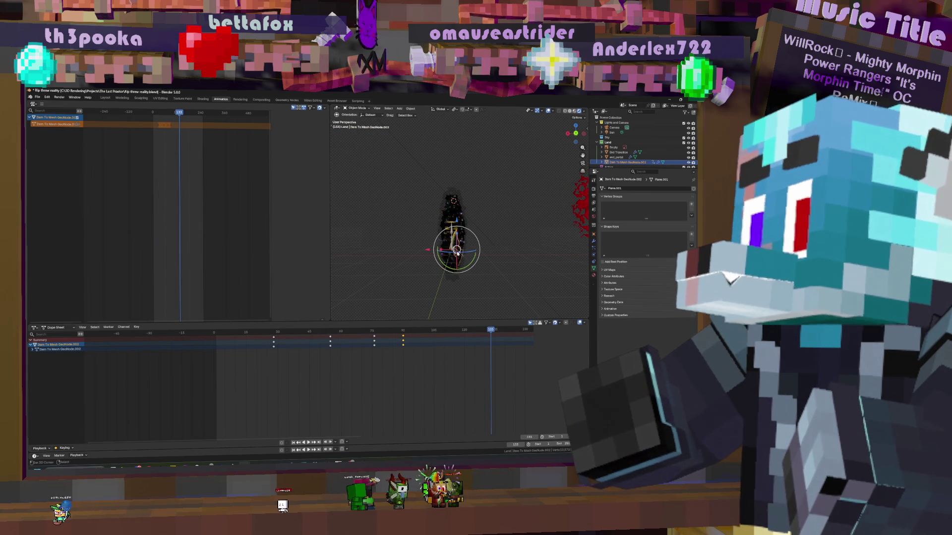
click(457, 251)
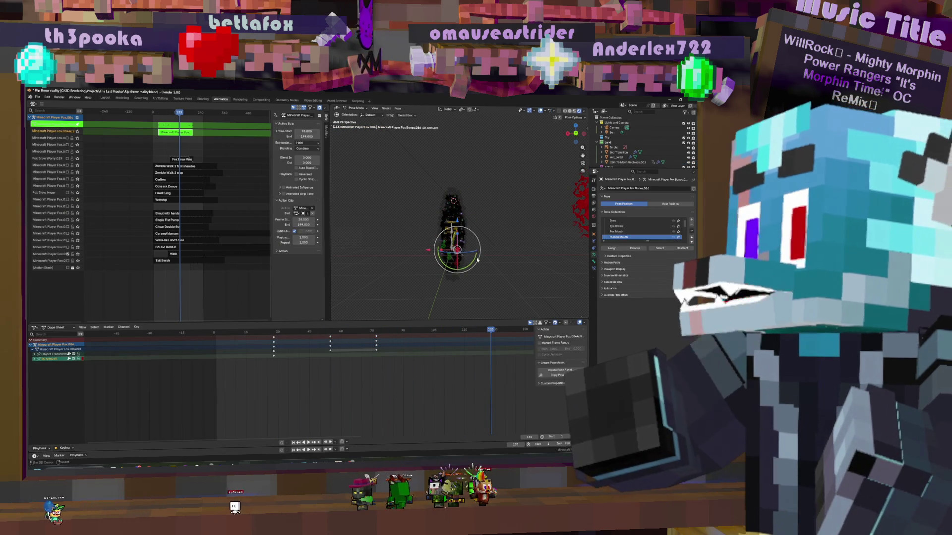
scroll(270, 339, up, 3)
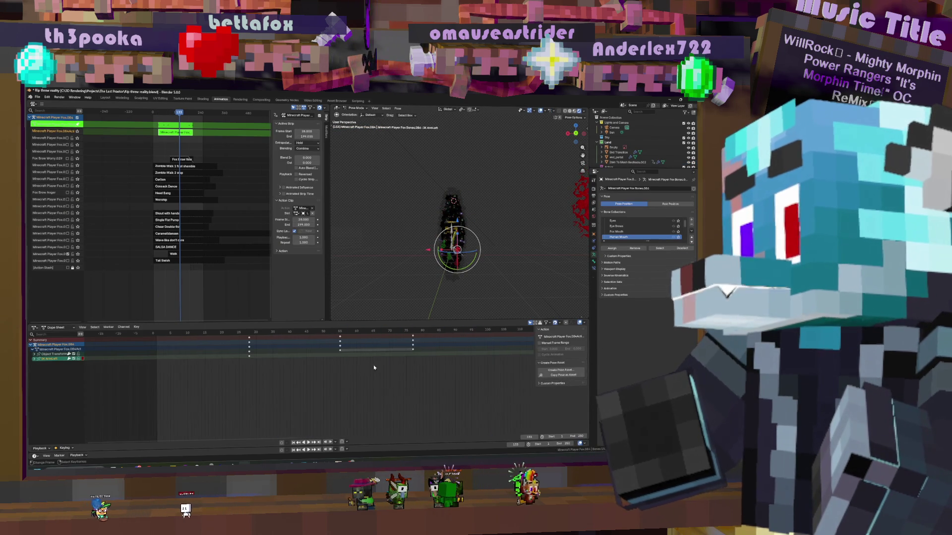
Play back, select all bones, and move them at a later frame
click(269, 339)
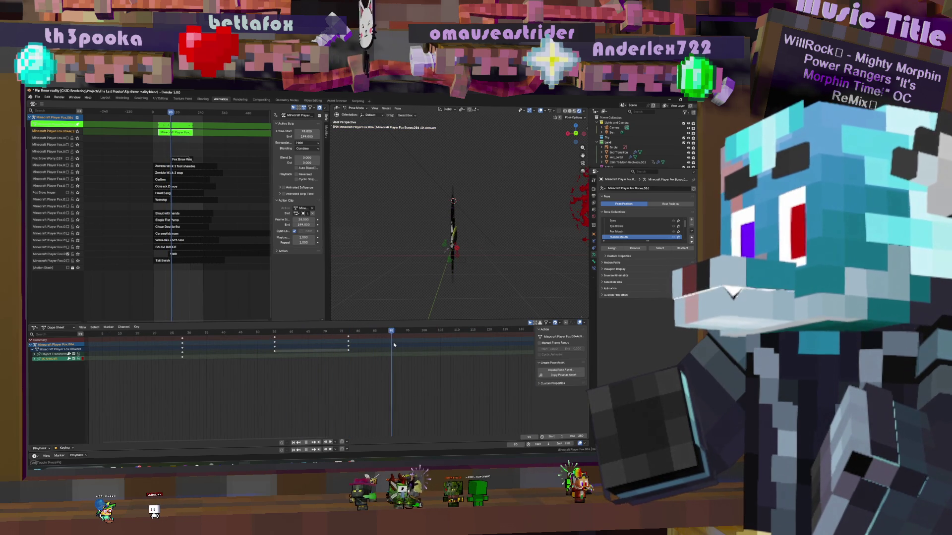
key(a)
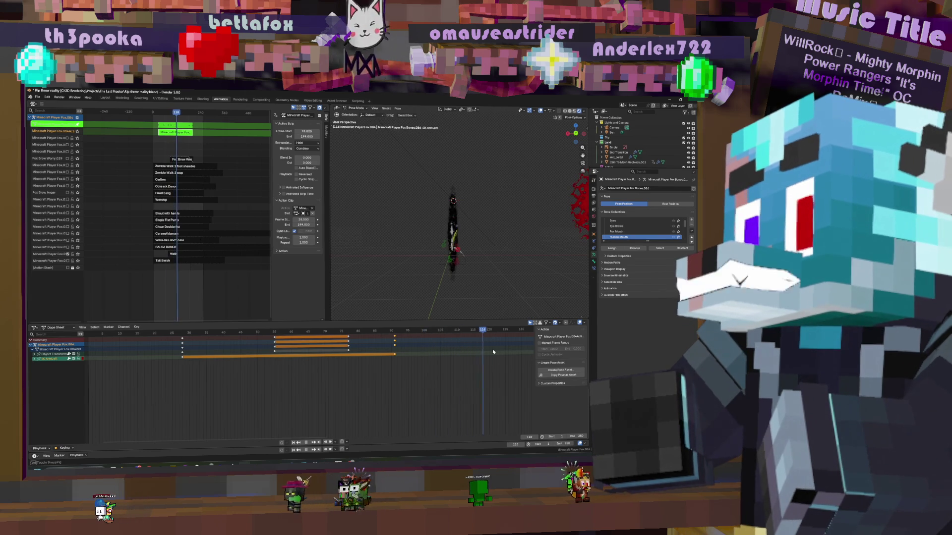
middle_drag(514, 354, 354, 351)
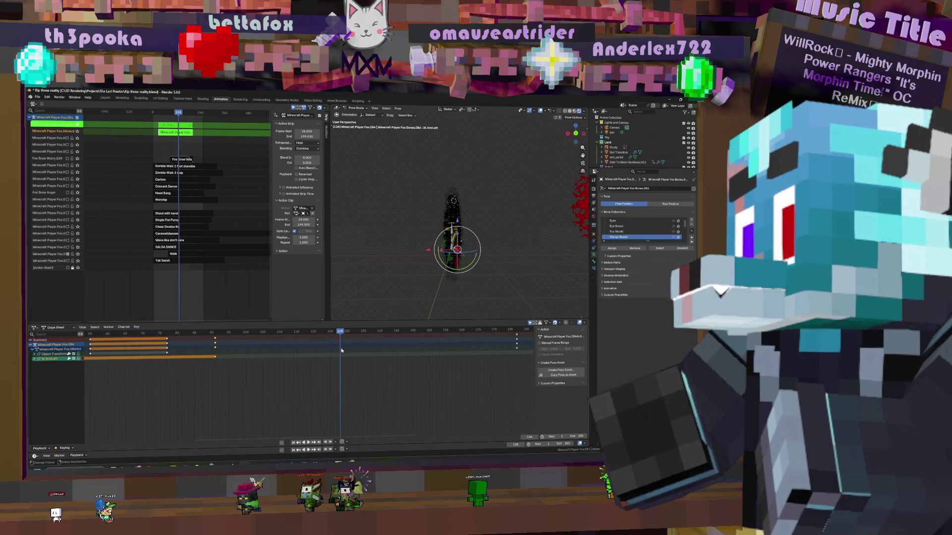
click(382, 330)
key(r)
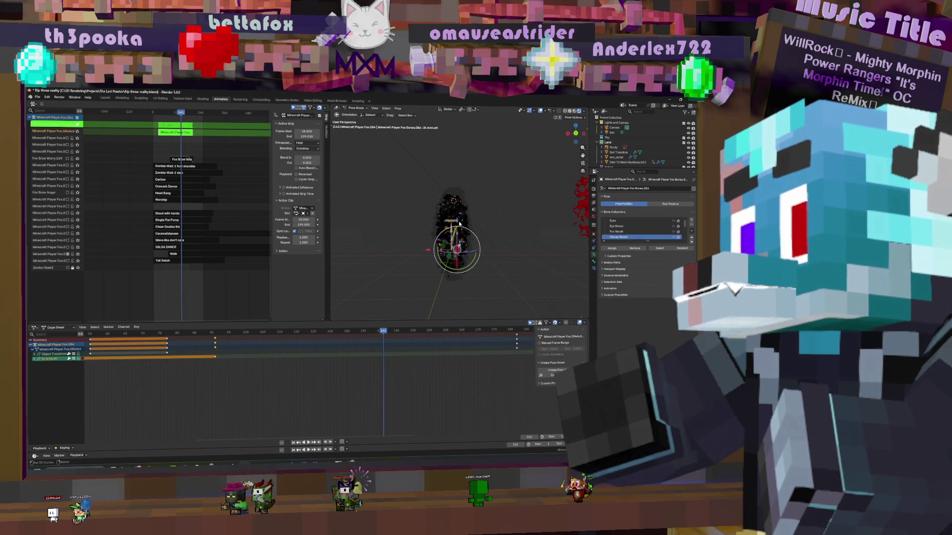
key(g)
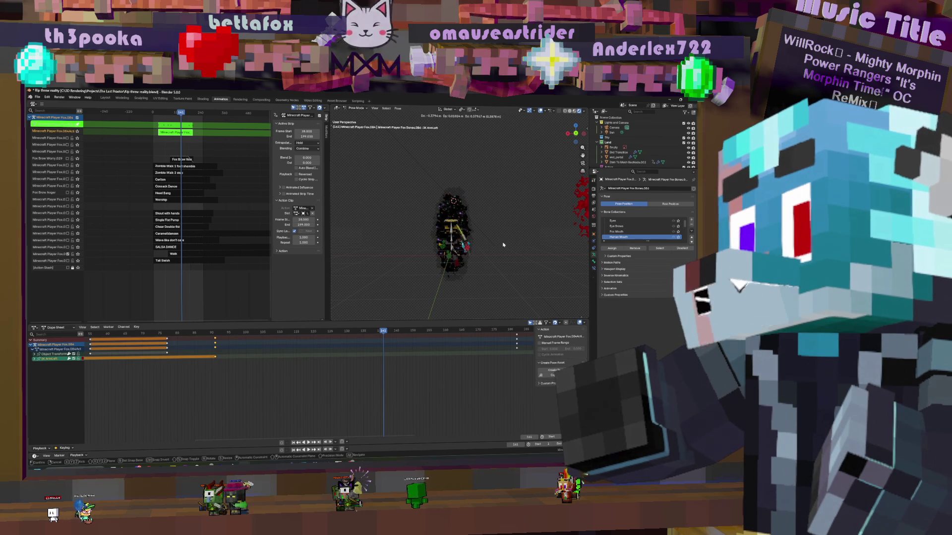
click(497, 240)
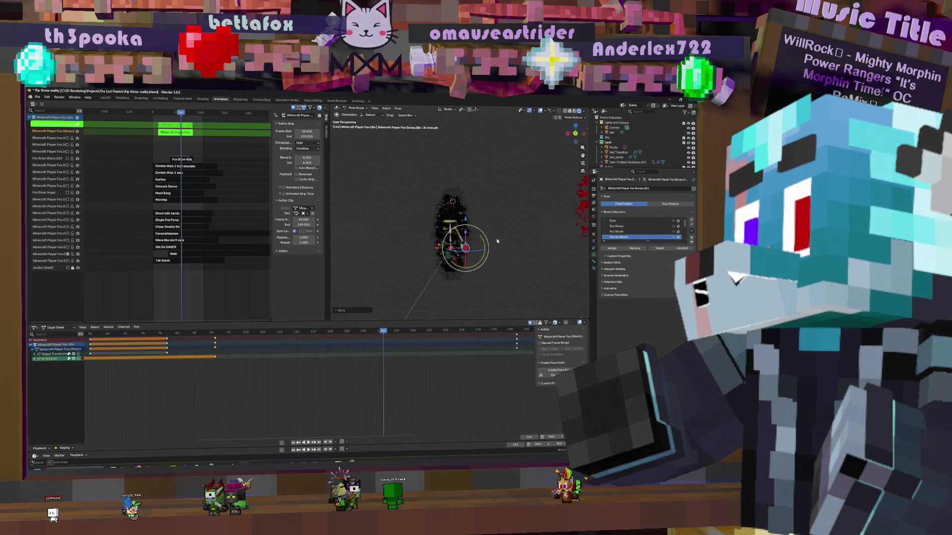
scroll(496, 240, up, 5)
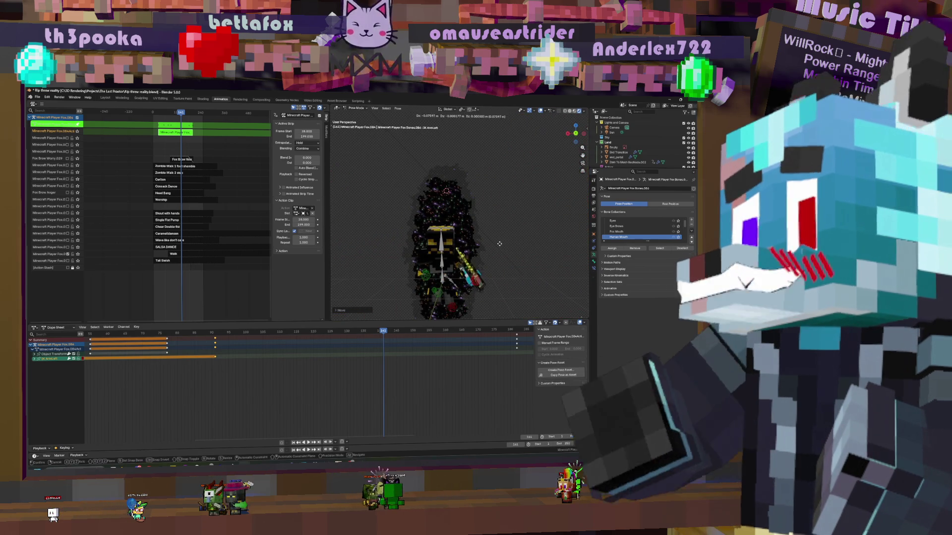
Move the left arm holding the sword into its new pose and select the Body bone
mouse_move(498, 244)
middle_down()
mouse_move(450, 254)
mouse_move(446, 276)
mouse_move(489, 266)
mouse_move(521, 231)
middle_up()
key(g)
click(513, 245)
click(449, 279)
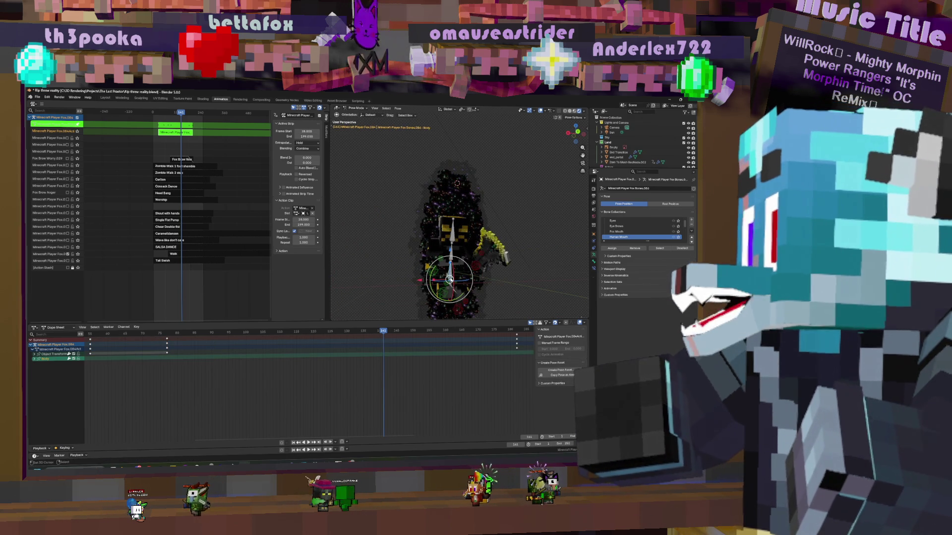
Trackball-rotate the Body bone into its new pose
key(g)
key(Return)
key(r)
key(r)
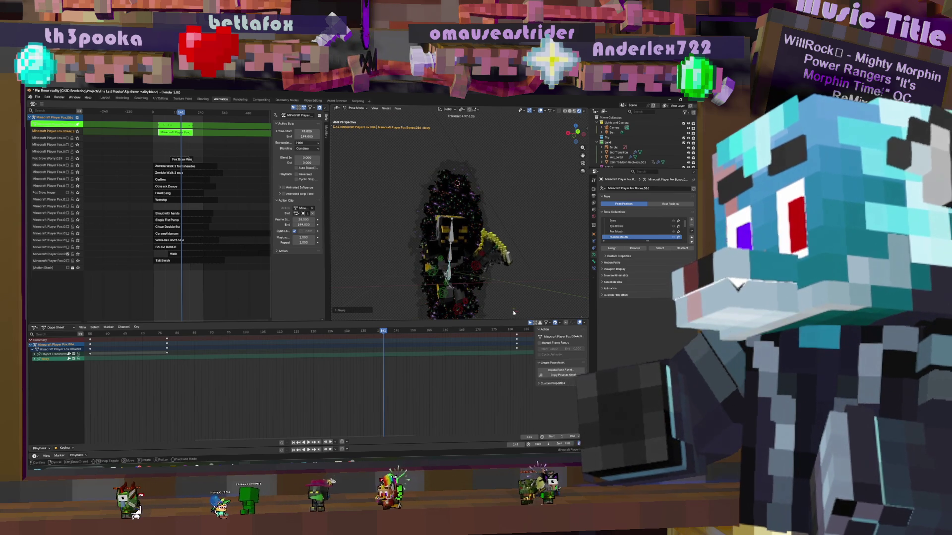
key(Return)
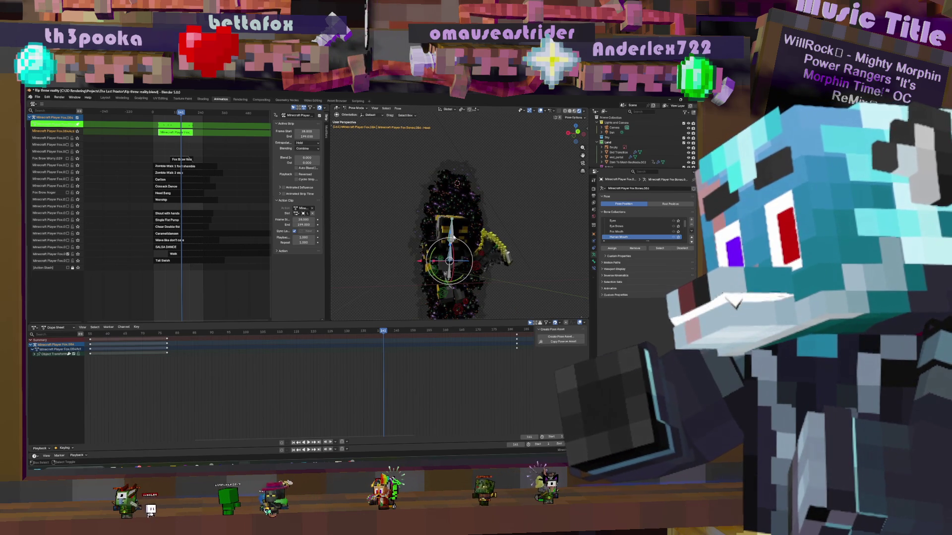
key(r)
key(r)
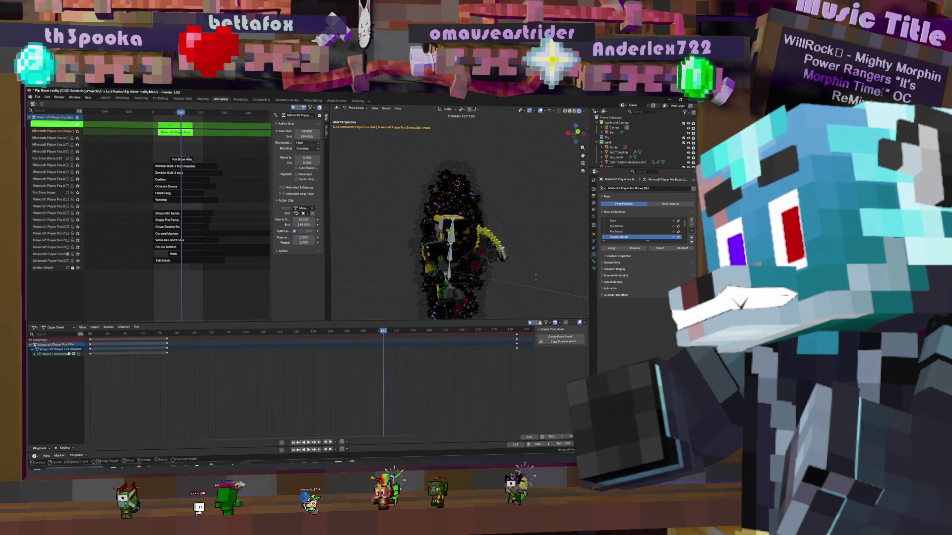
key(Return)
Rotate the Head bone and keyframe the Head and Body poses
key(r)
key(r)
key(Return)
key(i)
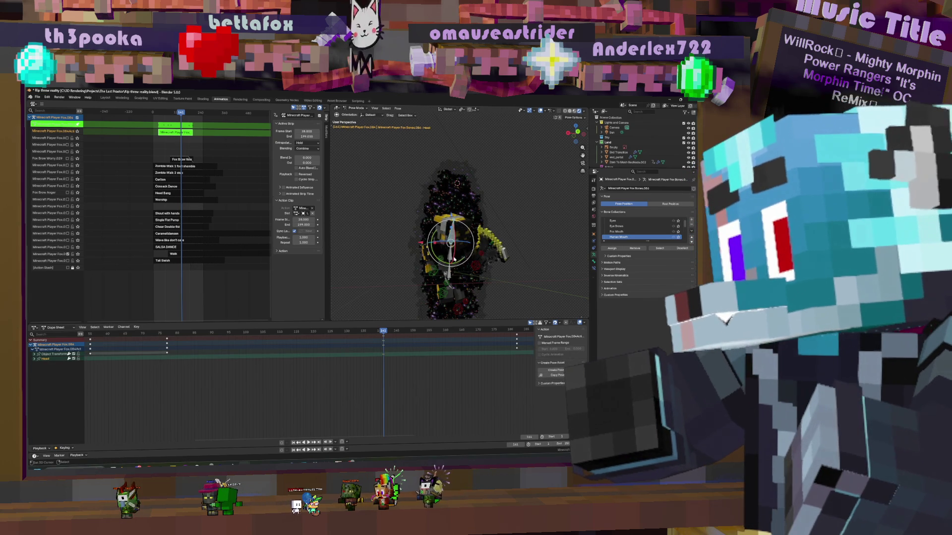
click(462, 271)
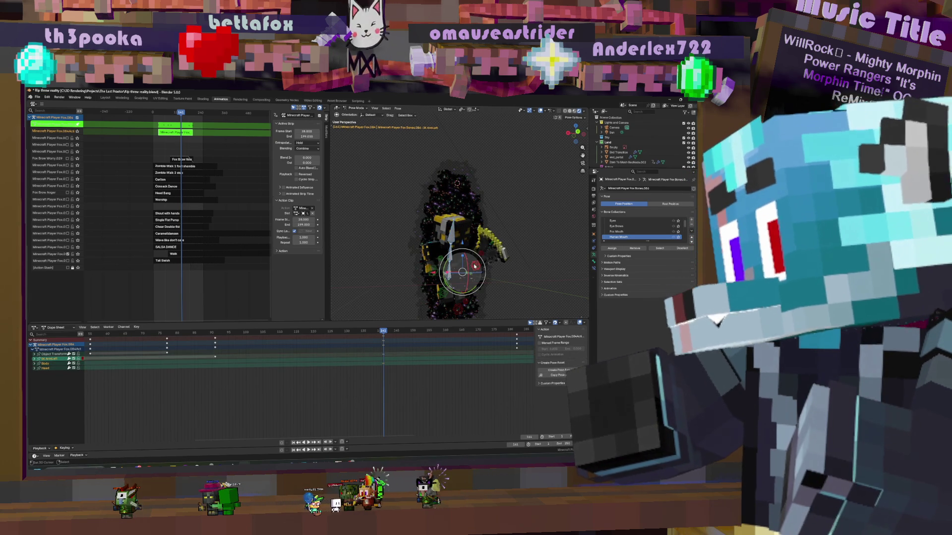
key(i)
Scrub back to an earlier frame and select another bone on the rig
middle_drag(264, 353, 336, 347)
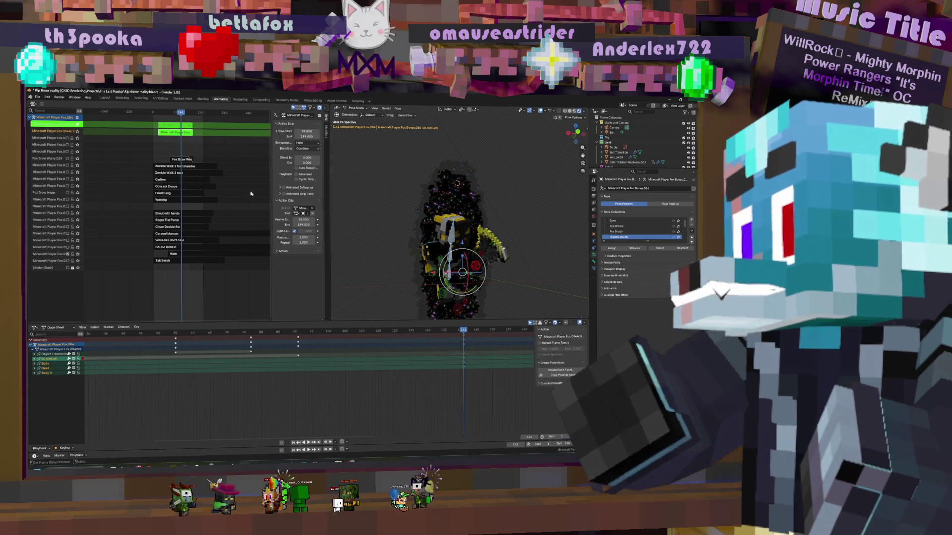
drag(438, 365, 369, 360)
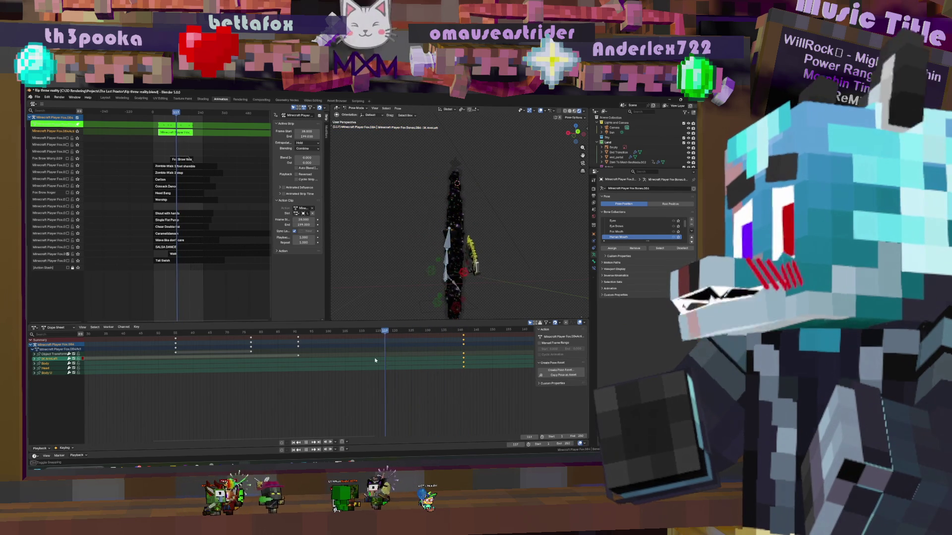
click(452, 276)
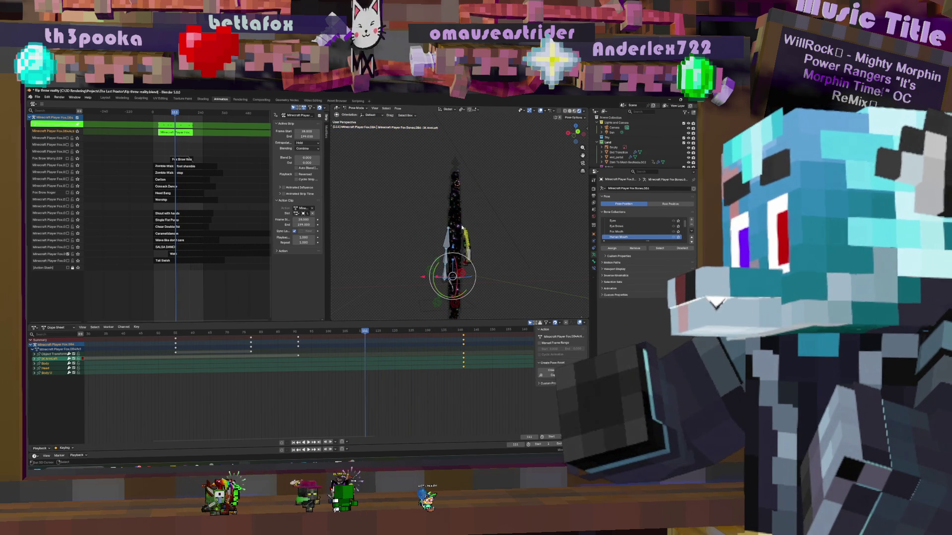
click(444, 281)
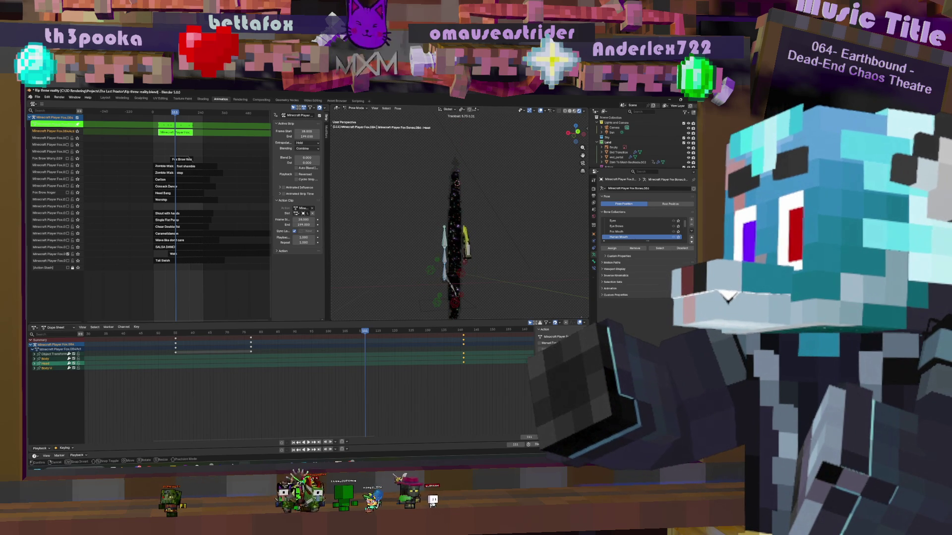
Keyframe the current pose, preview playback, and jump to an earlier frame
click(440, 320)
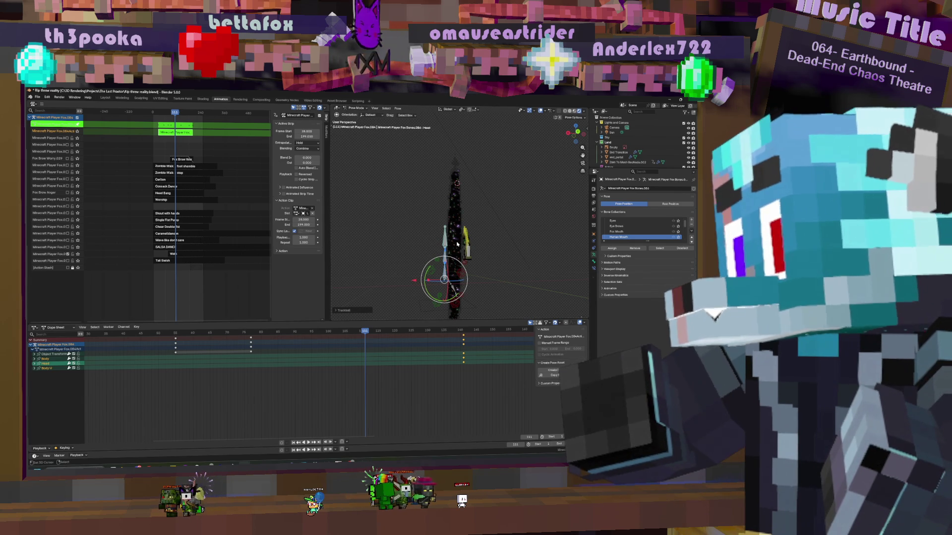
key(i)
key(space)
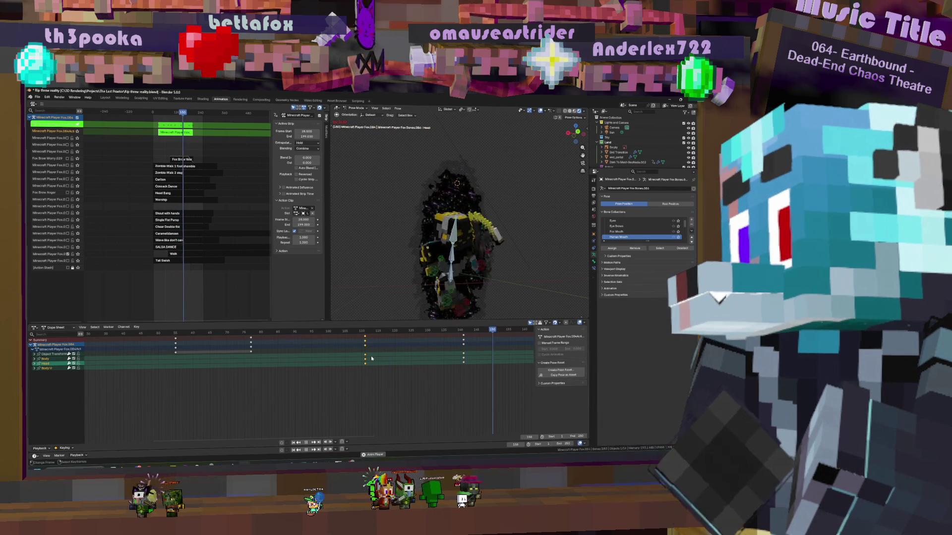
key(Escape)
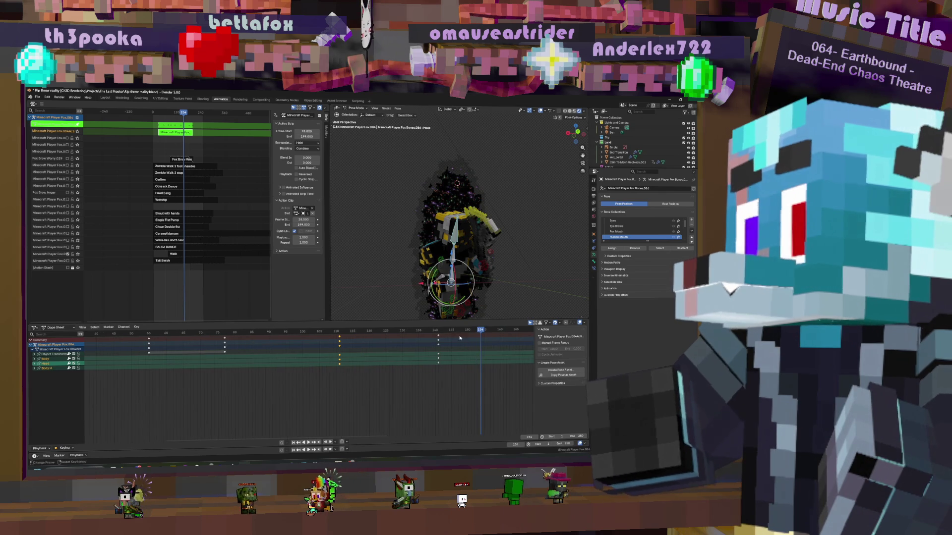
click(305, 369)
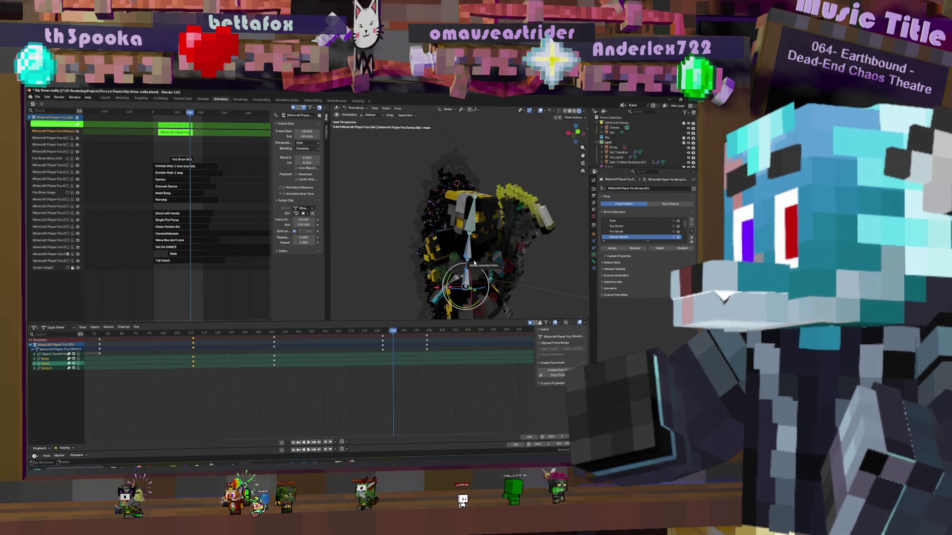
Rotate the upper bones around the X axis into a fresh pose
drag(472, 265, 477, 256)
key(r)
key(x)
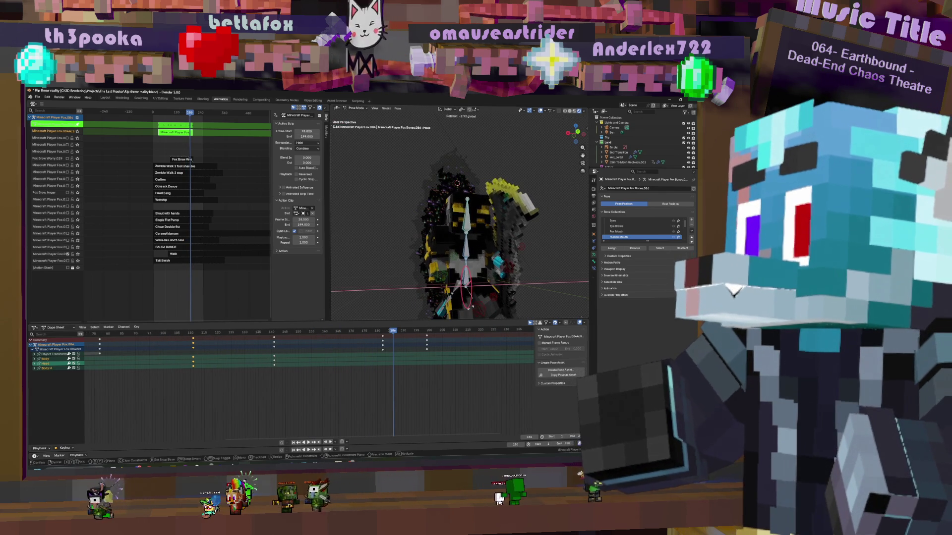
click(495, 248)
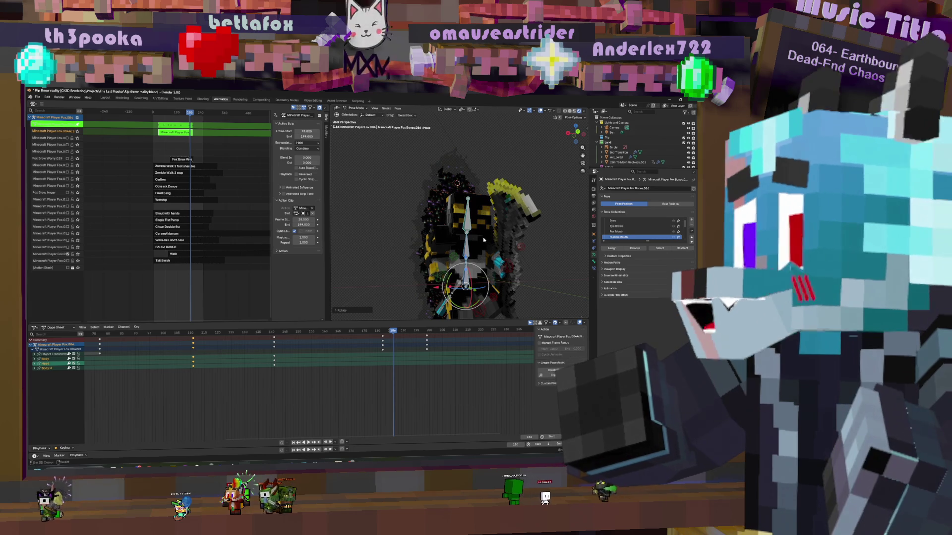
scroll(496, 248, down, 5)
scroll(474, 280, up, 3)
scroll(474, 280, up, 2)
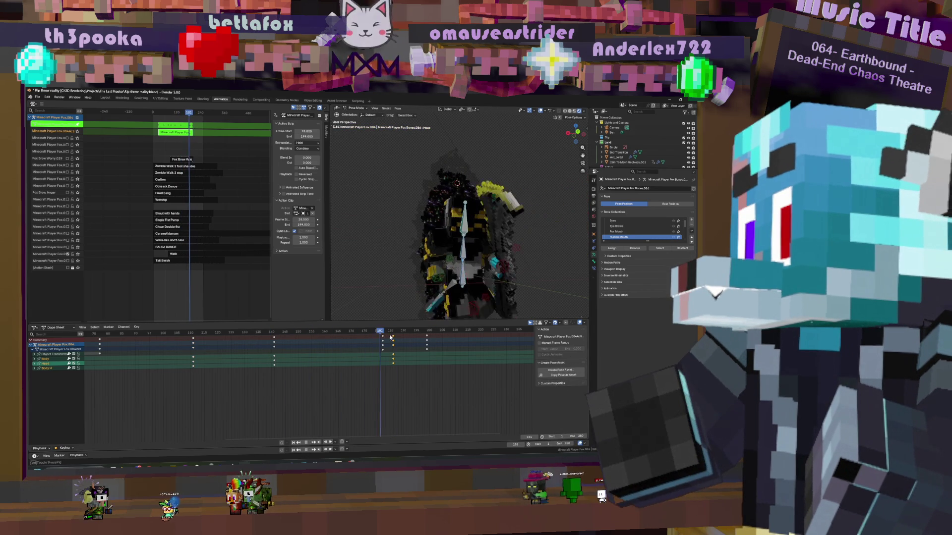
click(510, 266)
scroll(468, 238, down, 3)
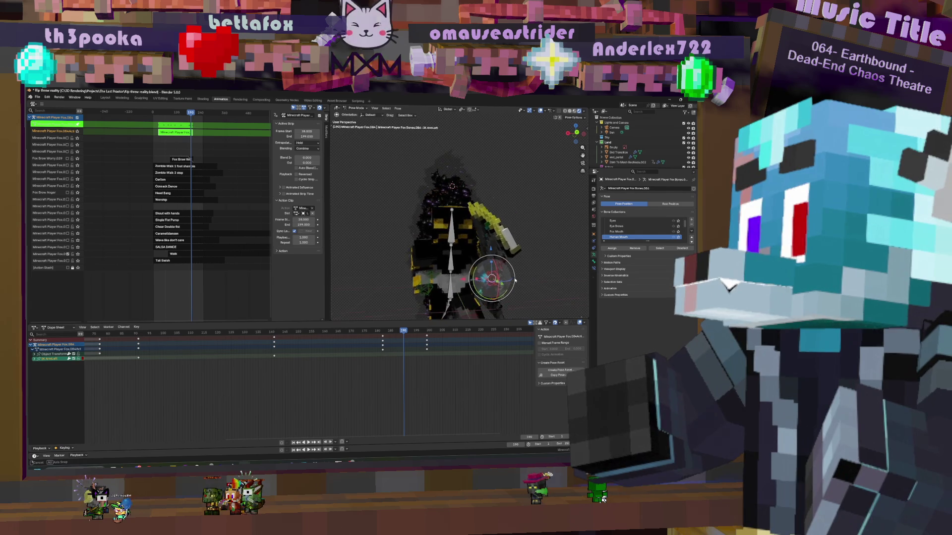
scroll(468, 238, down, 3)
scroll(469, 238, up, 2)
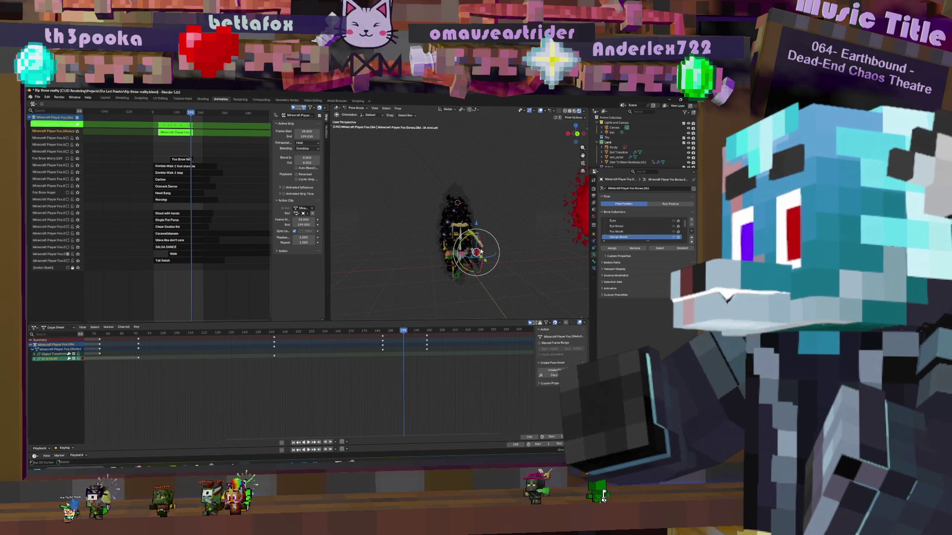
Check the animation from several angles while stepping through frames
middle_drag(442, 315, 476, 245)
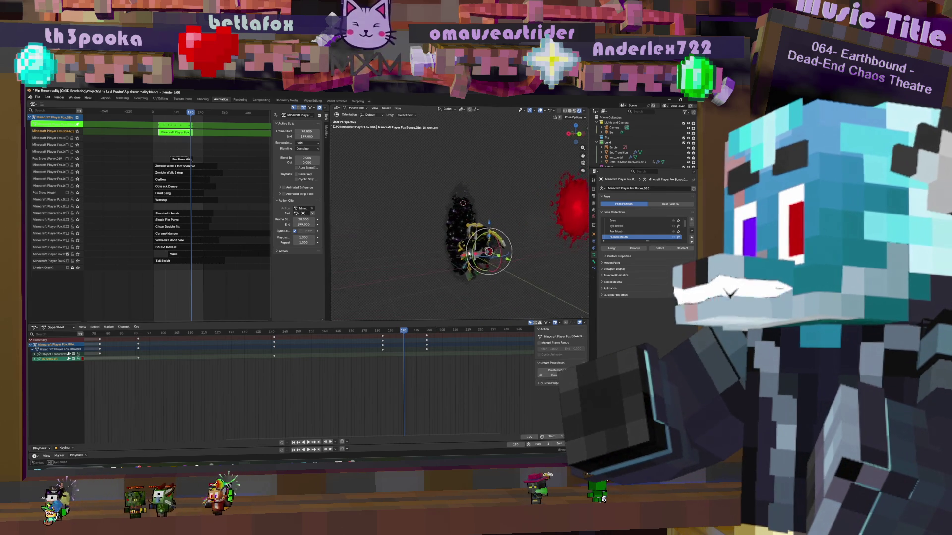
key(Left)
key(Left)
key(Left)
click(275, 330)
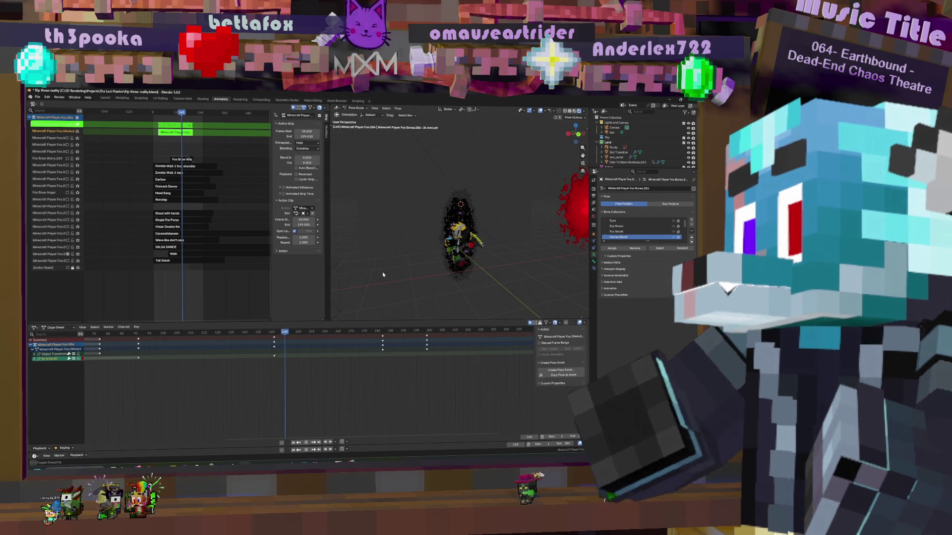
click(466, 232)
key(space)
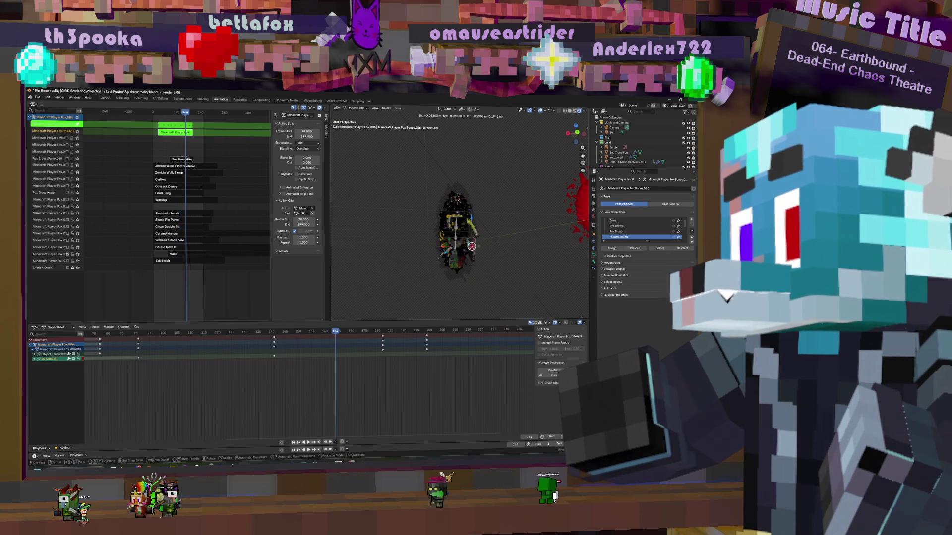
mouse_move(469, 245)
middle_down()
mouse_move(531, 260)
mouse_move(492, 231)
middle_up()
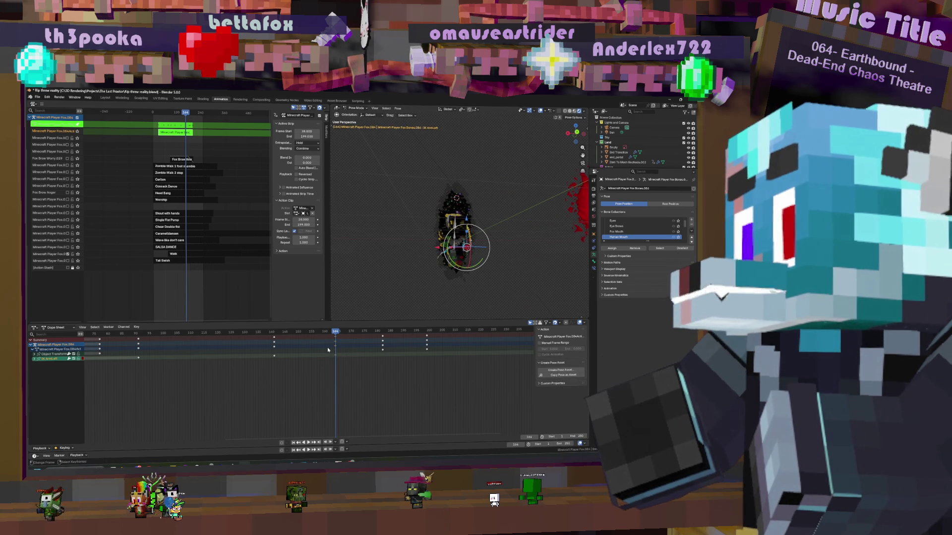
key(space)
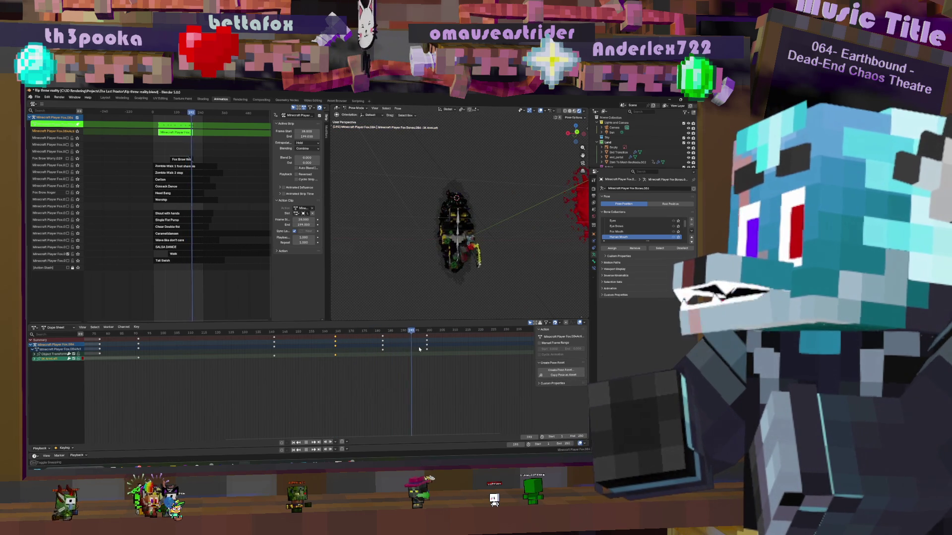
Nudge a selected bone's position and orbit to inspect it
key(g)
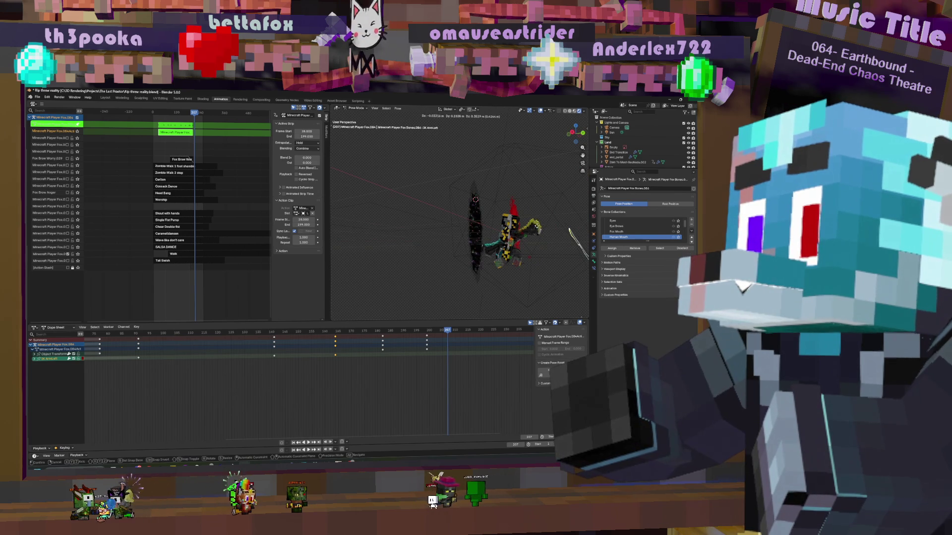
click(521, 224)
mouse_move(521, 224)
middle_down()
mouse_move(488, 240)
mouse_move(521, 240)
middle_up()
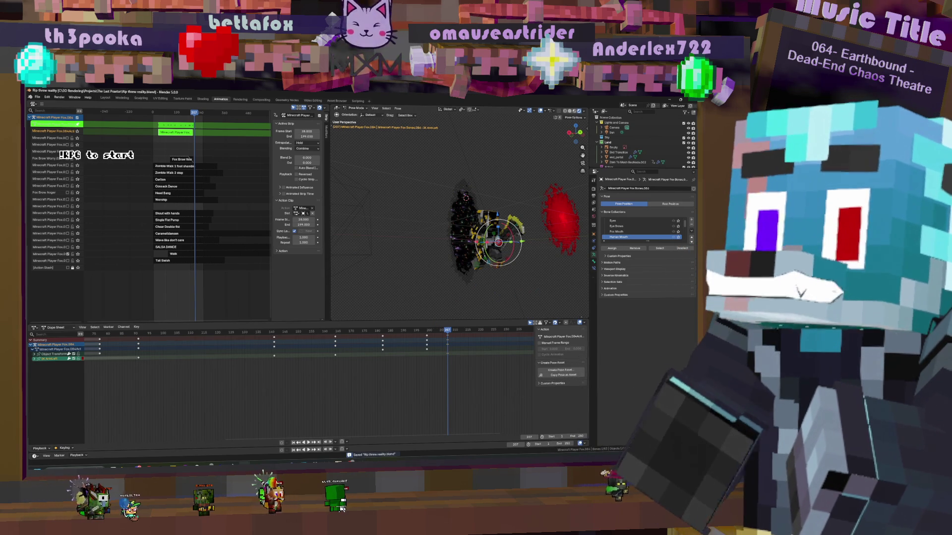
Save the .blend file, check playback, save again, and fit all keyframes in the dope sheet
key(ctrl+s)
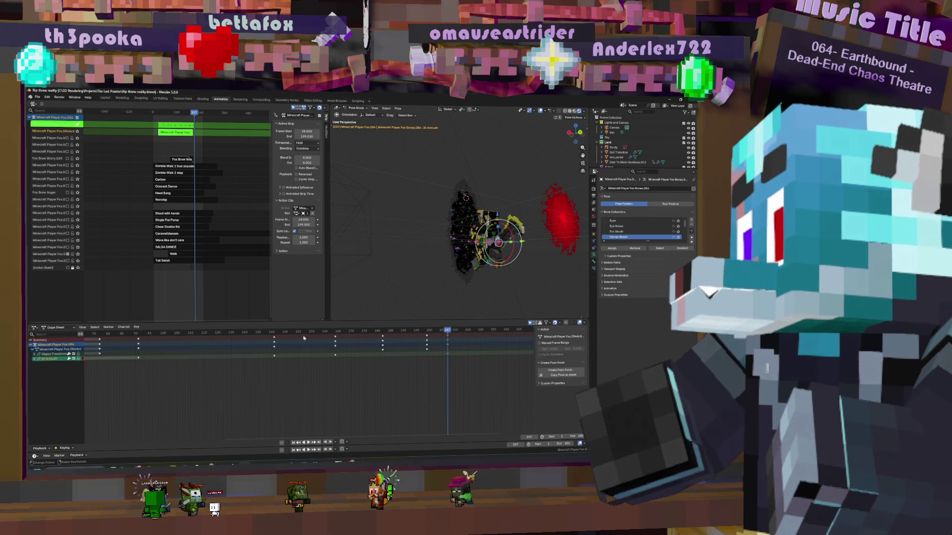
click(294, 332)
key(space)
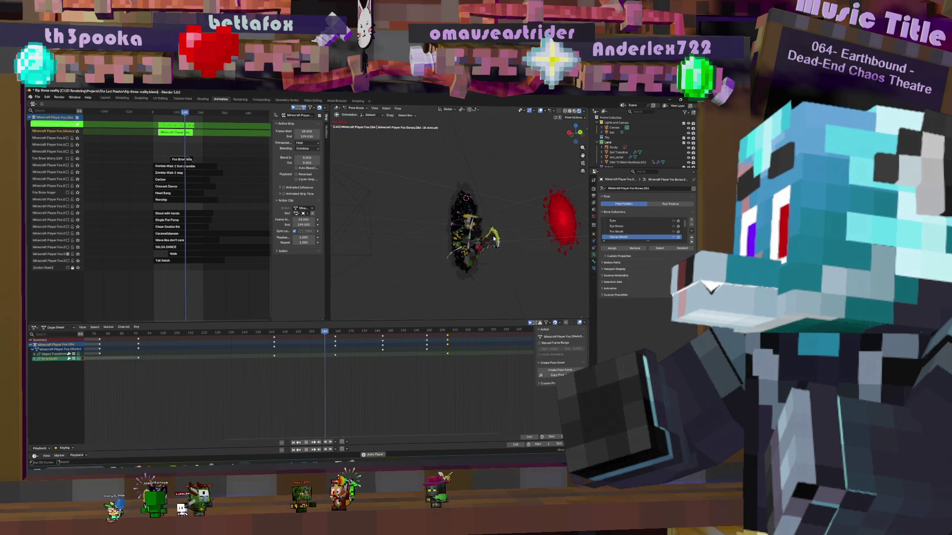
key(Escape)
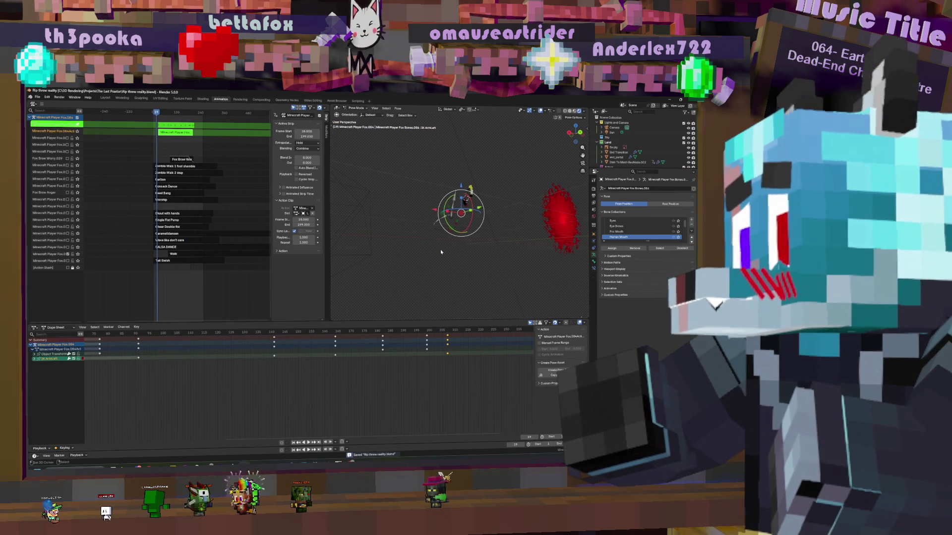
key(ctrl+s)
key(Home)
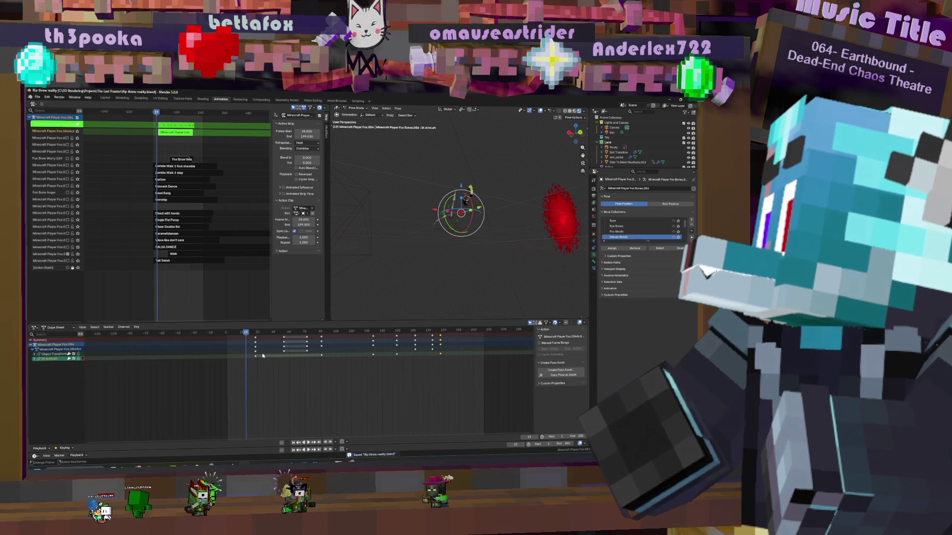
Reposition the bone at earlier frames near the portal in solid-shaded view
click(571, 111)
mouse_move(476, 223)
middle_down()
mouse_move(489, 203)
mouse_move(478, 246)
middle_up()
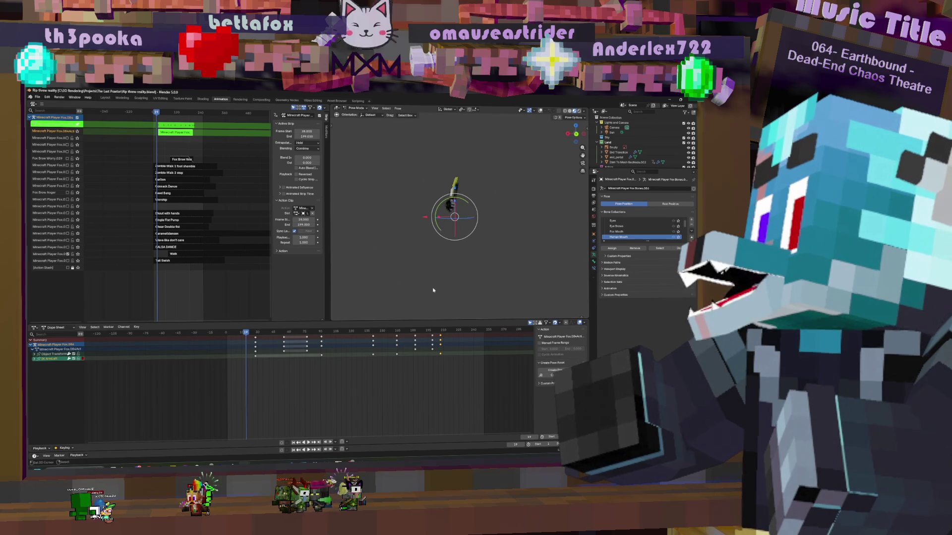
drag(246, 356, 226, 362)
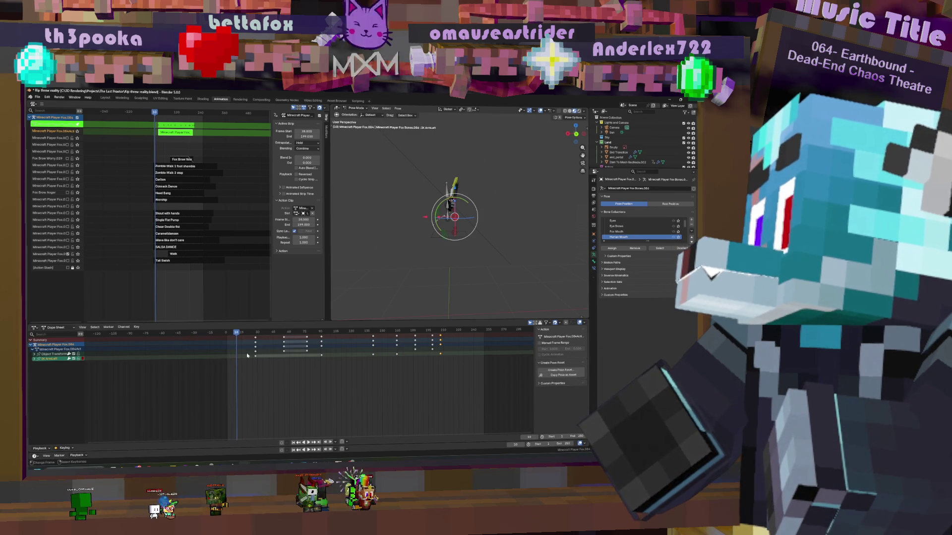
middle_drag(468, 216, 508, 206)
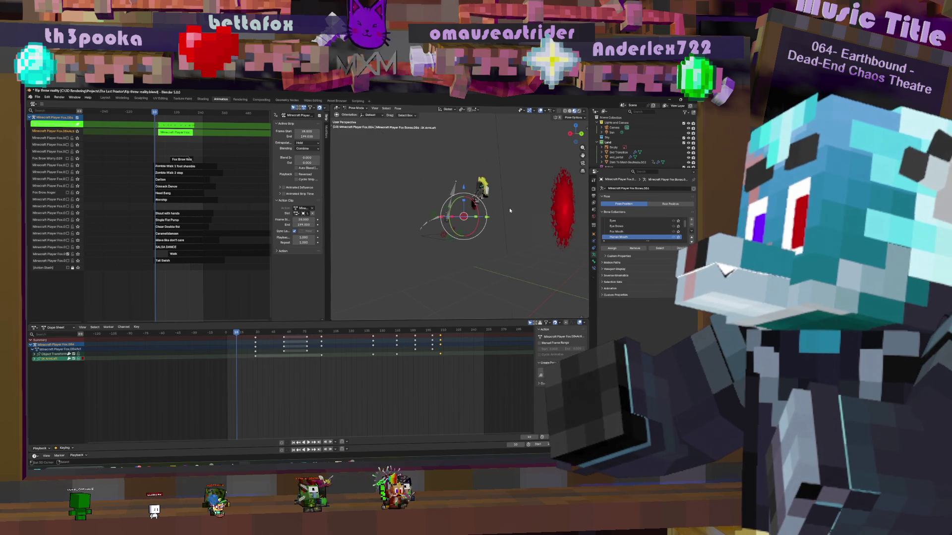
key(g)
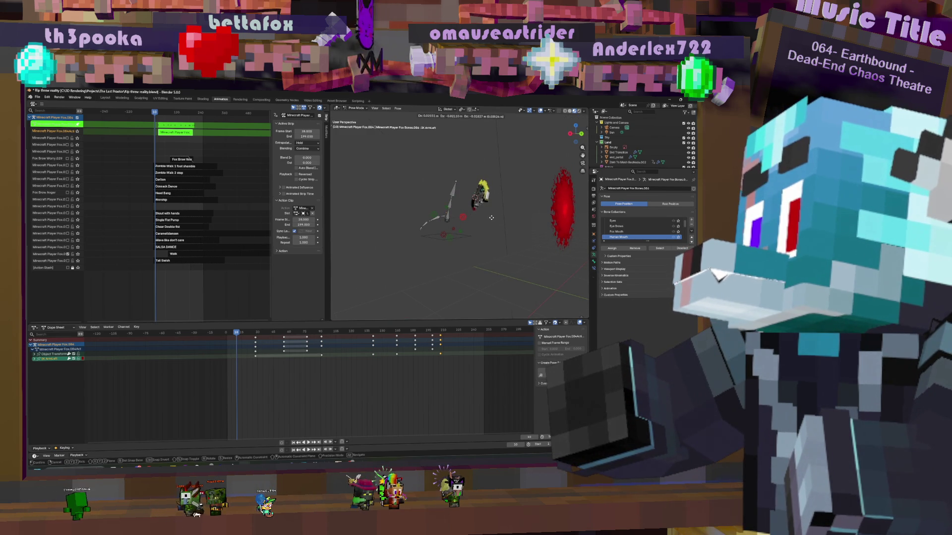
click(491, 217)
drag(238, 342, 229, 347)
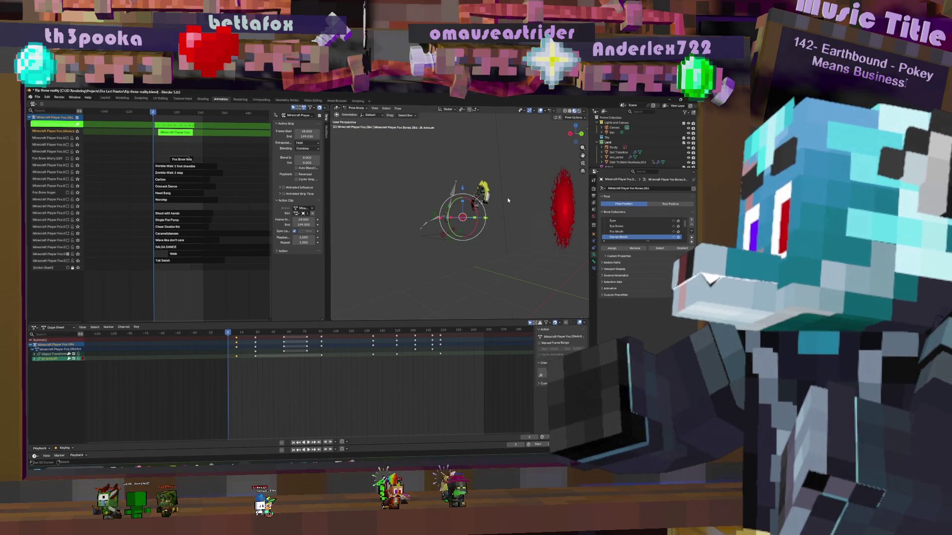
key(g)
click(509, 205)
Nudge the bone through several moves into its final spot and keyframe that pose
key(g)
click(525, 196)
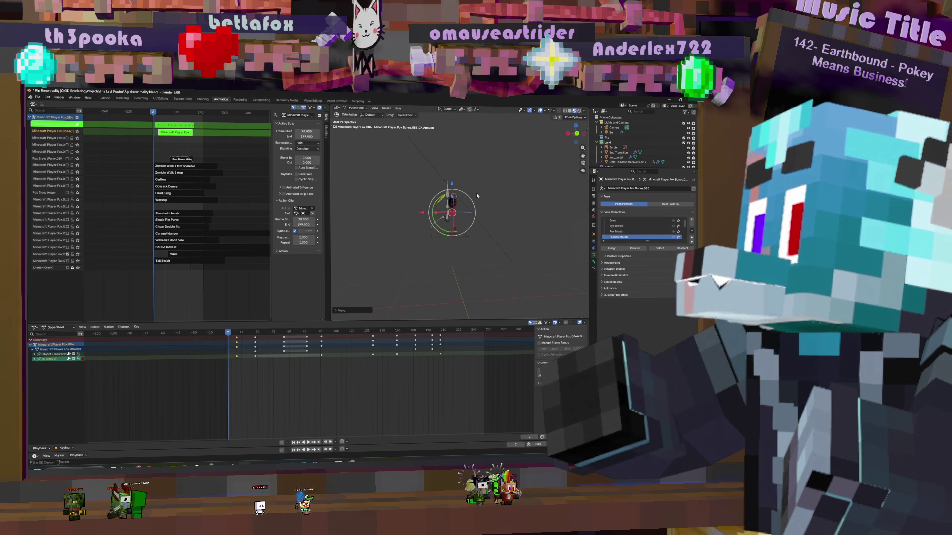
key(g)
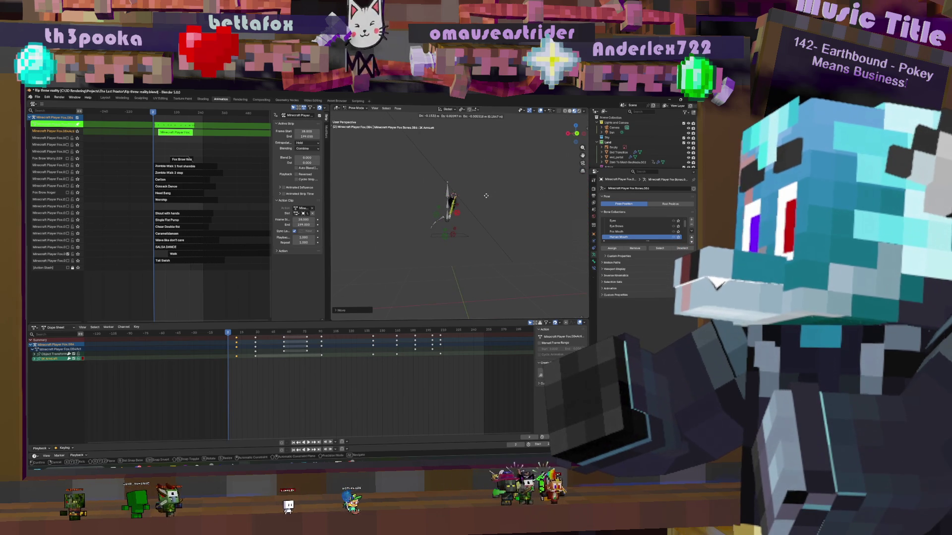
click(486, 198)
key(g)
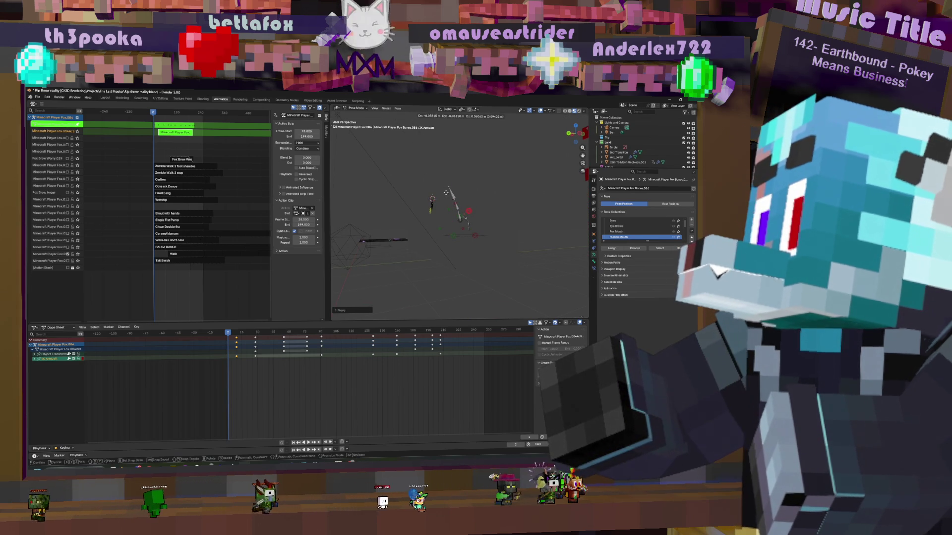
click(447, 193)
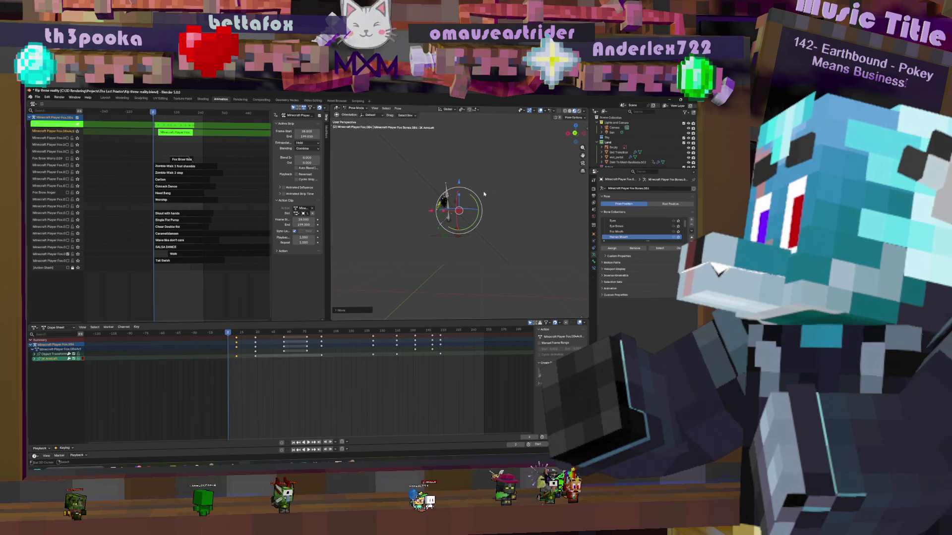
key(i)
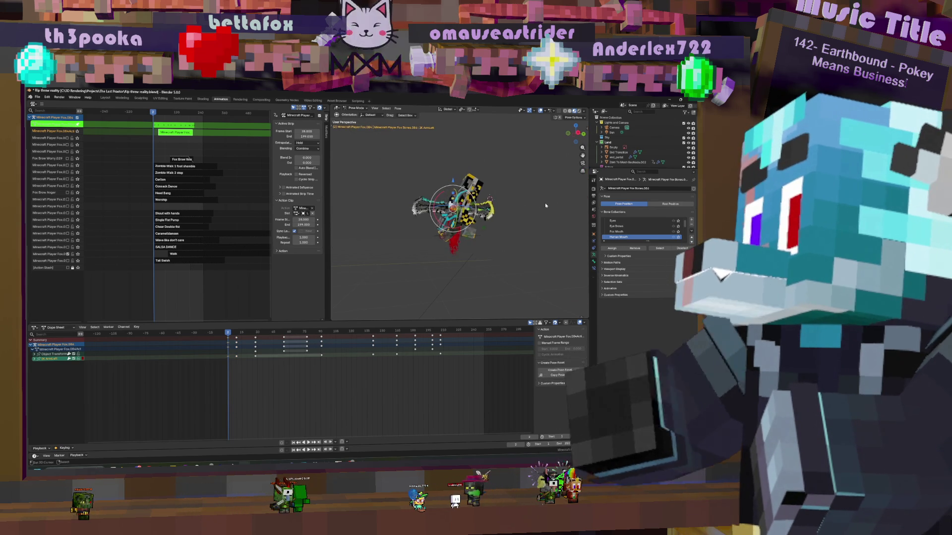
Move the bone once more, then review the animation from frame 10 through the scene camera
key(g)
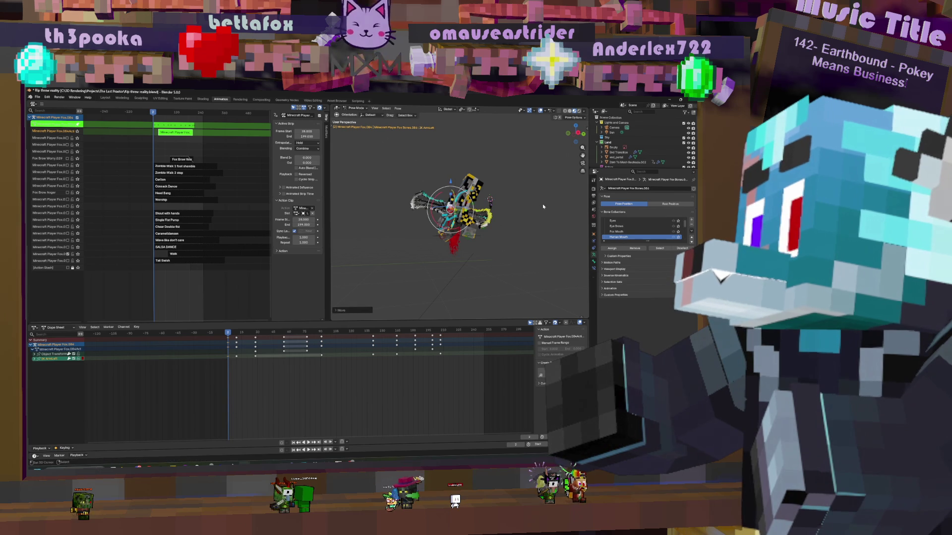
click(542, 203)
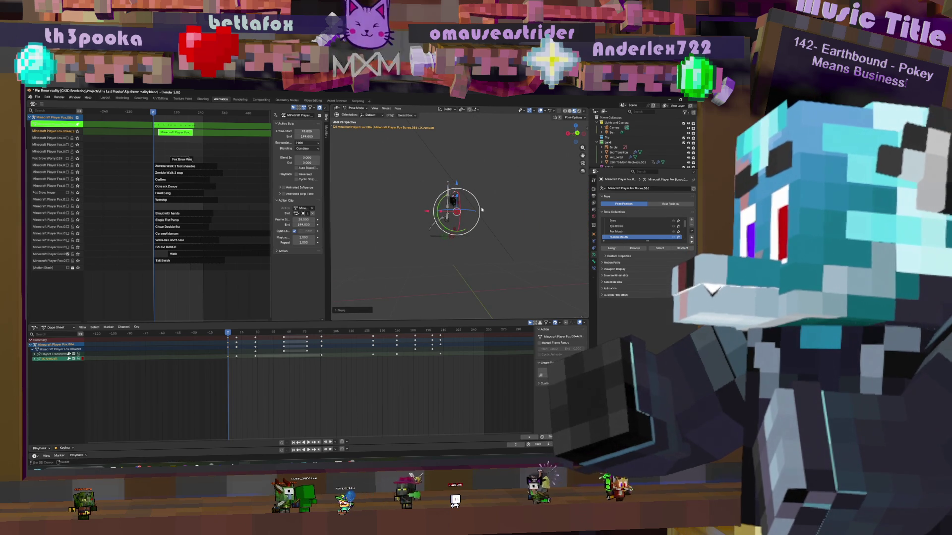
key(Up)
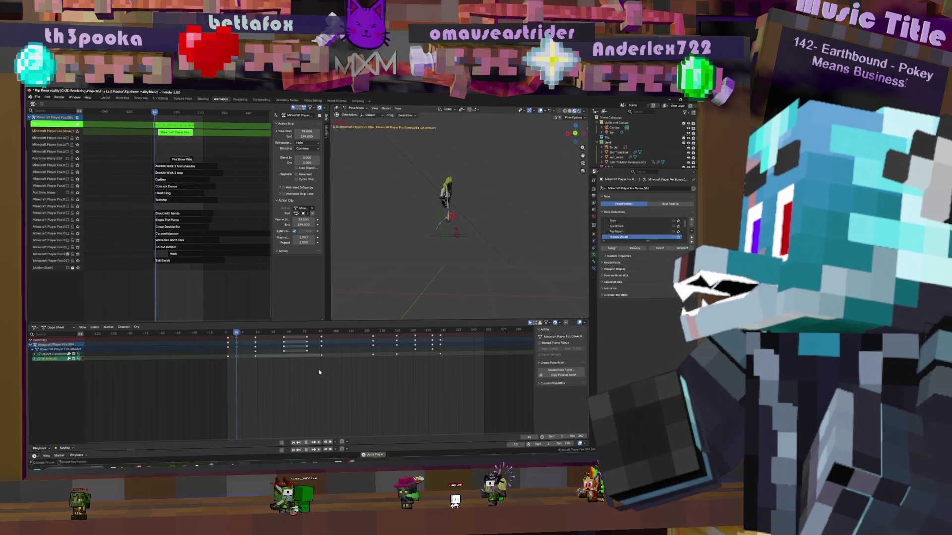
key(space)
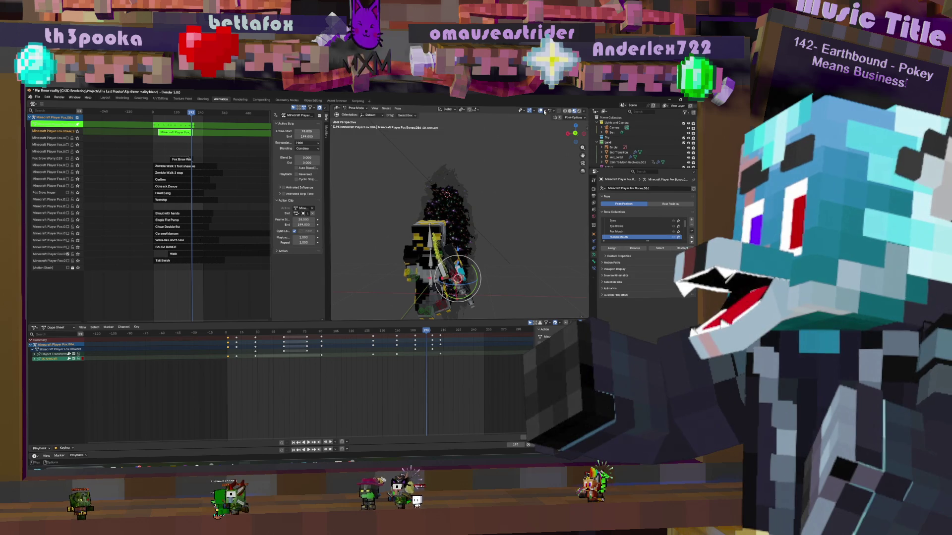
key(KP_0)
scroll(505, 220, up, 2)
scroll(505, 220, up, 3)
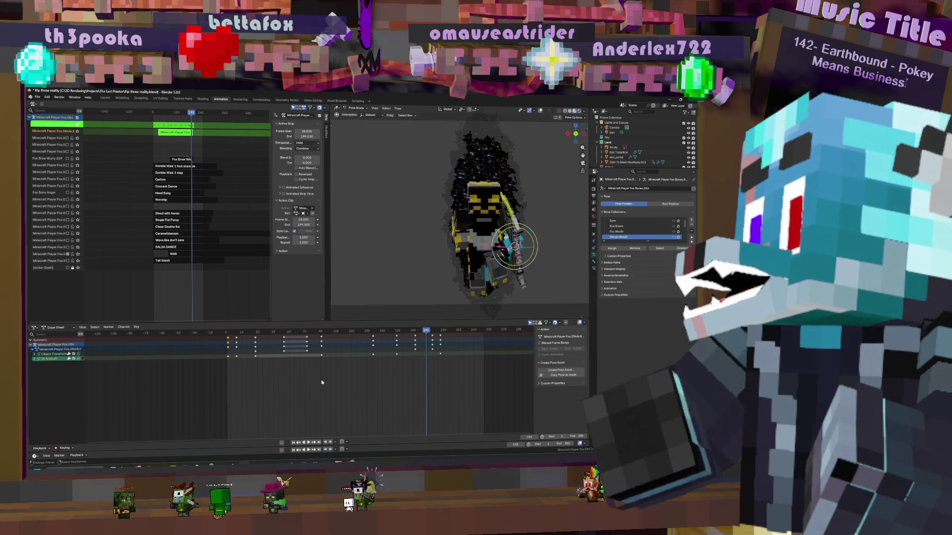
key(shift+Left)
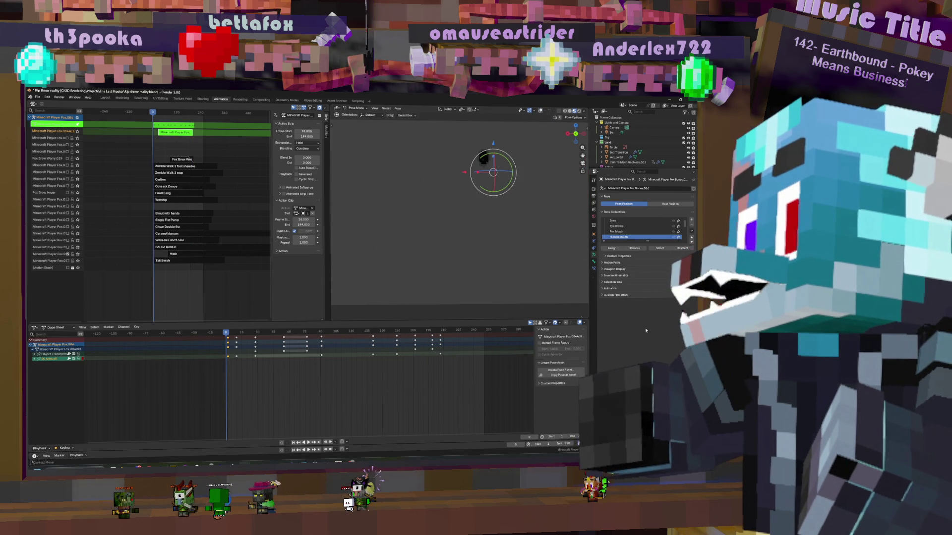
click(548, 195)
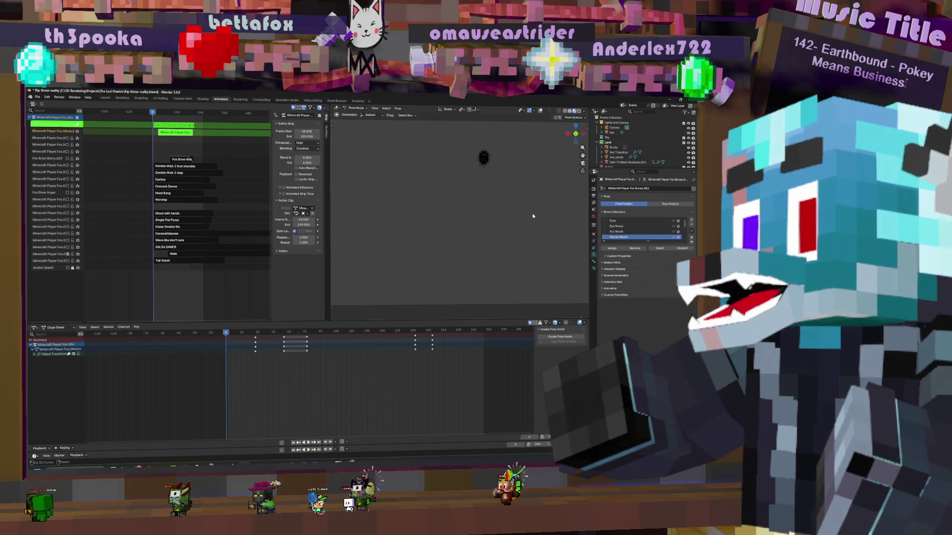
key(space)
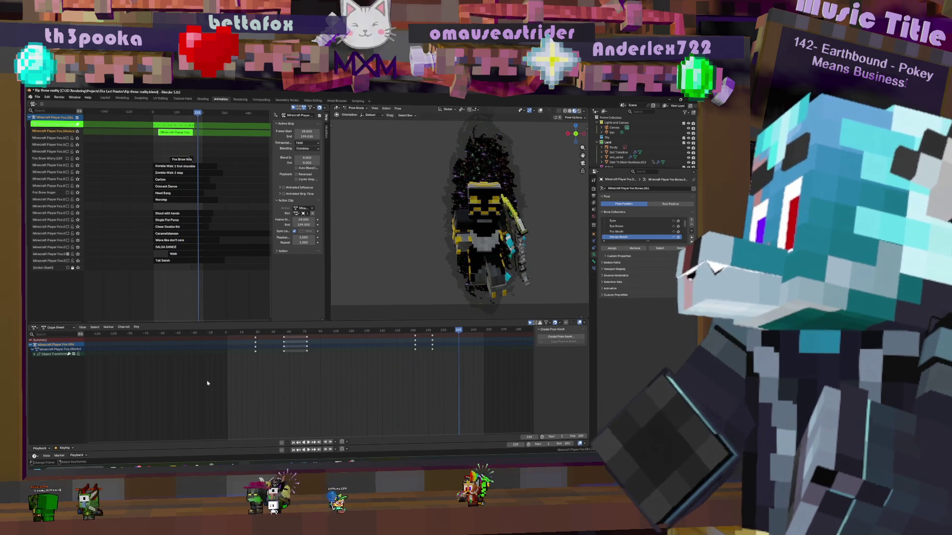
click(231, 340)
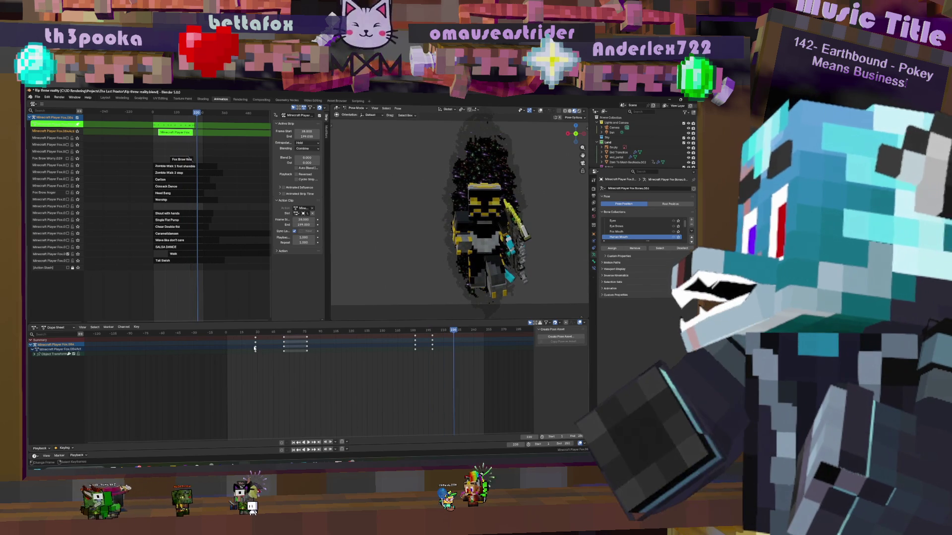
click(229, 346)
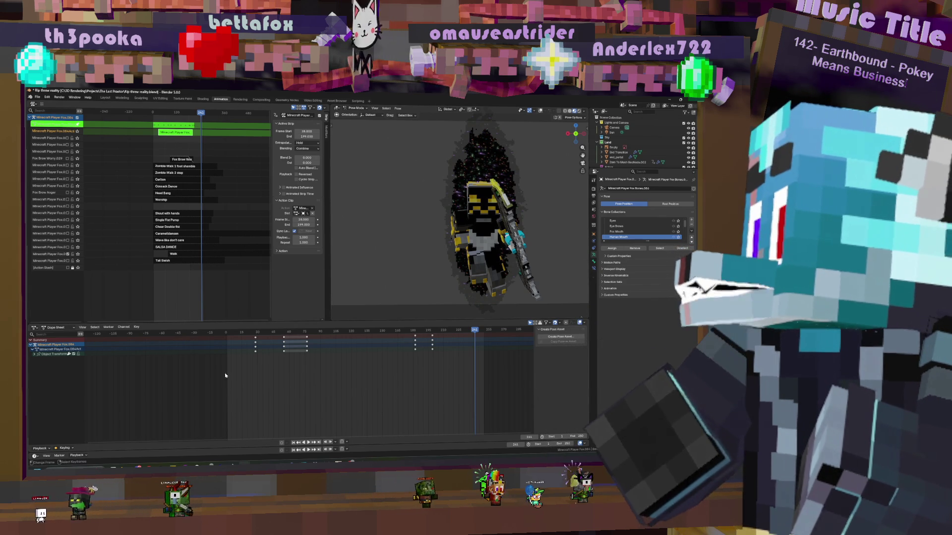
click(230, 357)
key(space)
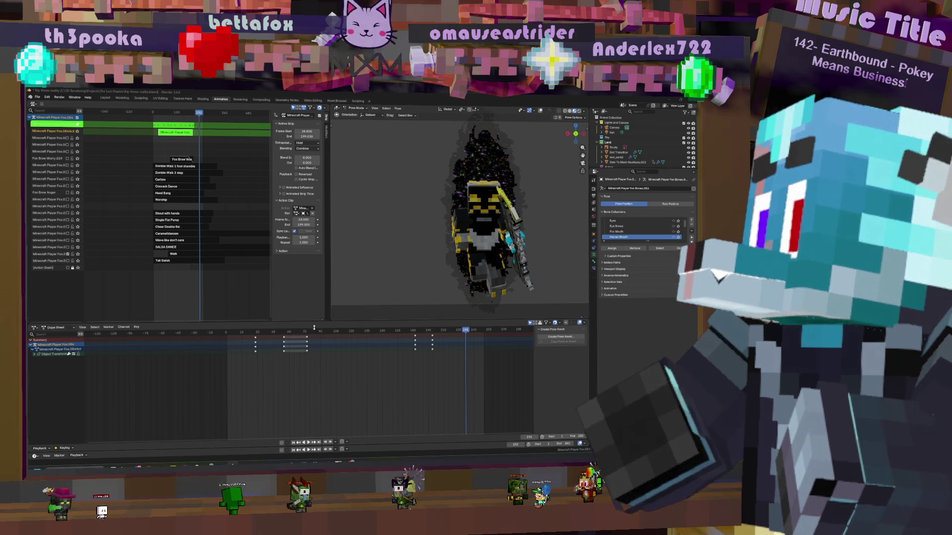
key(shift+Left)
key(space)
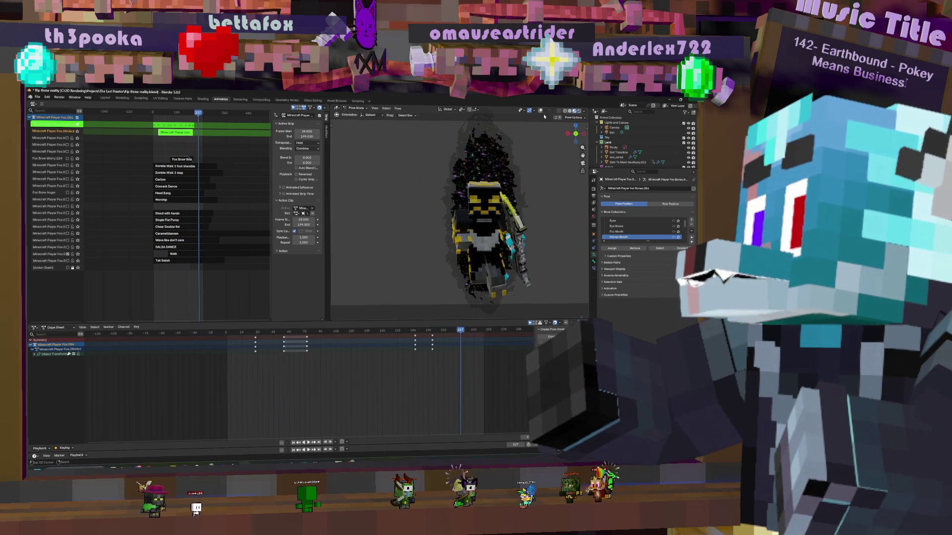
key(shift+alt+z)
click(484, 235)
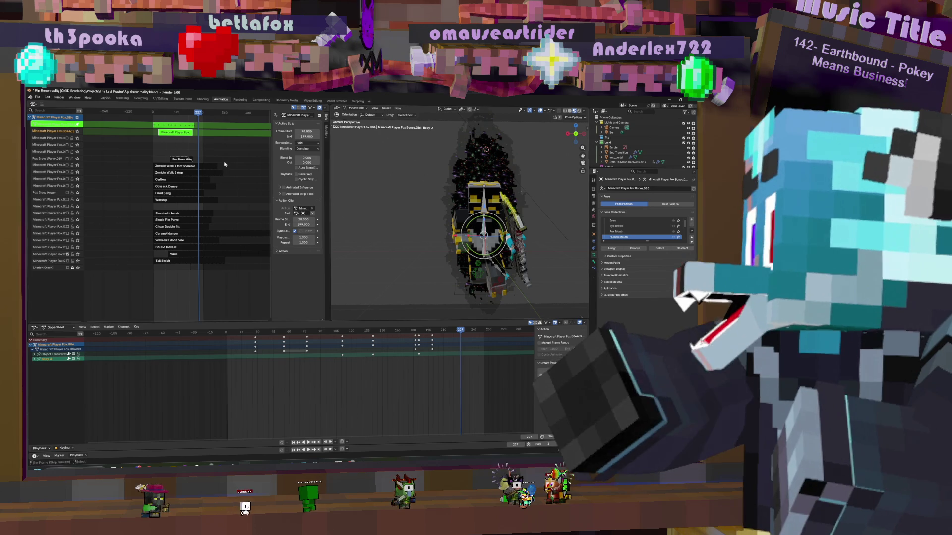
Pan the NLA tracks and select the Fox Brow Worry strip to show its settings in the sidebar
click(189, 255)
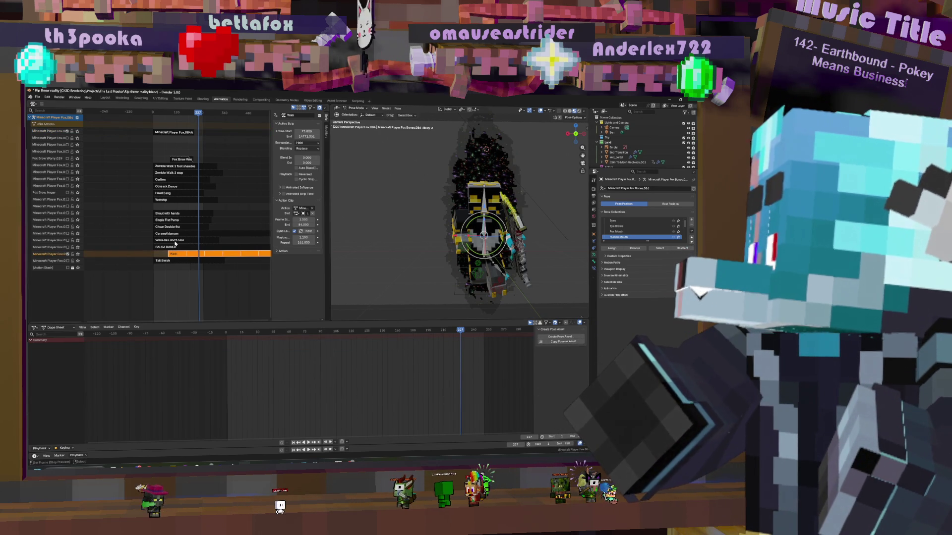
scroll(173, 219, down, 2)
scroll(178, 219, down, 2)
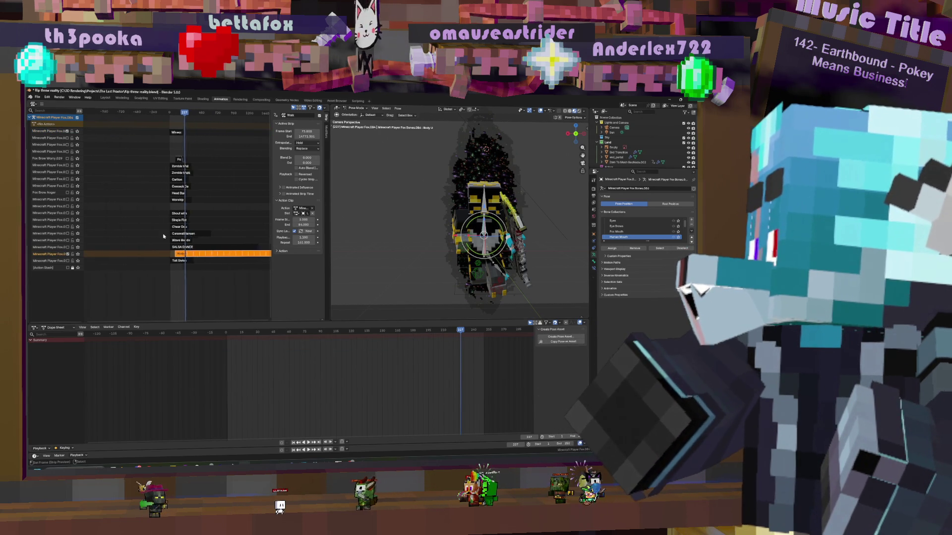
scroll(181, 218, down, 2)
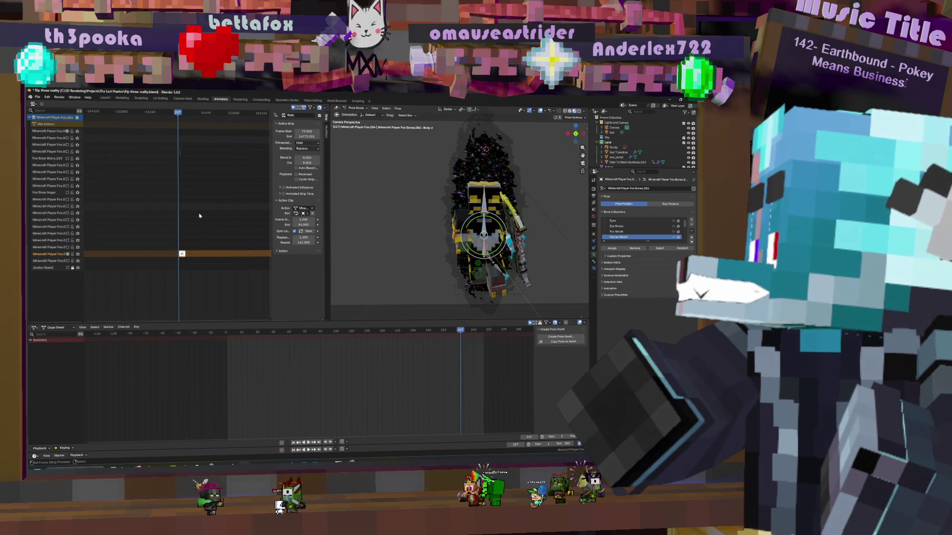
scroll(172, 239, up, 10)
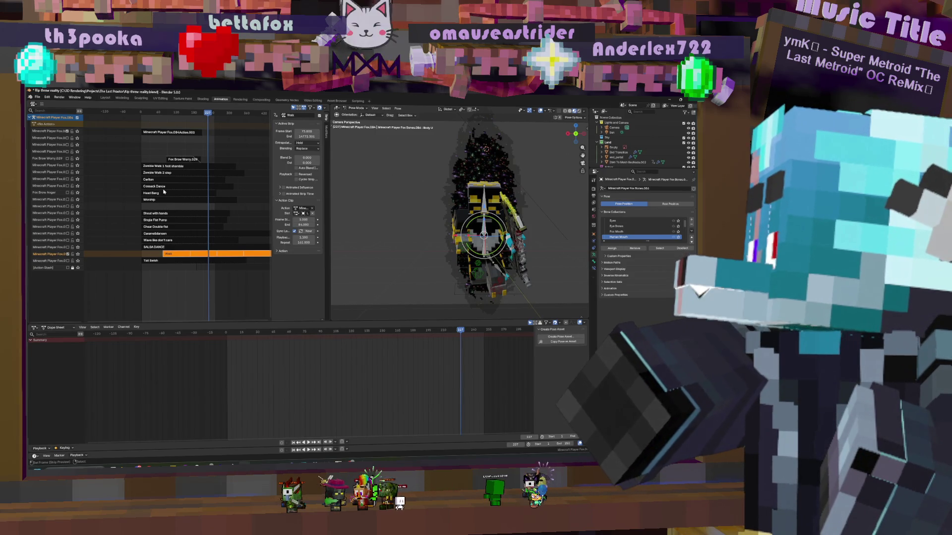
scroll(201, 208, down, 4)
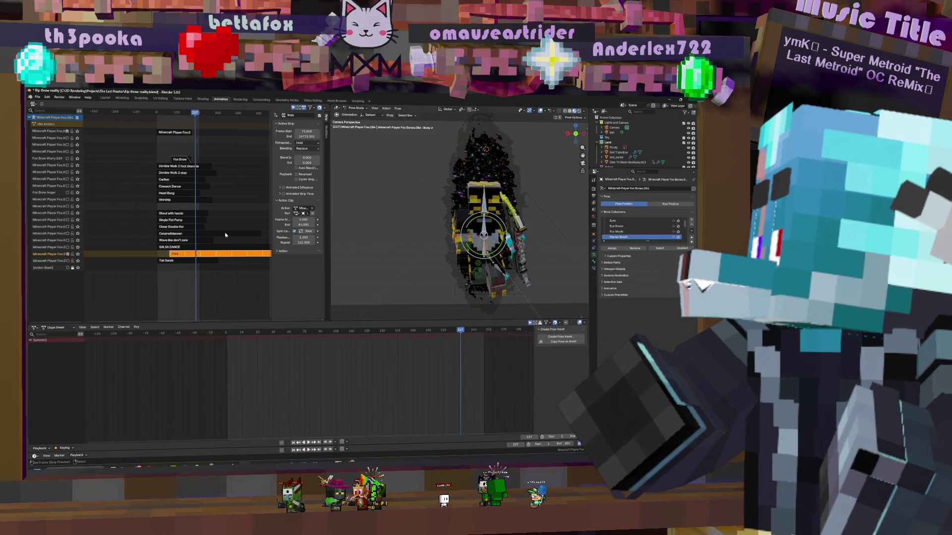
scroll(212, 227, down, 3)
scroll(217, 239, down, 3)
scroll(208, 227, down, 3)
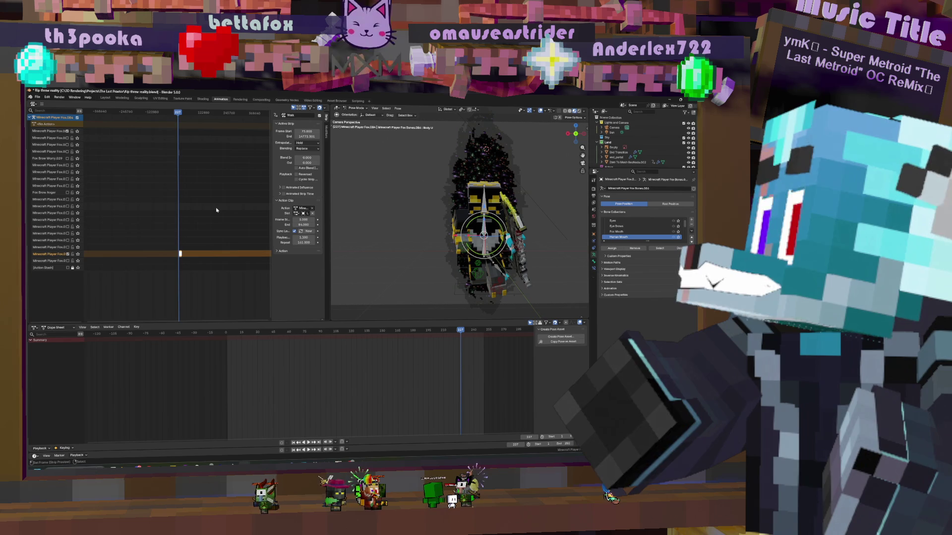
scroll(227, 218, down, 2)
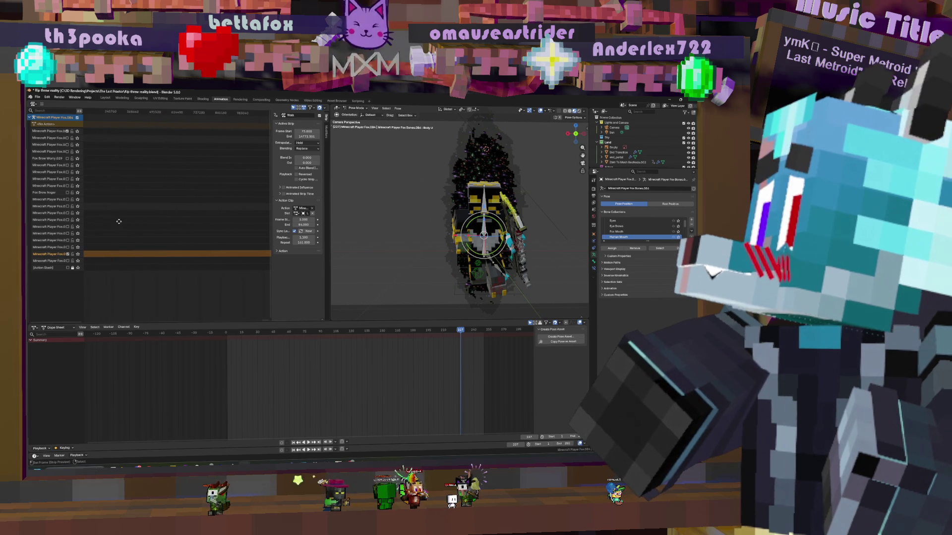
scroll(207, 214, down, 2)
scroll(212, 217, down, 2)
scroll(223, 224, down, 2)
scroll(234, 231, down, 1)
scroll(250, 239, up, 5)
scroll(238, 246, up, 3)
scroll(216, 252, down, 1)
scroll(216, 223, up, 3)
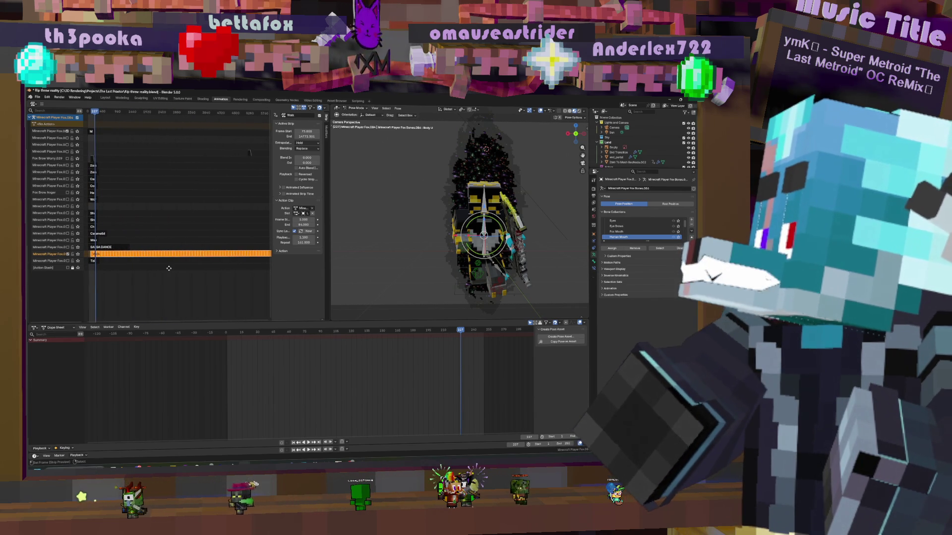
scroll(250, 154, up, 3)
click(249, 153)
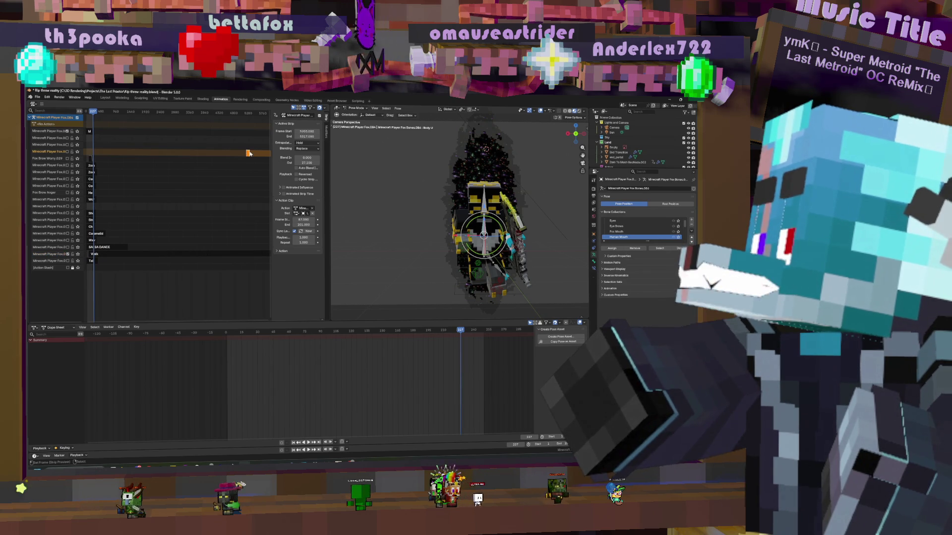
scroll(166, 186, down, 2)
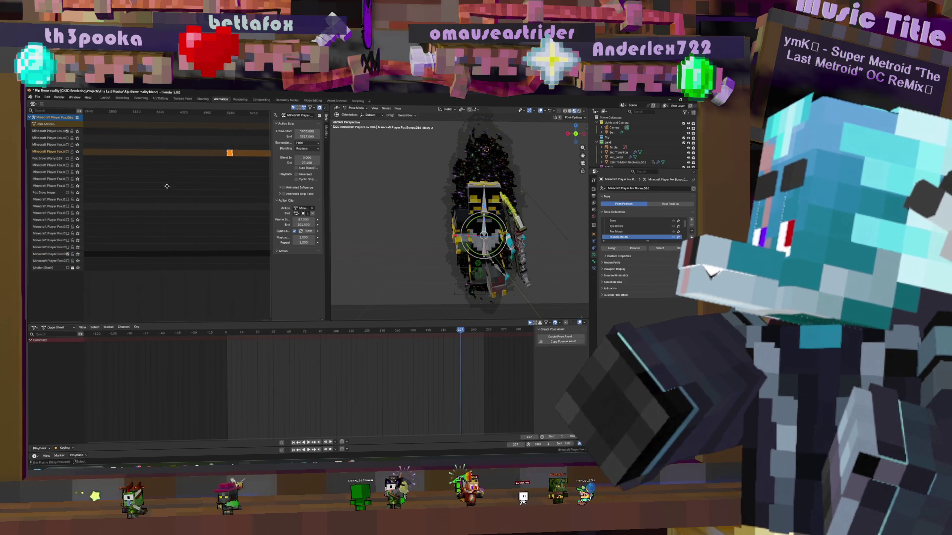
ctrl+scroll(178, 171, left, 2)
ctrl+scroll(194, 172, left, 2)
ctrl+scroll(211, 171, left, 2)
ctrl+scroll(232, 173, left, 2)
scroll(223, 179, up, 2)
scroll(201, 186, up, 2)
scroll(179, 196, up, 2)
scroll(153, 205, up, 2)
middle_drag(153, 204, 197, 205)
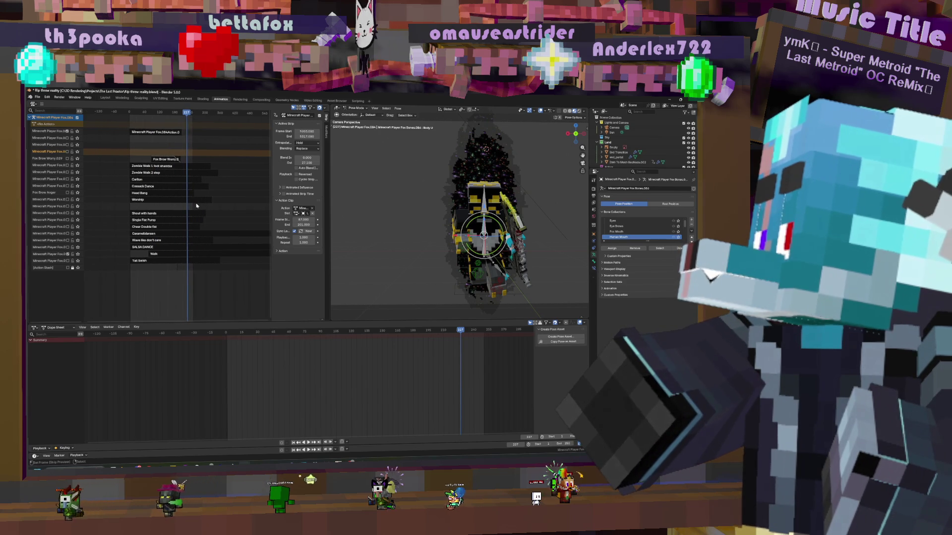
scroll(177, 275, up, 3)
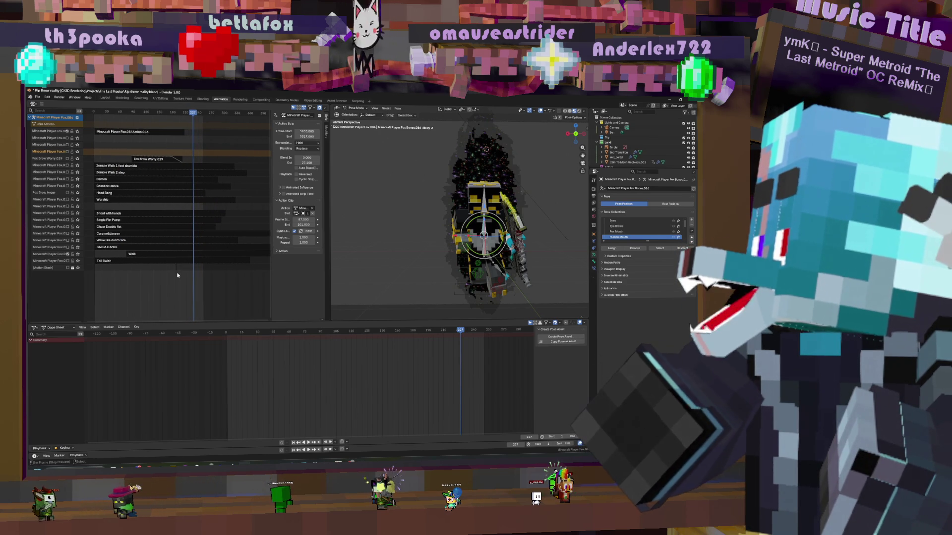
click(177, 268)
middle_drag(177, 269, 200, 282)
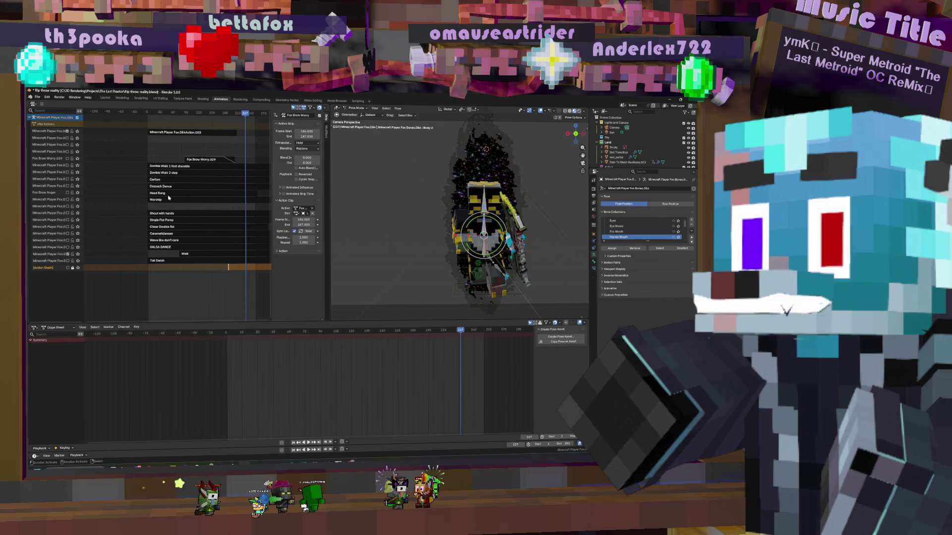
Assign the Fox Brow Worry.001 action to the strip and orbit to review the scene
click(296, 209)
click(308, 231)
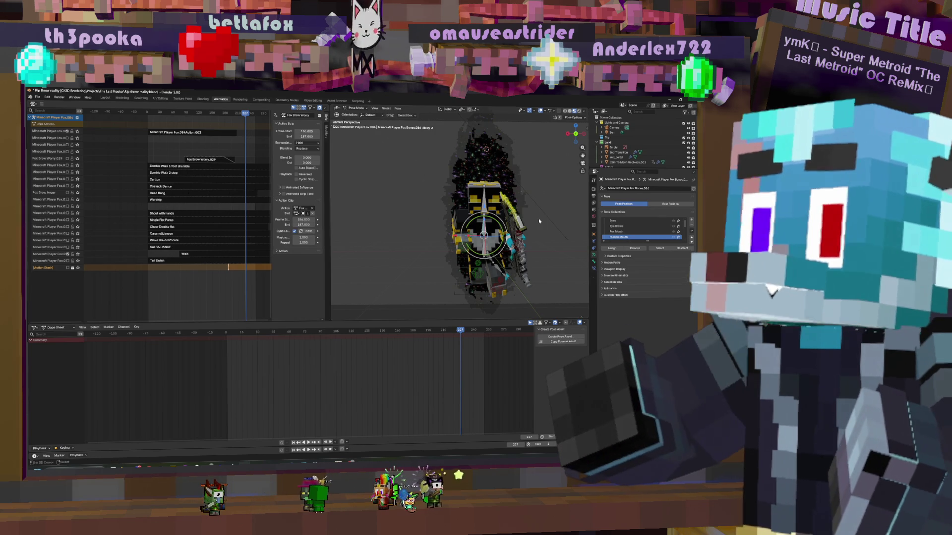
scroll(518, 227, down, 4)
middle_drag(517, 227, 533, 222)
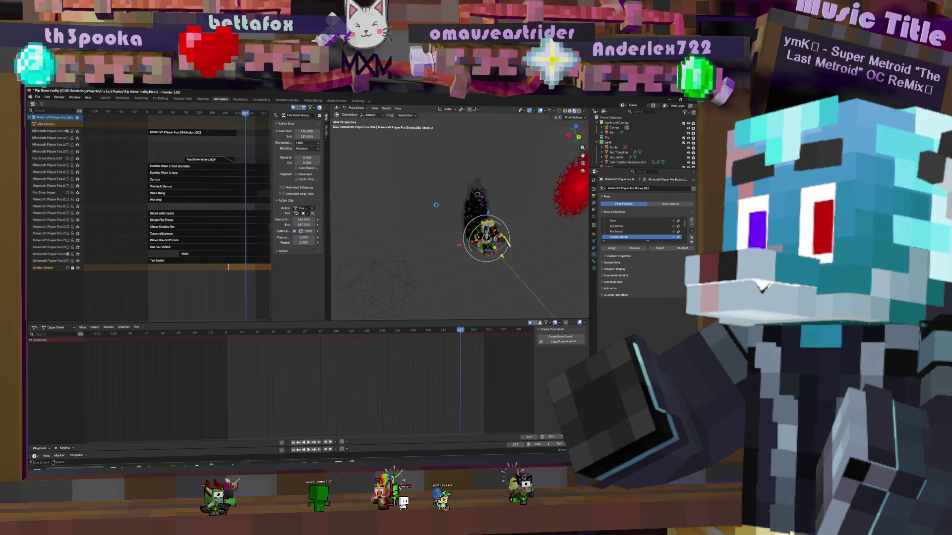
middle_drag(426, 178, 576, 206)
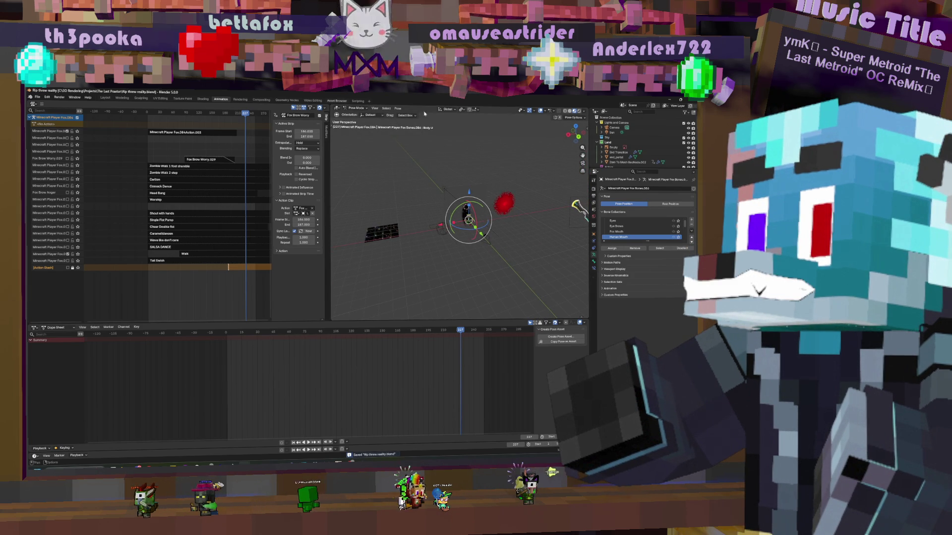
scroll(623, 147, down, 3)
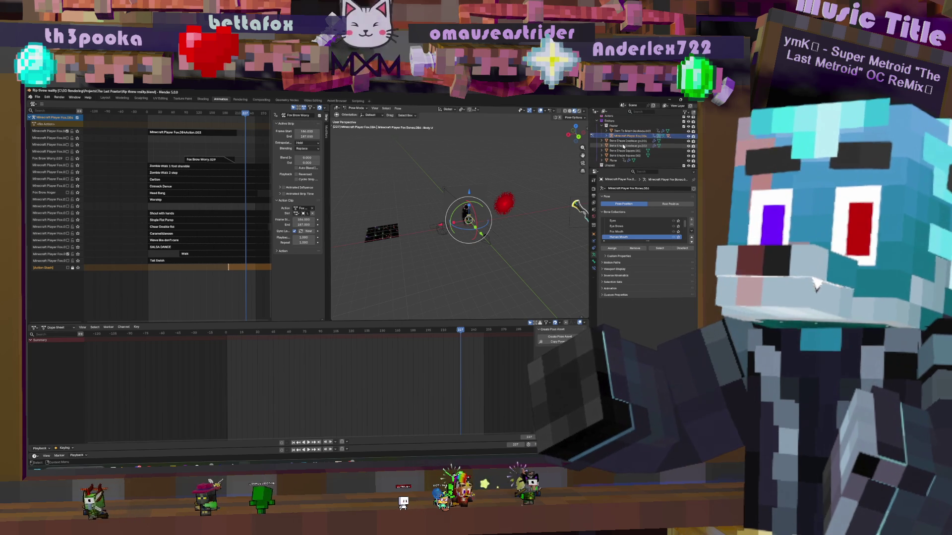
scroll(623, 146, up, 1)
scroll(609, 128, up, 1)
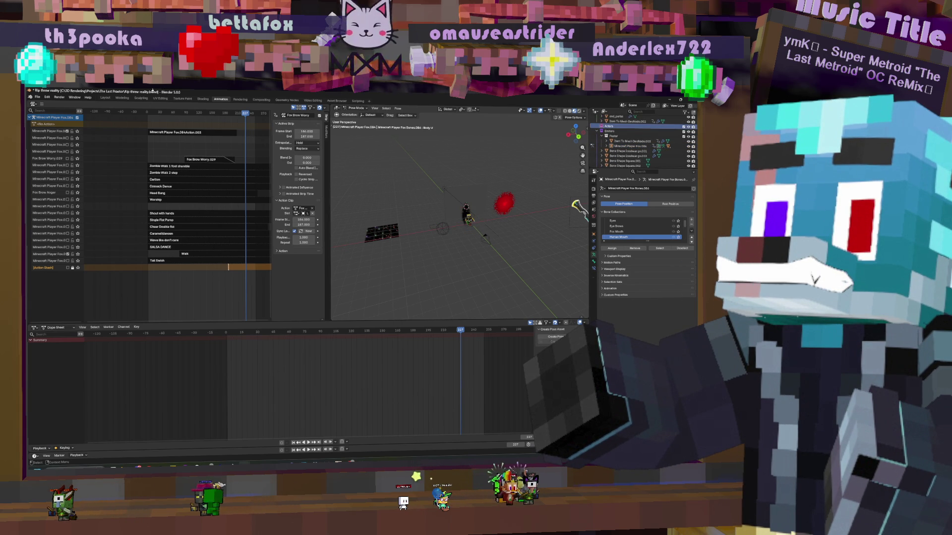
click(337, 100)
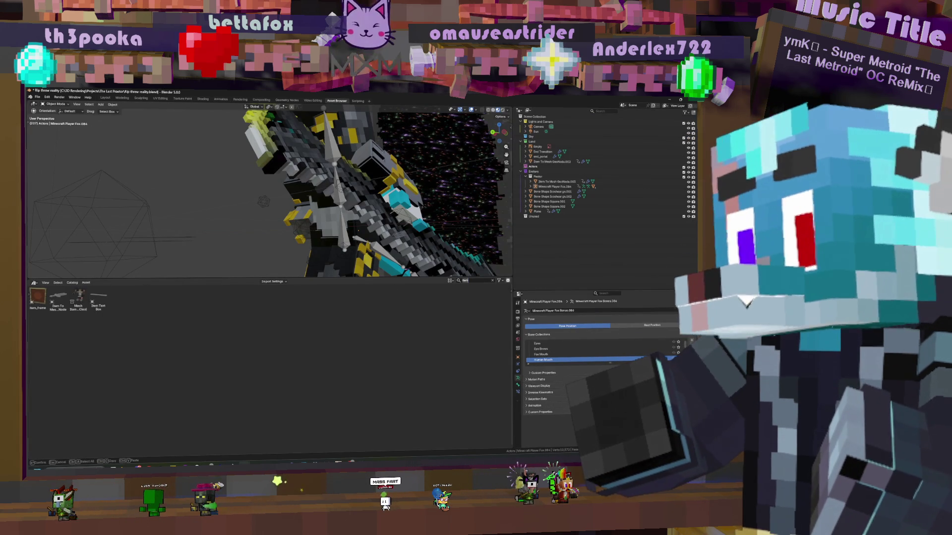
Drag the Adjustable Player (Pooka) asset from the library into the scene
key(BackSpace)
key(BackSpace)
key(BackSpace)
text(pooka)
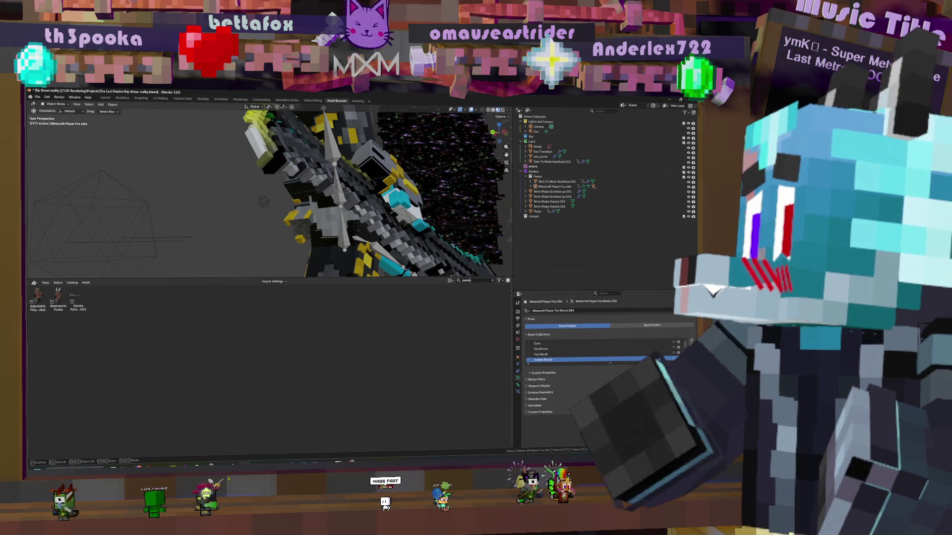
mouse_move(37, 299)
mouse_down()
mouse_move(186, 217)
mouse_move(195, 231)
mouse_up()
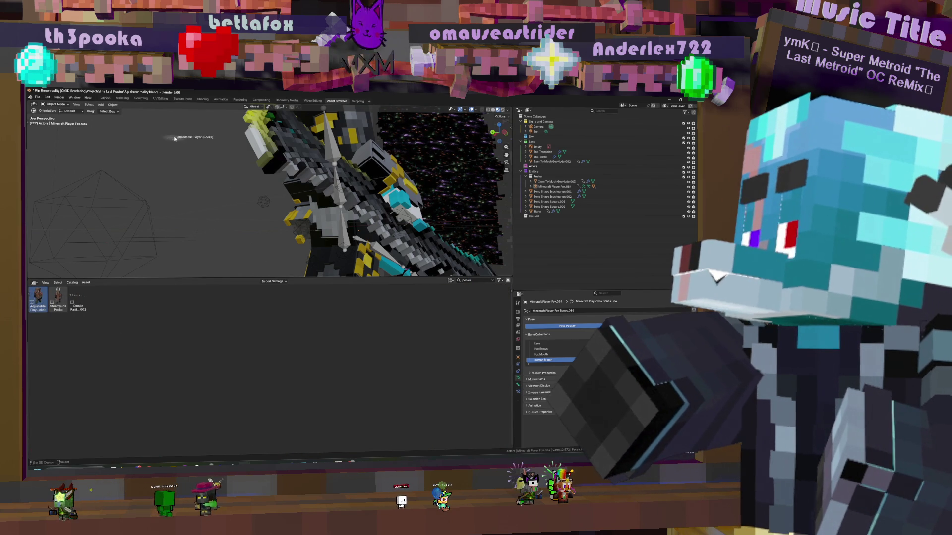
drag(203, 172, 204, 174)
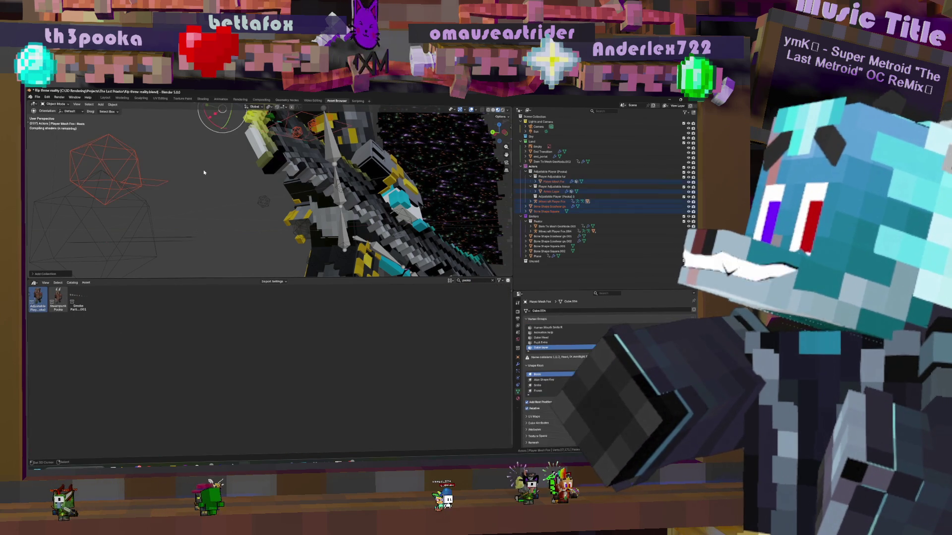
scroll(206, 176, down, 3)
scroll(223, 175, down, 5)
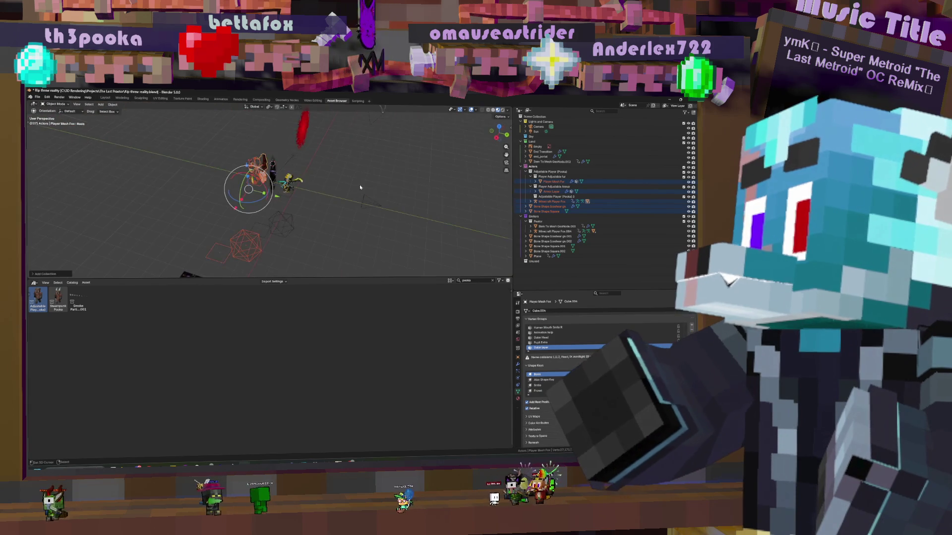
middle_drag(309, 170, 588, 216)
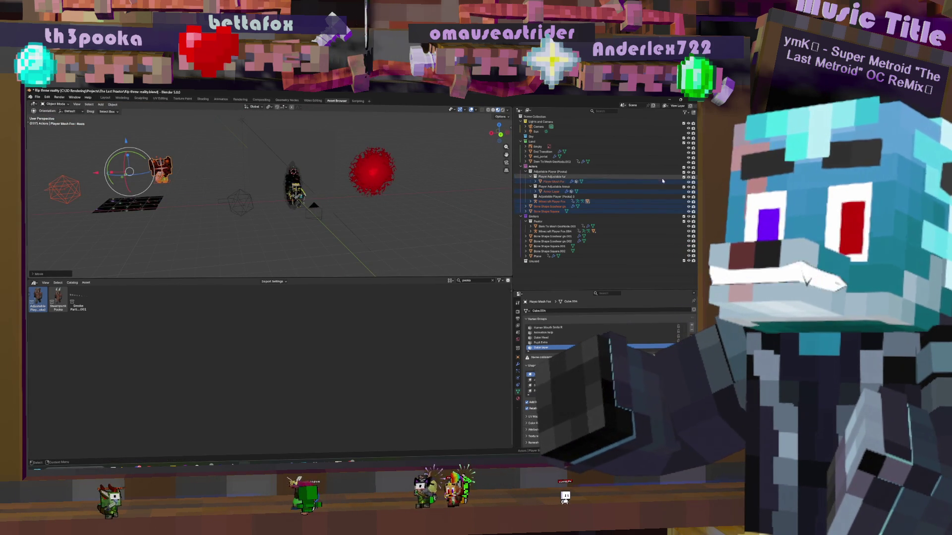
Exclude the Pooka collection, re-enable Foxlet, and reselect the Minecraft Player Fox rig
click(684, 173)
click(684, 172)
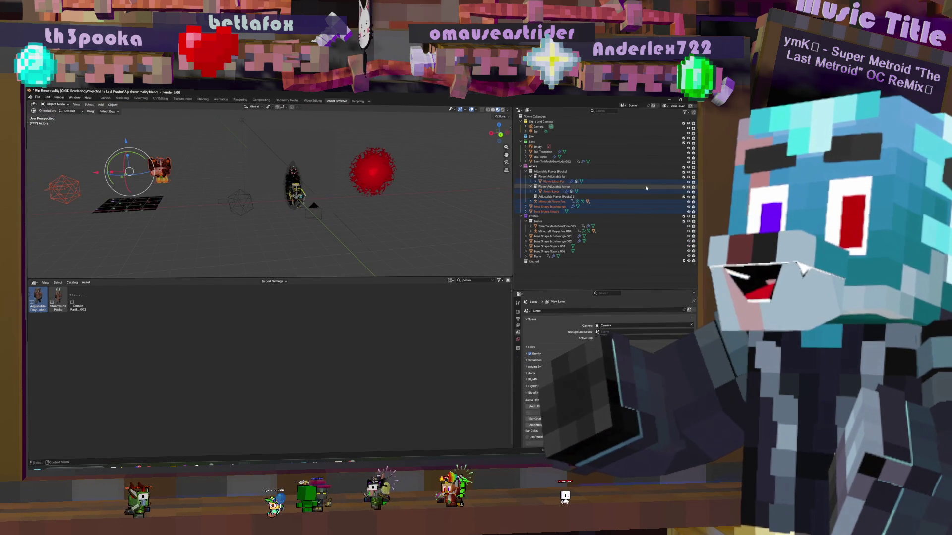
click(565, 201)
click(517, 376)
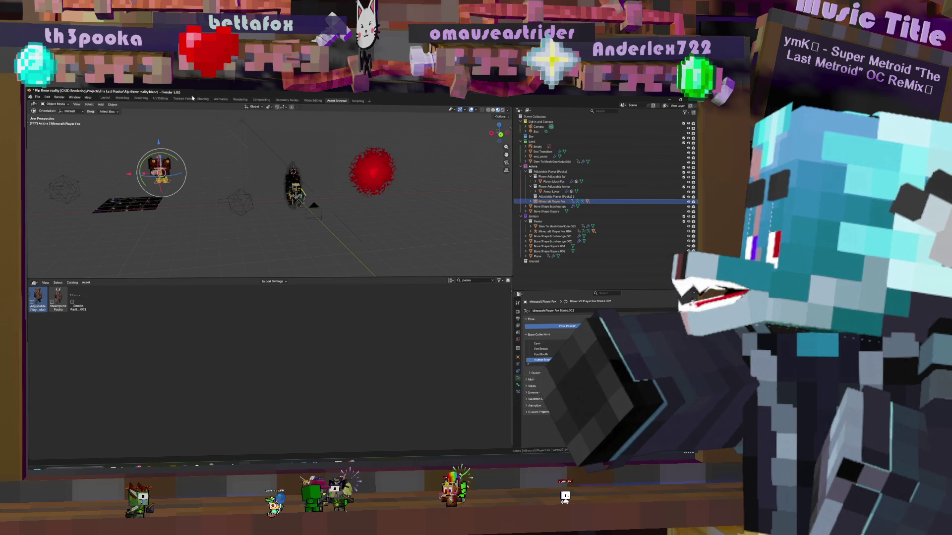
click(204, 100)
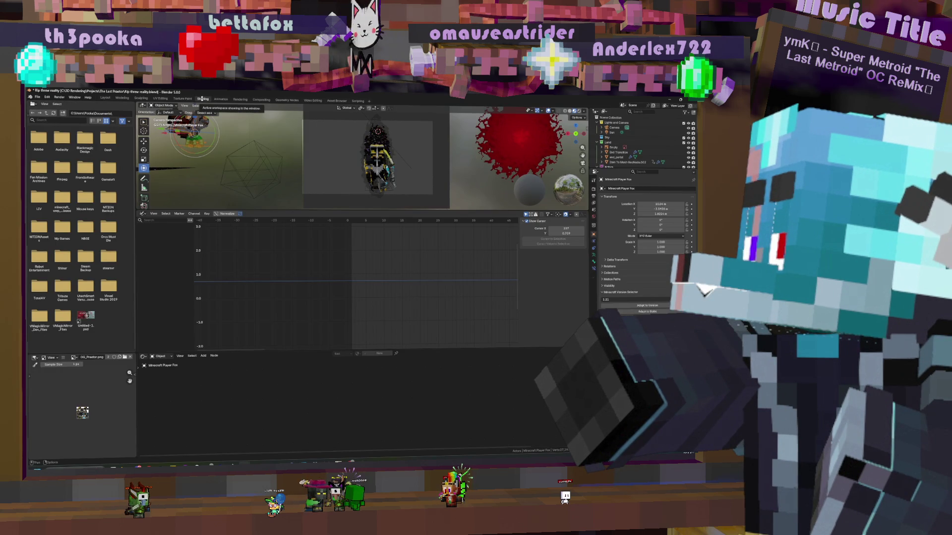
In the Animation workspace, tweak the Idle Animation strip and make the fox armature active
click(221, 100)
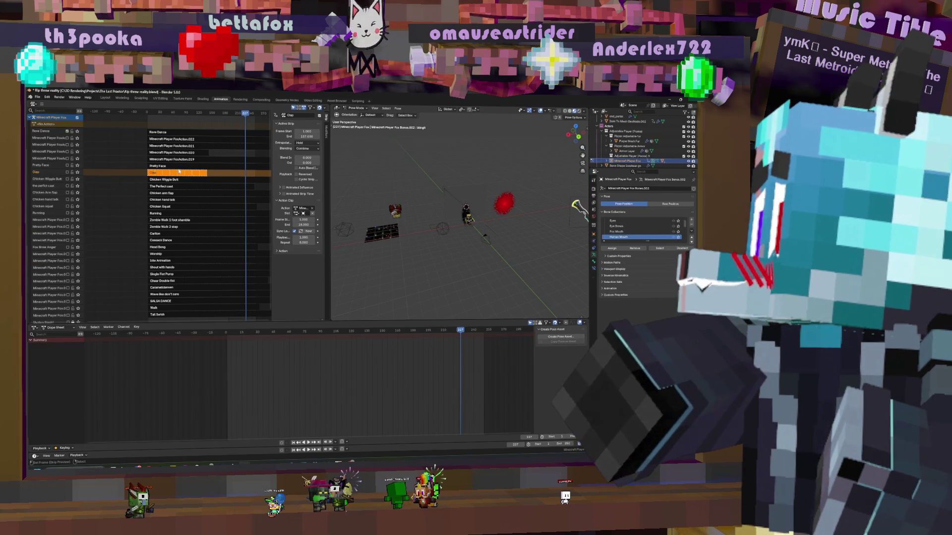
click(171, 262)
key(Tab)
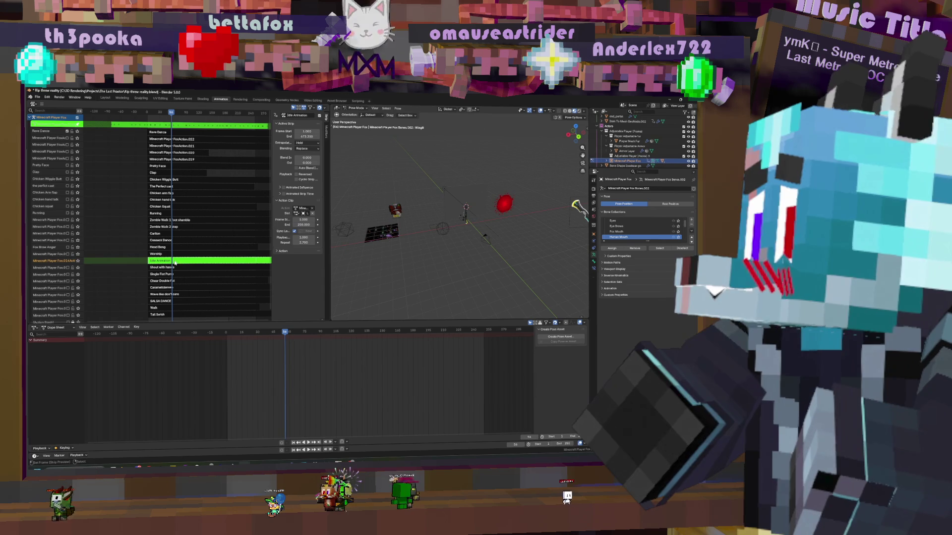
click(395, 210)
click(443, 227)
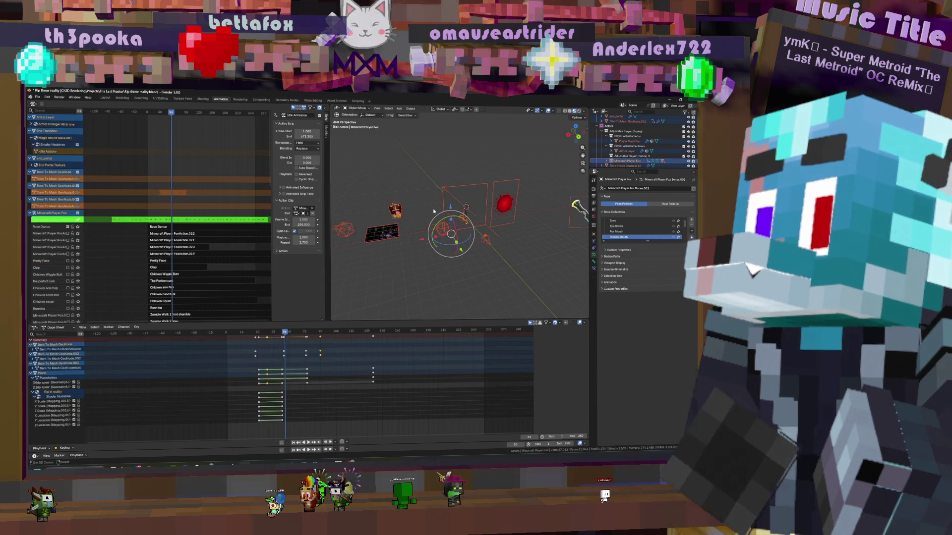
click(395, 209)
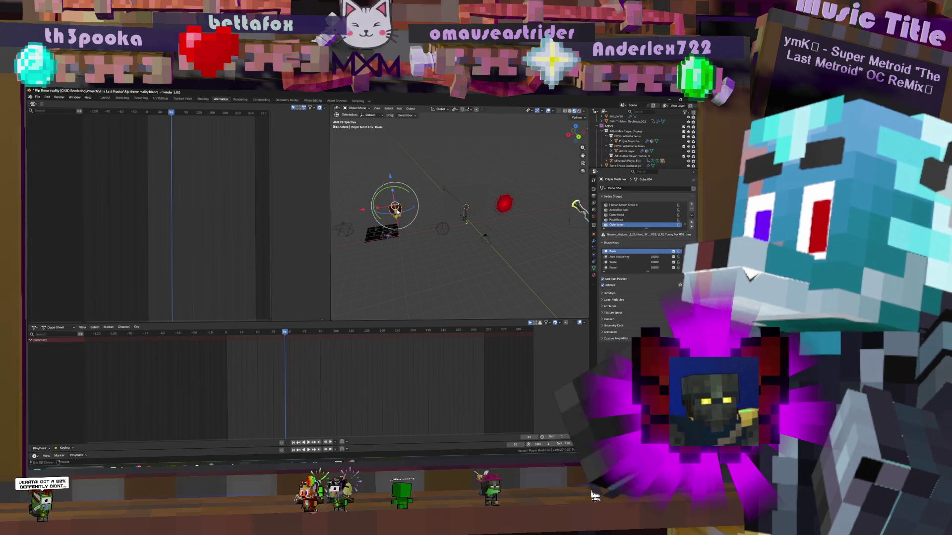
click(394, 211)
Enter Pose Mode on the armature and select all keyframes of the Idle action
key(ctrl+Tab)
key(a)
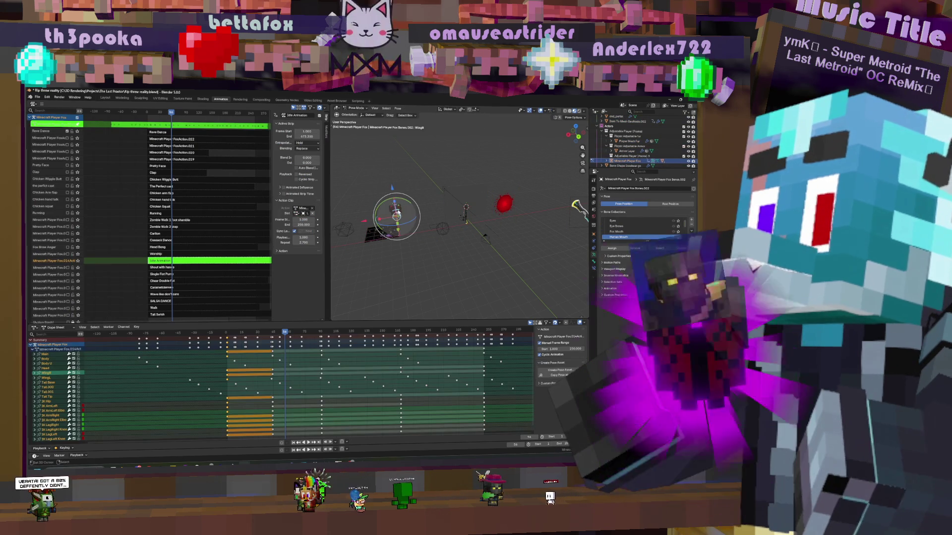
key(a)
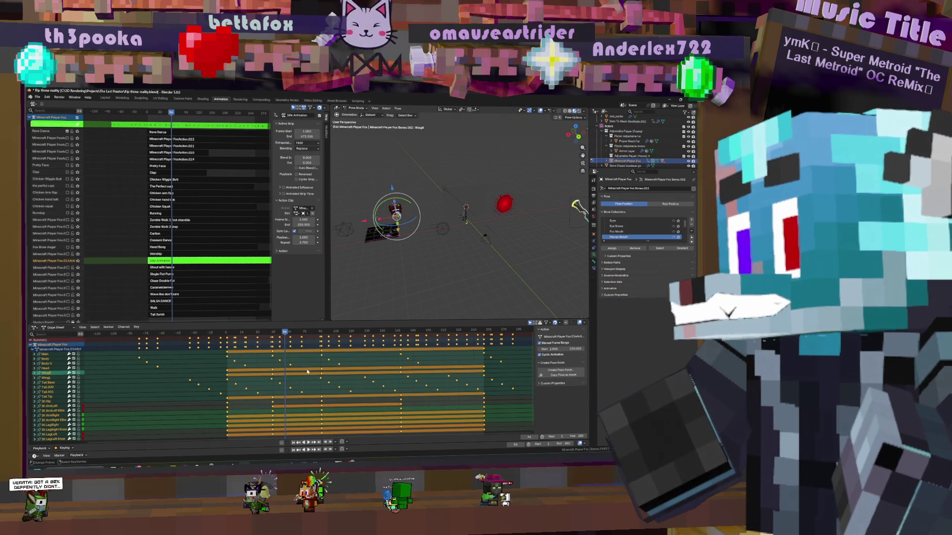
scroll(322, 380, down, 3)
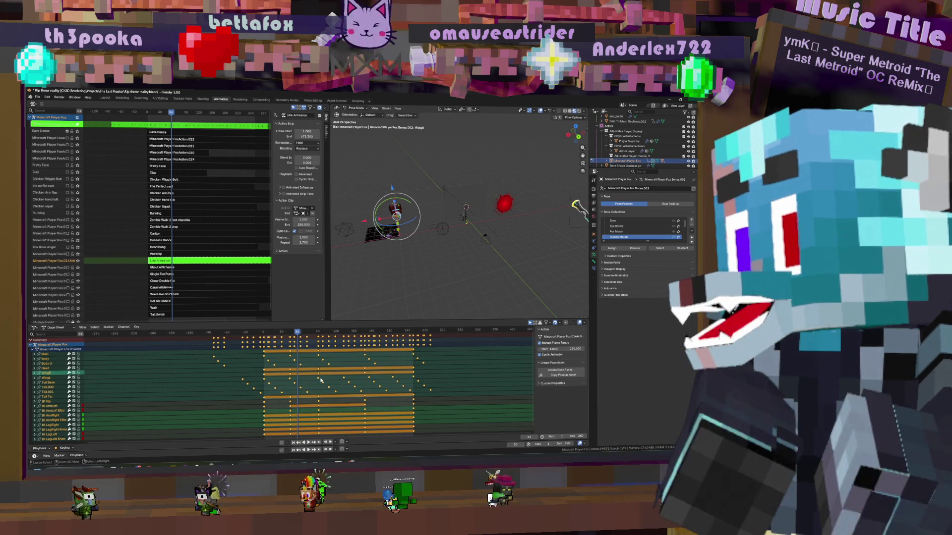
middle_drag(431, 223, 466, 216)
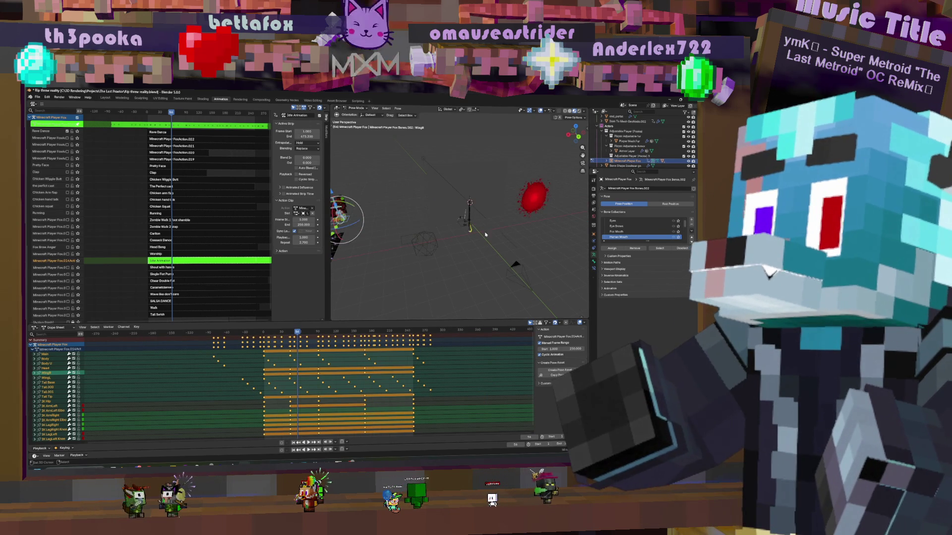
click(466, 216)
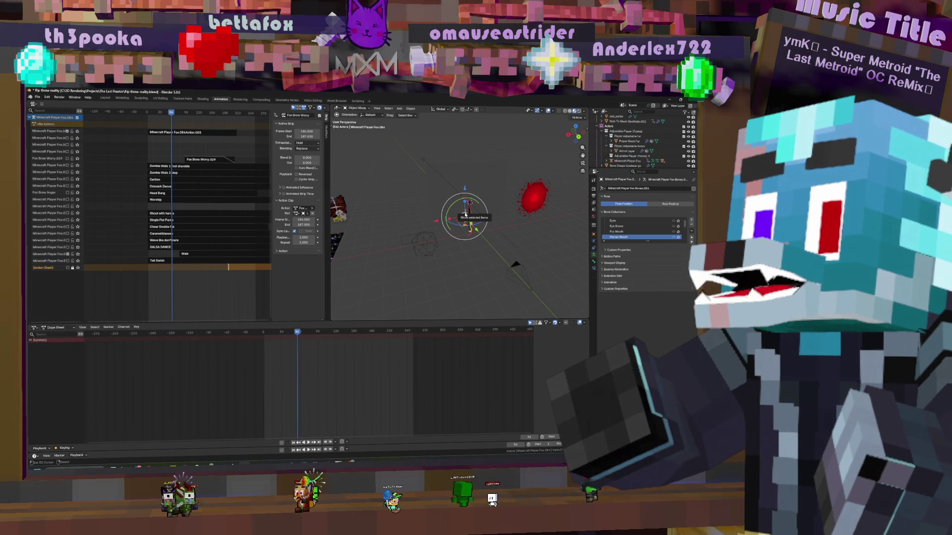
Leave strip tweaking and keyframe every bone of the rig in Pose Mode
key(KP_Decimal)
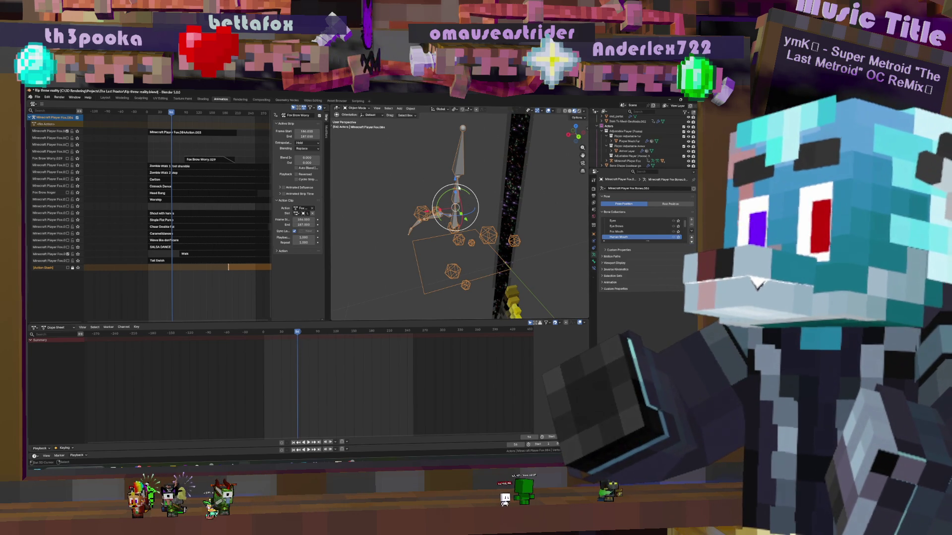
key(ctrl+Tab)
key(a)
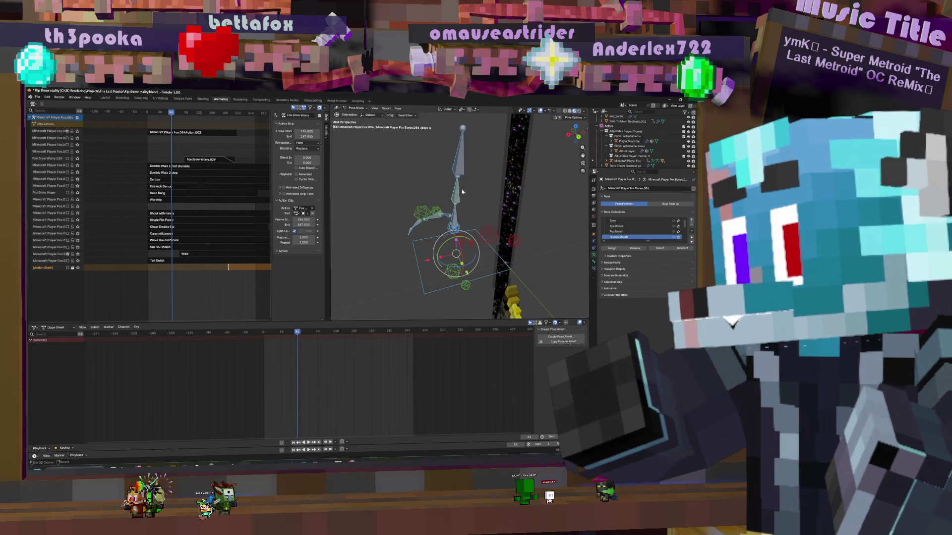
key(i)
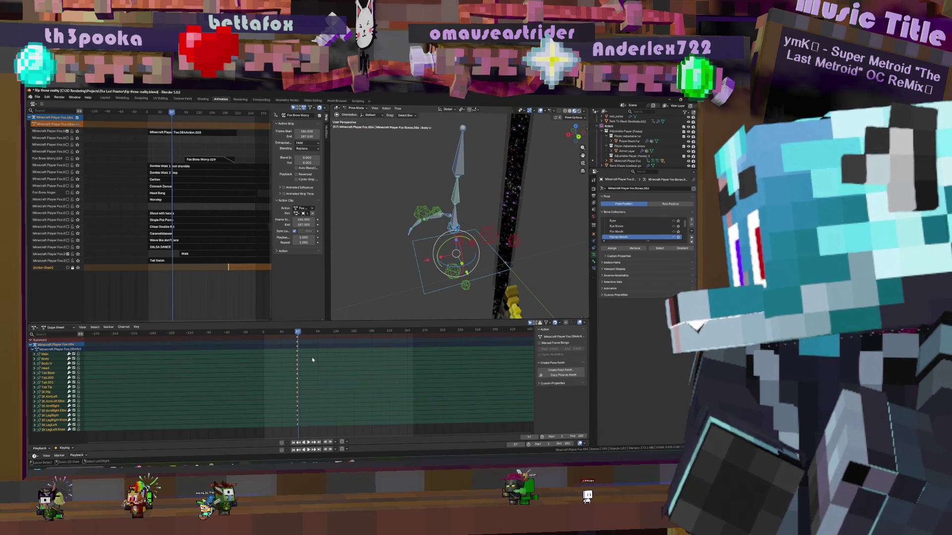
key(ctrl+v)
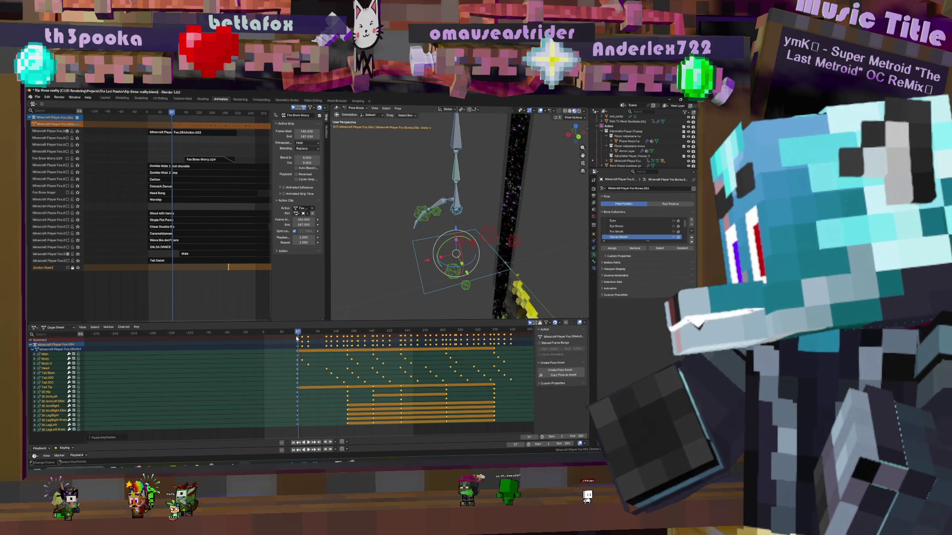
Deselect the new keys and push the action down into a new NLA strip
click(393, 391)
middle_drag(393, 390, 281, 398)
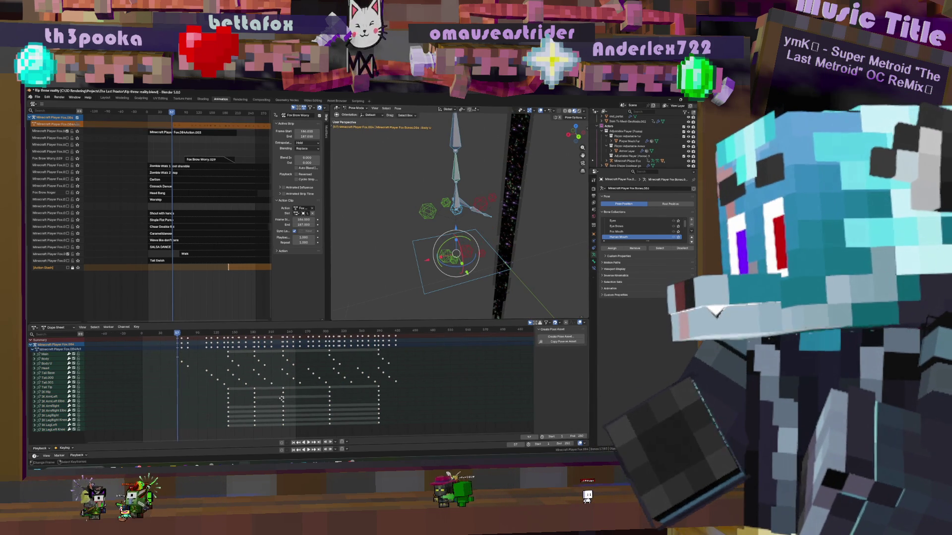
click(78, 124)
click(78, 125)
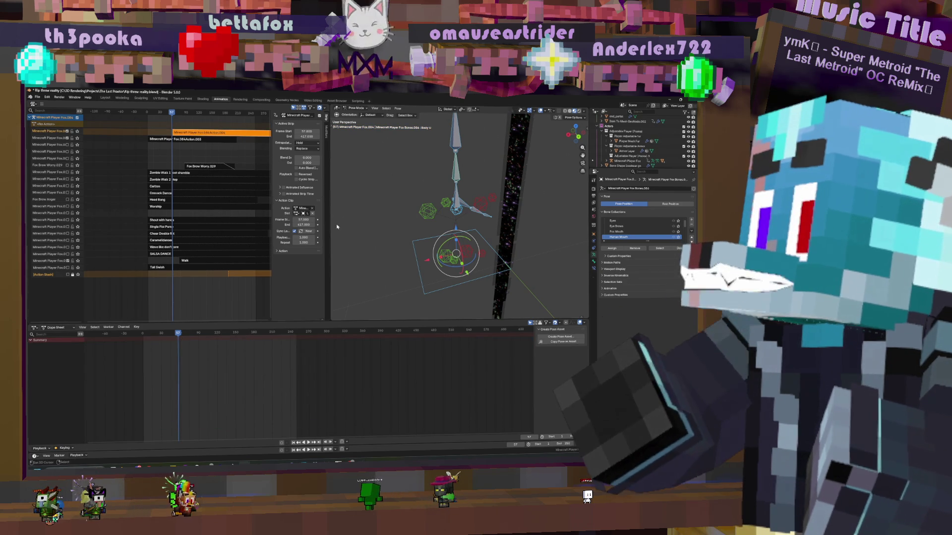
Enable Manual Frame Range and Cyclic Animation on the new strip's action and adjust its range
click(278, 265)
click(277, 277)
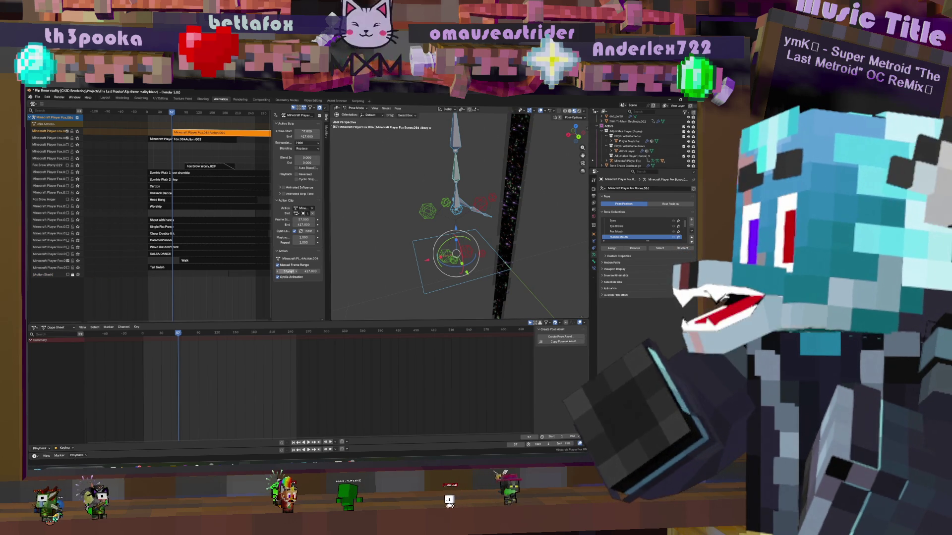
key(Tab)
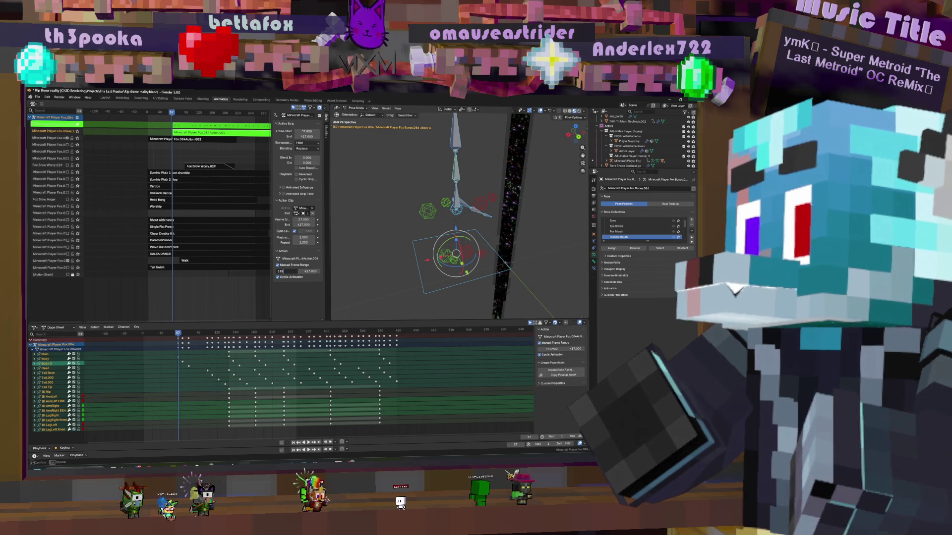
key(Return)
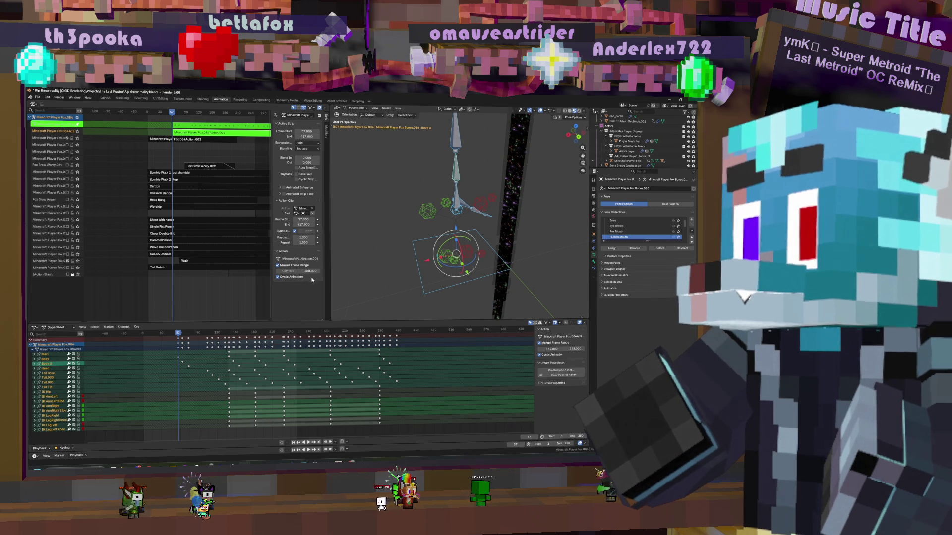
key(Tab)
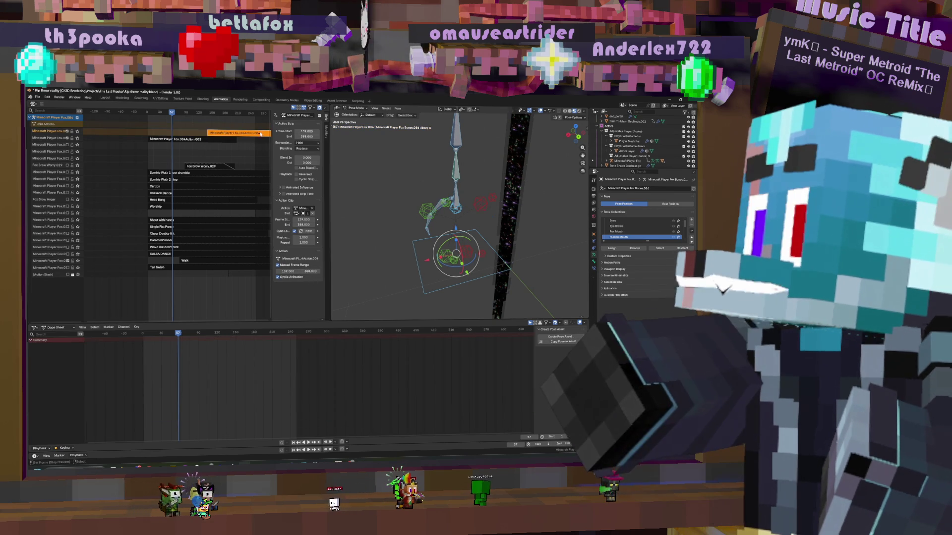
Look through the scene camera and fit its frame to the viewport
key(Tab)
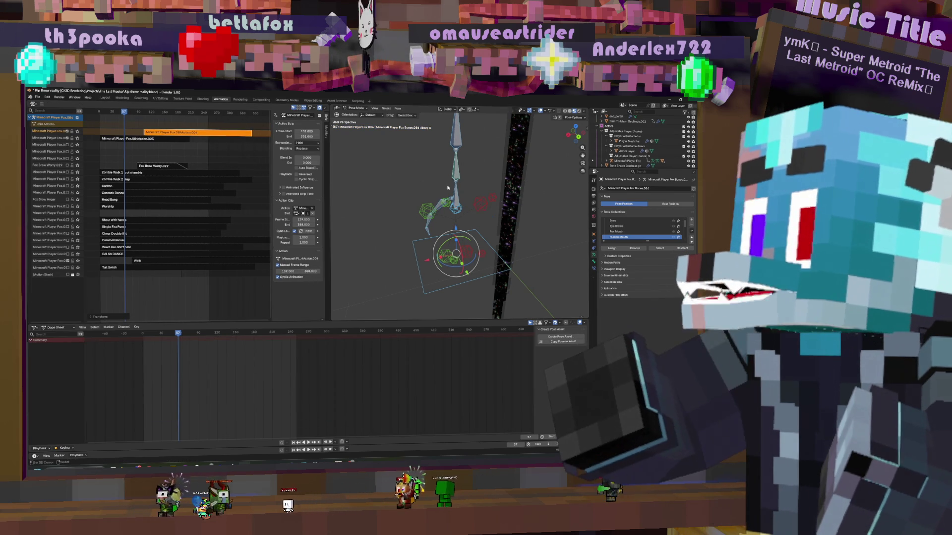
key(KP_0)
key(Home)
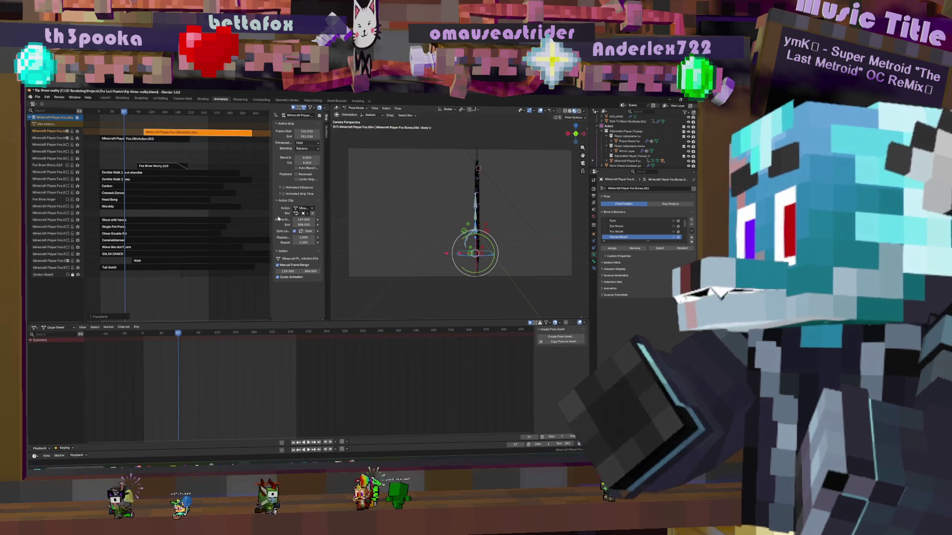
Play the animation and set the top strip's blending to Combine
key(space)
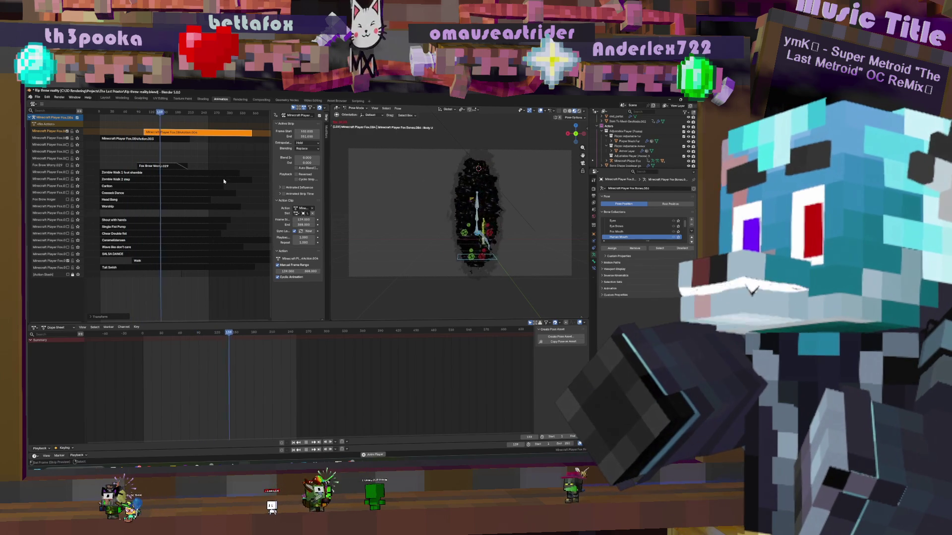
click(312, 149)
click(303, 160)
Slide the top strip later on the NLA timeline and select the Walk strip
drag(180, 133, 214, 133)
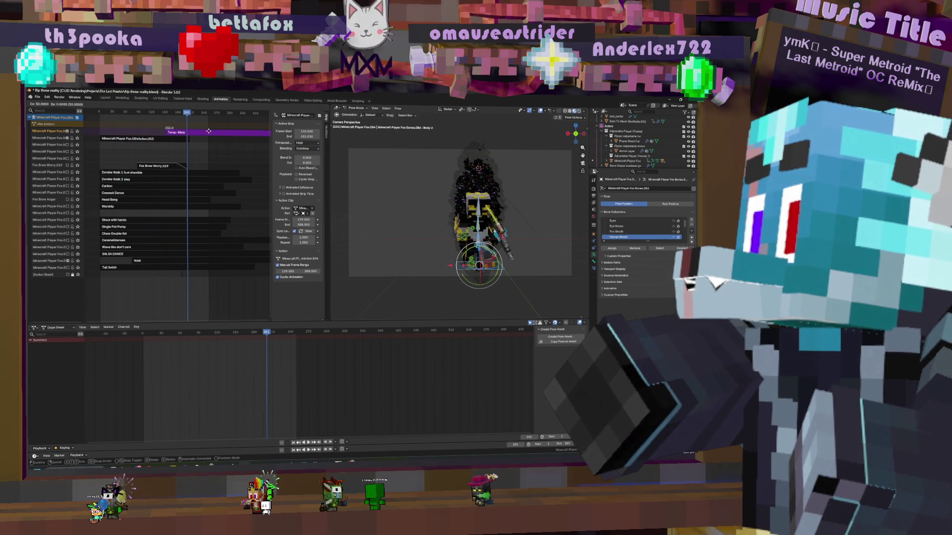
click(194, 135)
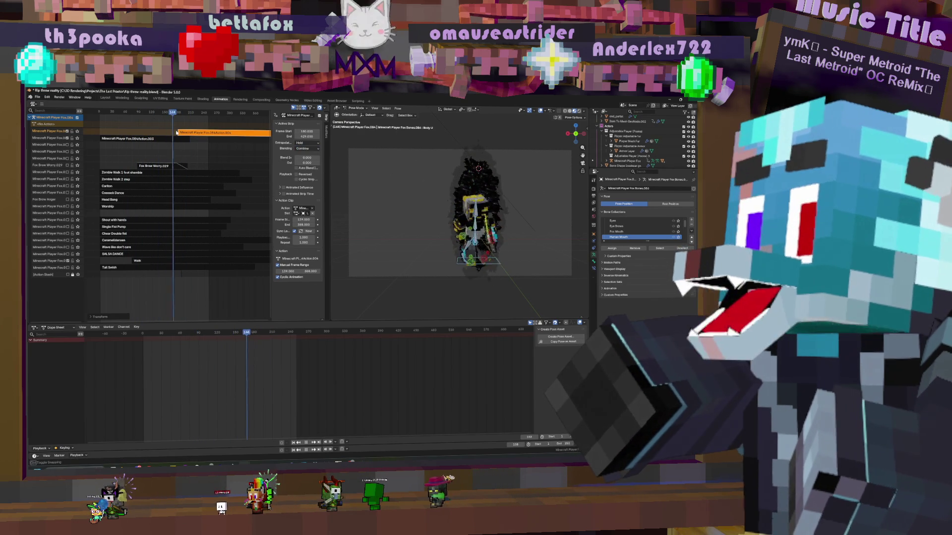
mouse_move(201, 140)
mouse_down()
mouse_move(183, 142)
mouse_move(192, 142)
mouse_up()
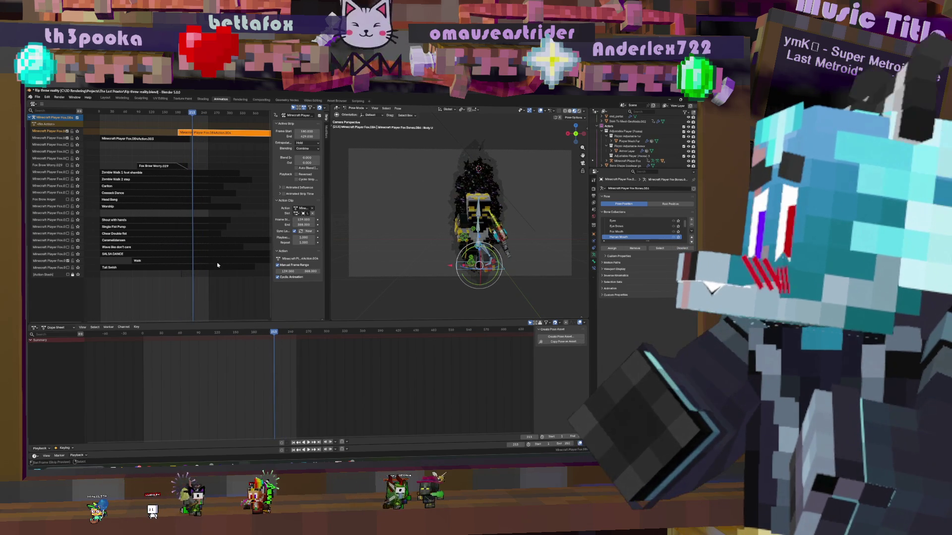
click(217, 262)
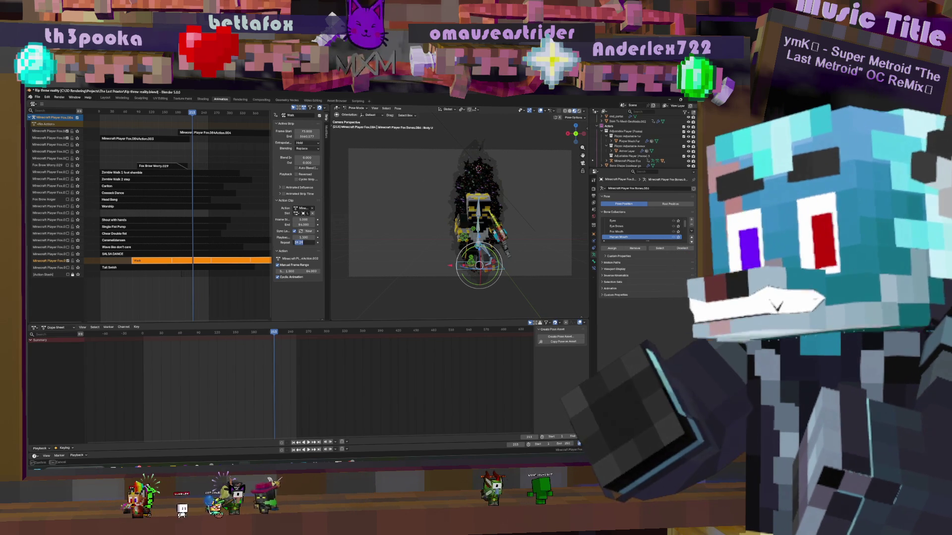
Shorten the Walk strip and check the top strip's extrapolation options
click(320, 243)
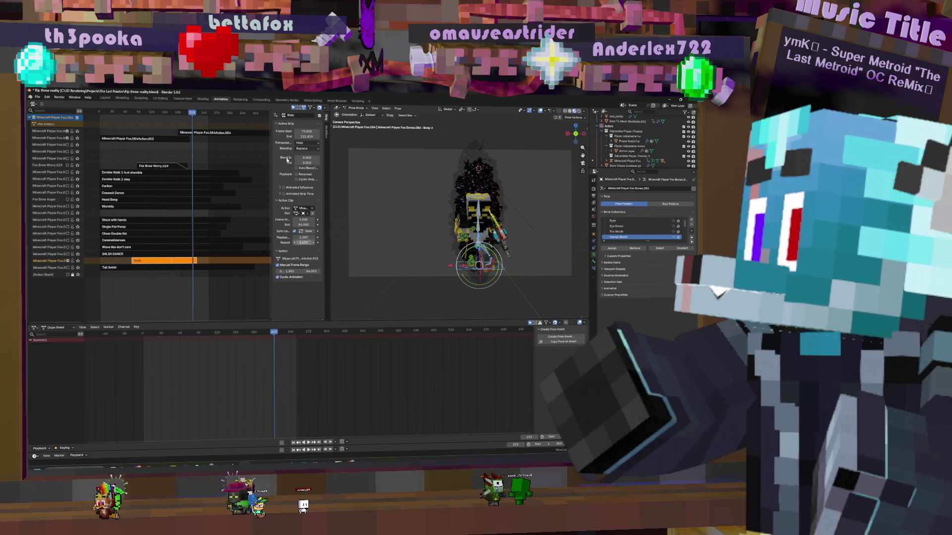
click(223, 133)
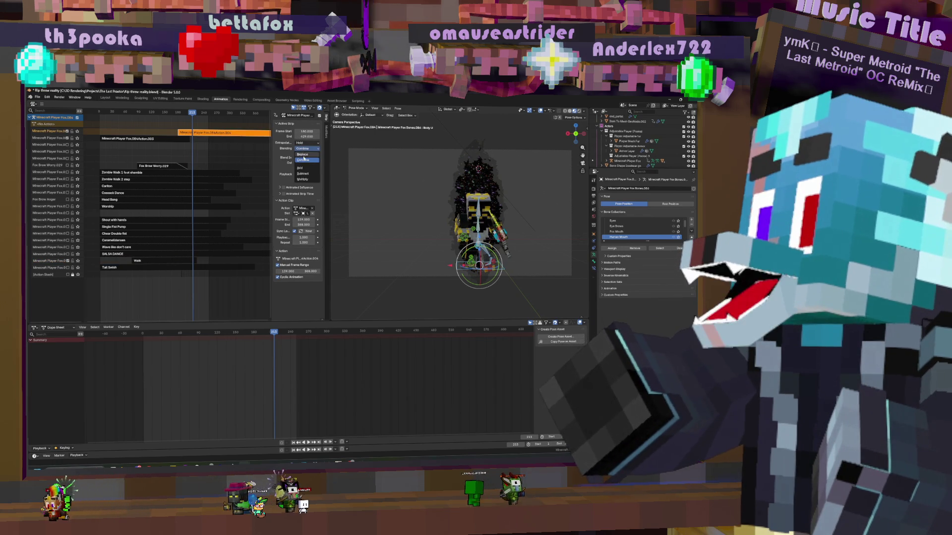
click(305, 142)
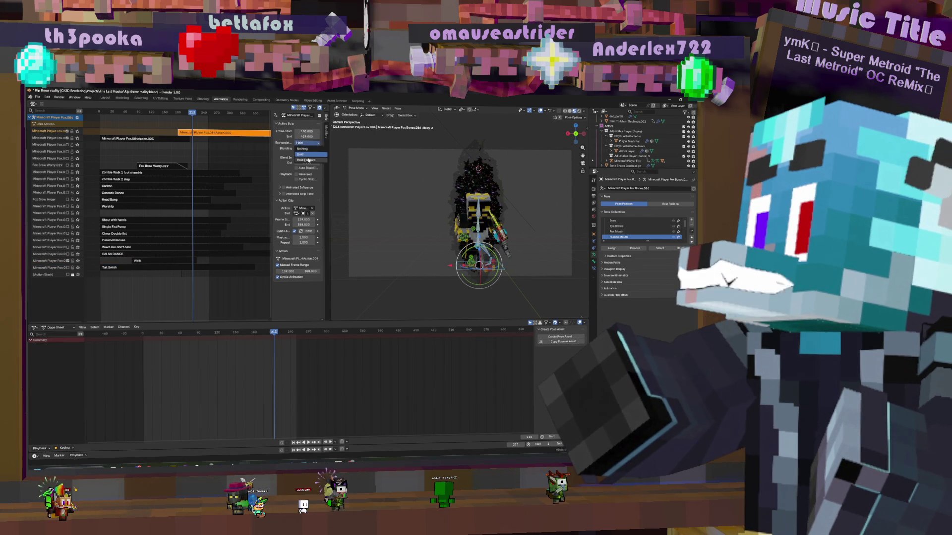
drag(169, 124, 192, 131)
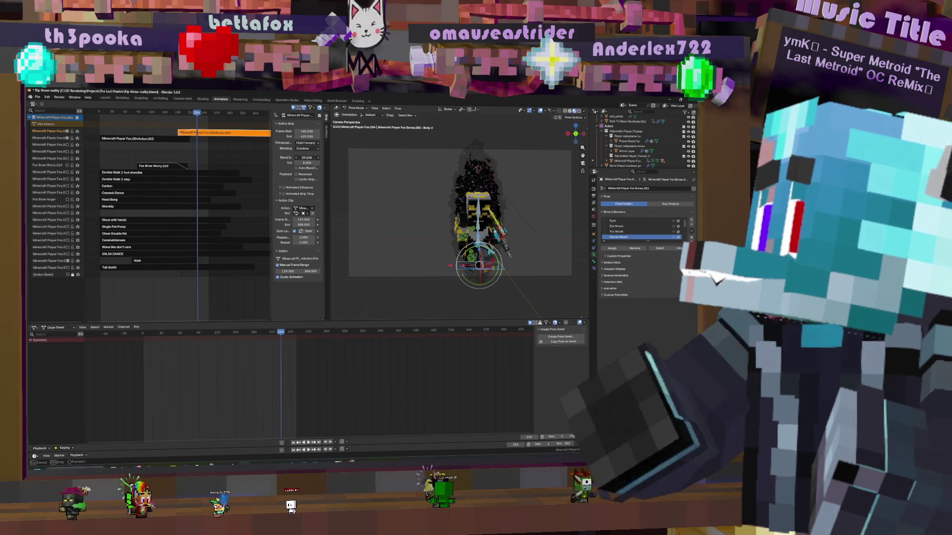
click(165, 260)
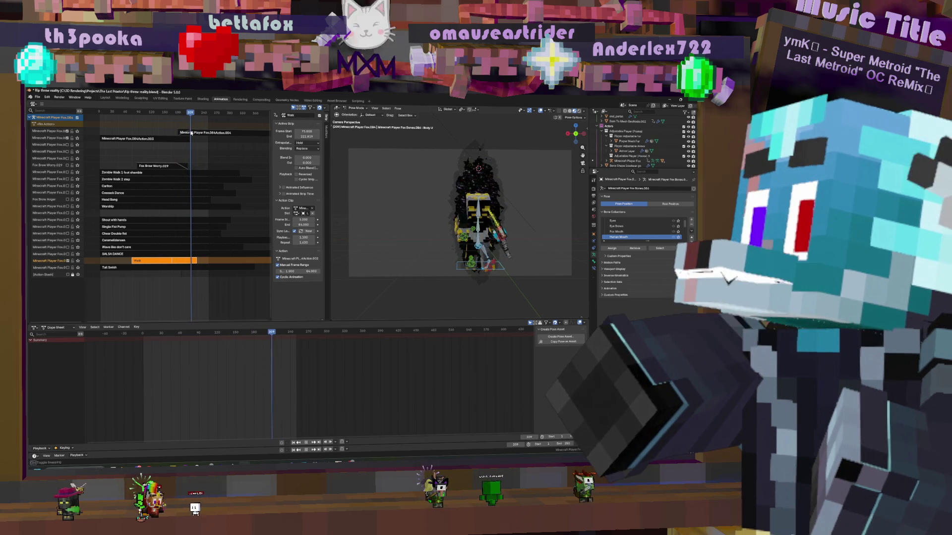
Raise the Walk strip's Repeat count to lengthen it and add a Blend Out fade at its end
double_click(298, 242)
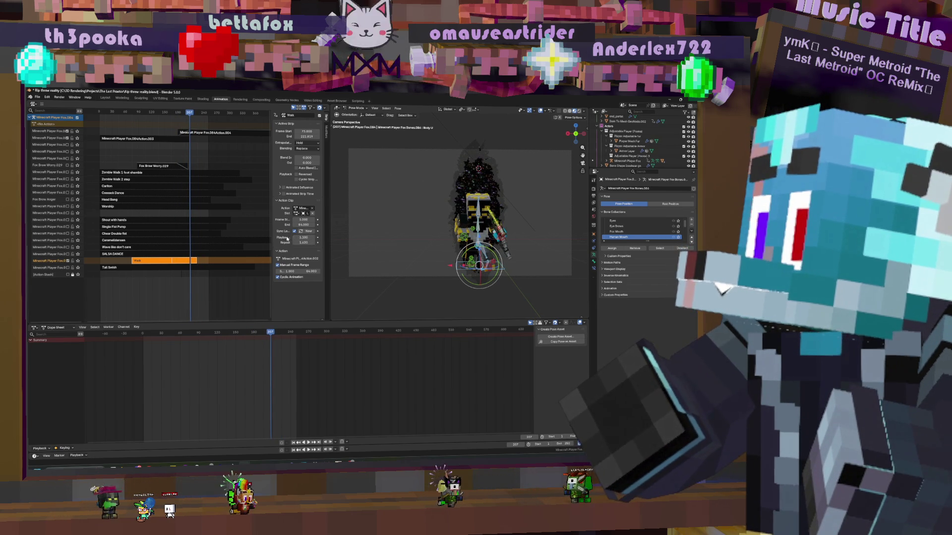
key(Return)
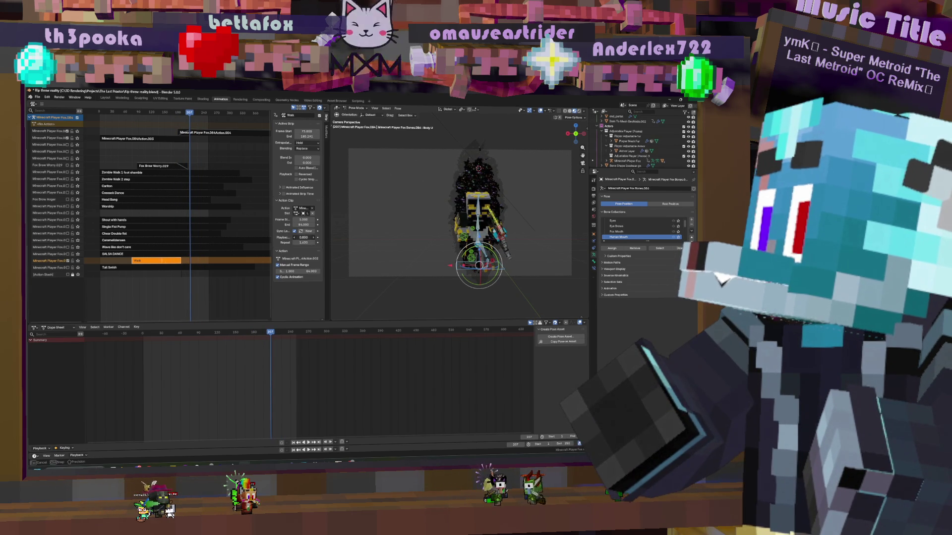
key(Return)
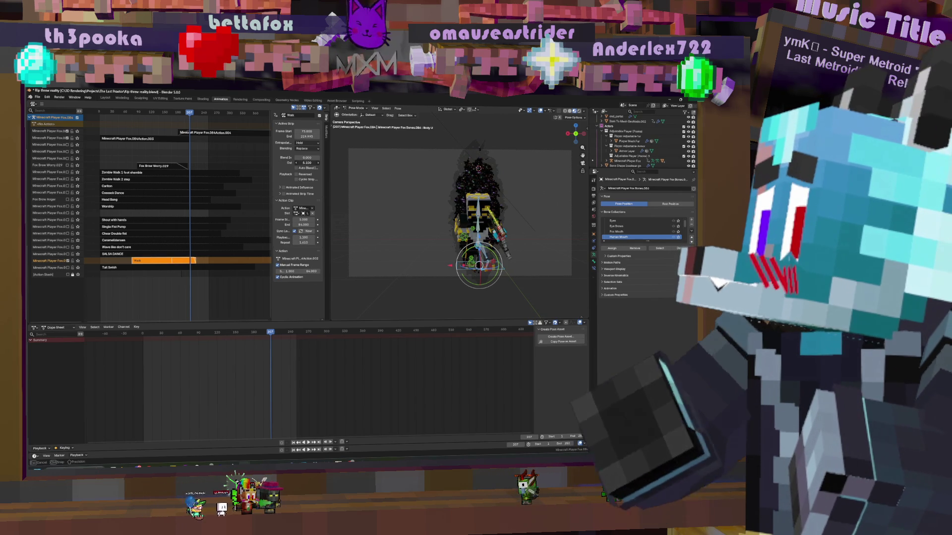
drag(306, 162, 316, 162)
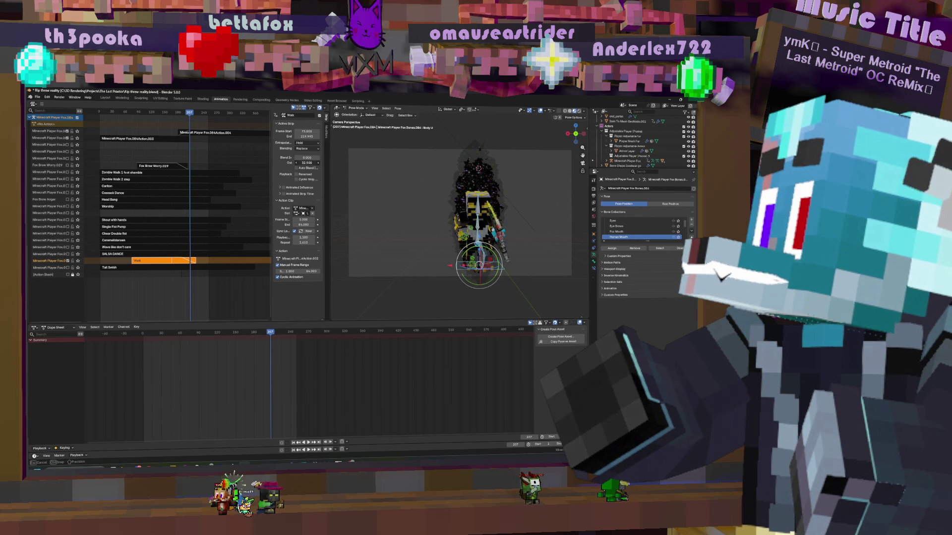
drag(190, 132, 176, 131)
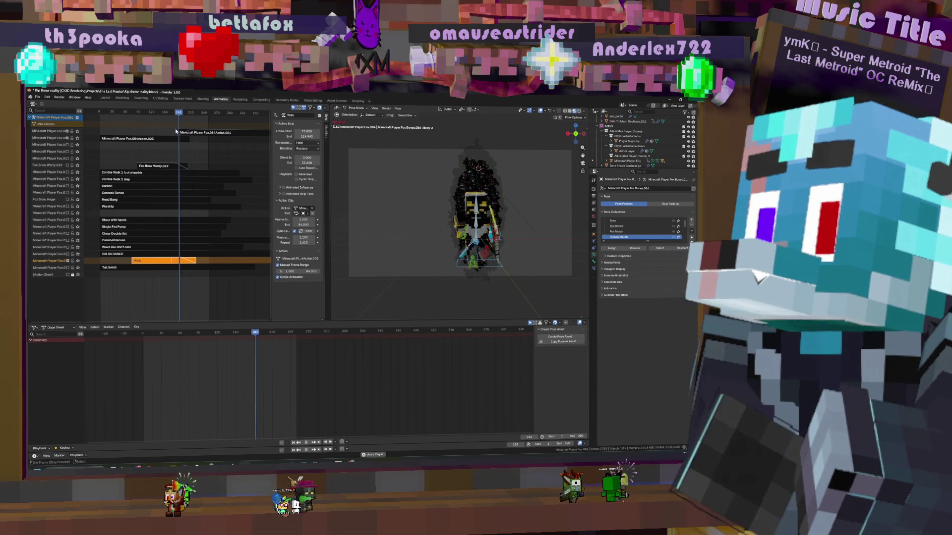
Play the animation from the start, stop it, and open the top strip's action in tweak mode
key(shift+Left)
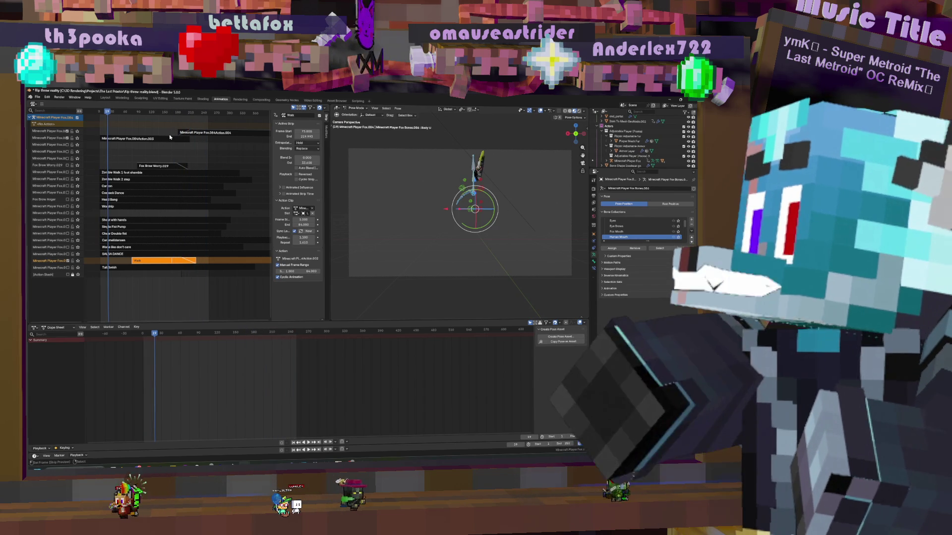
key(space)
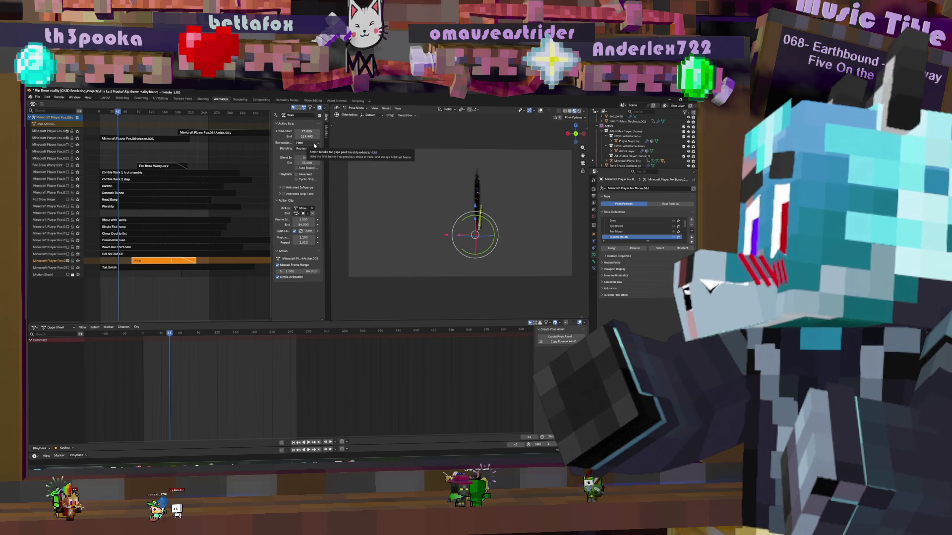
key(space)
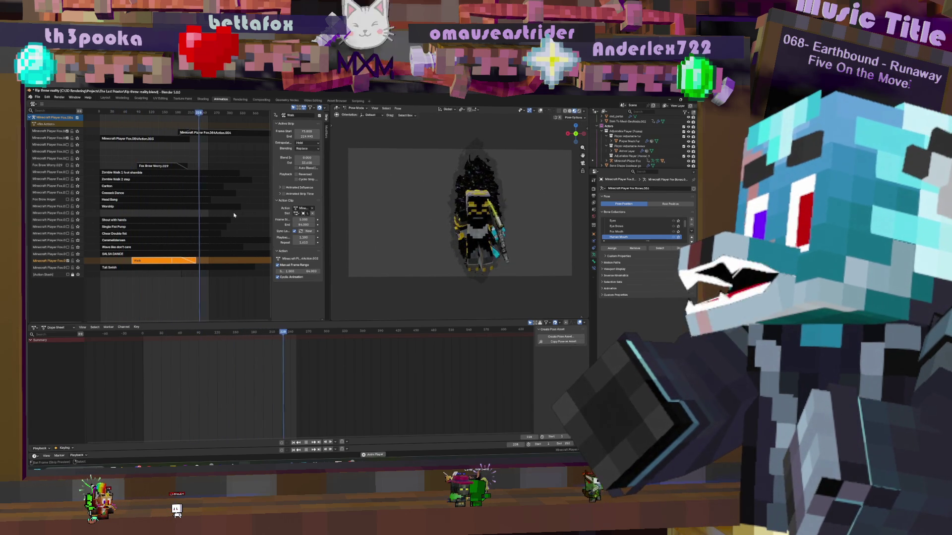
key(Escape)
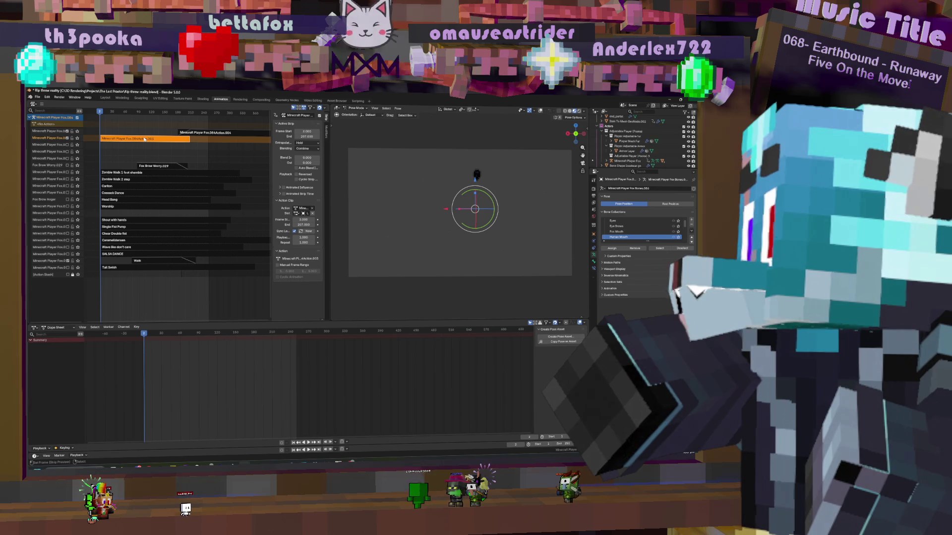
key(Tab)
key(Tab)
key(Tab)
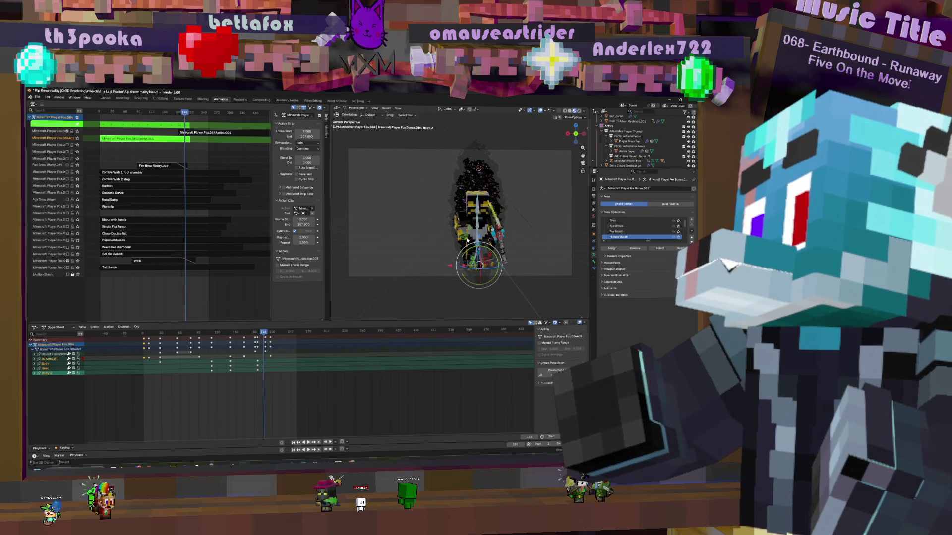
Grab the selected rig bone and move it to a new position a few frames later in the sword animation
click(463, 237)
drag(265, 347, 266, 347)
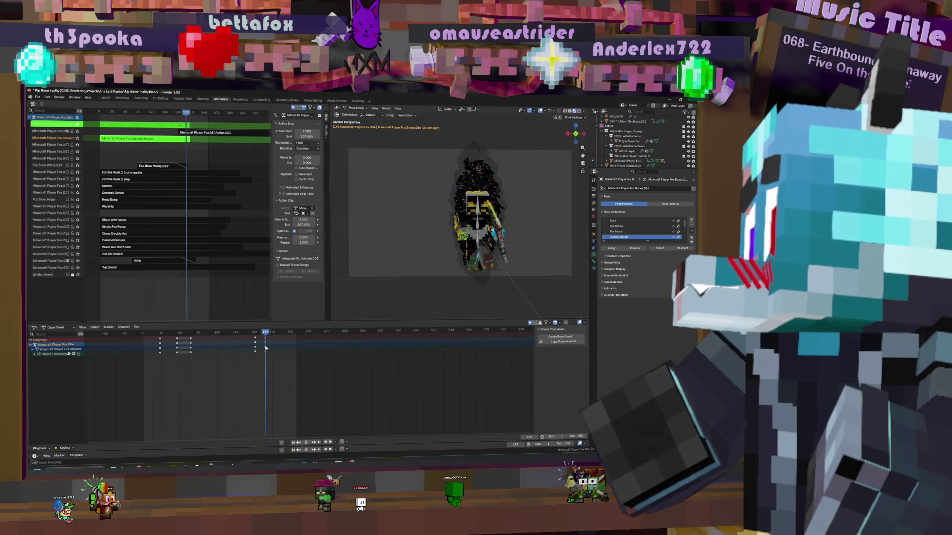
key(g)
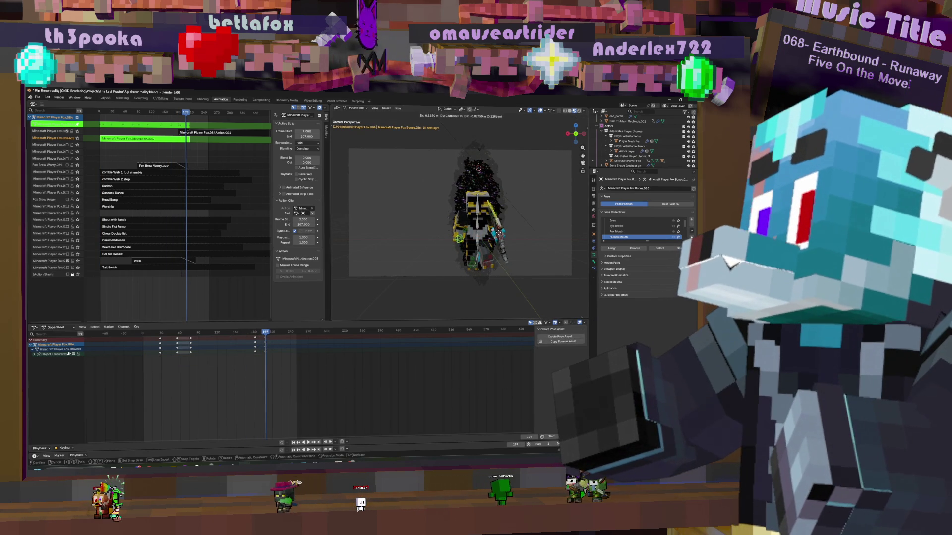
click(498, 236)
middle_drag(498, 235, 544, 233)
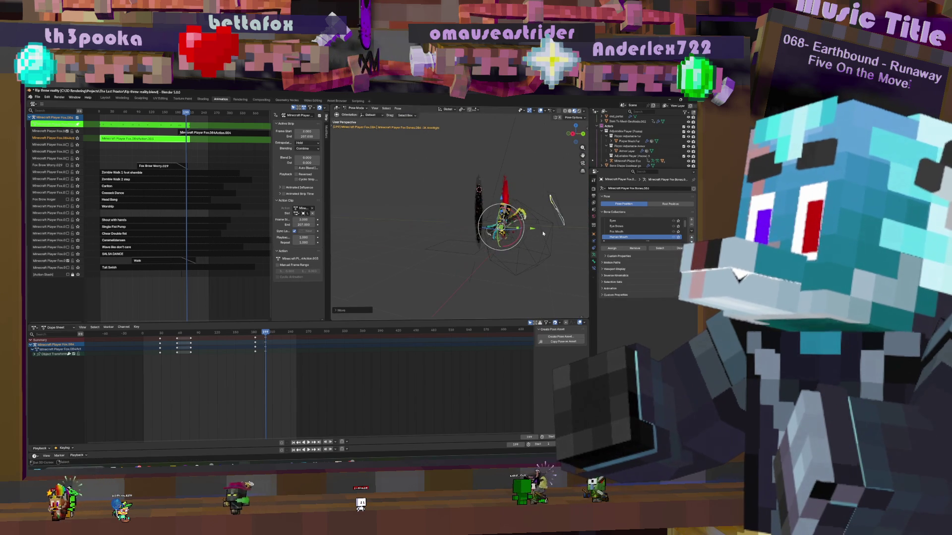
key(g)
click(545, 232)
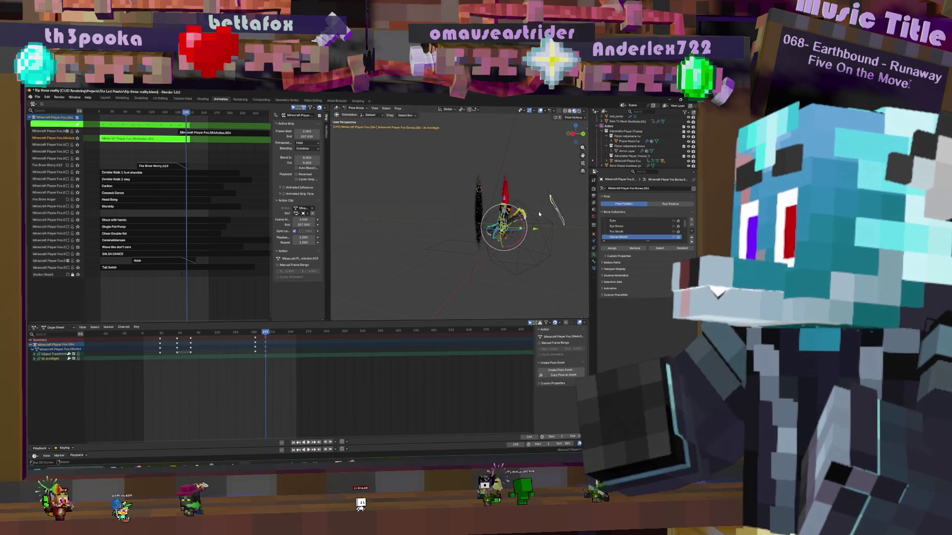
Return to the camera view and step back through the animation to check the new pose
key(KP_0)
scroll(517, 214, up, 2)
scroll(512, 210, up, 2)
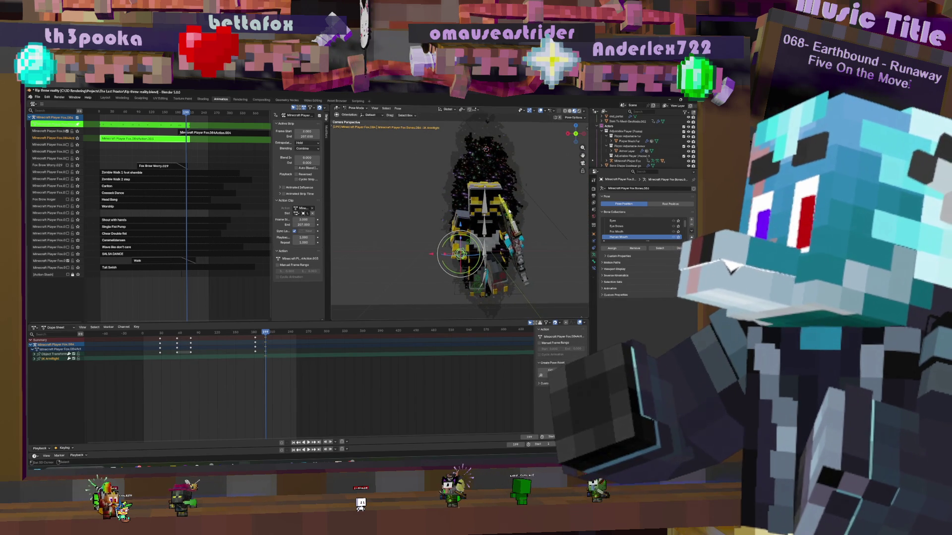
key(shift+Left)
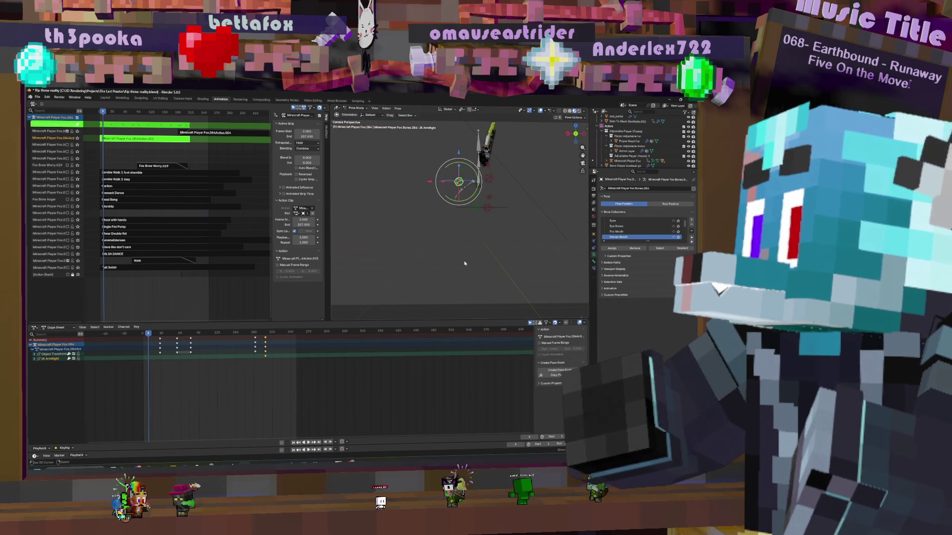
key(space)
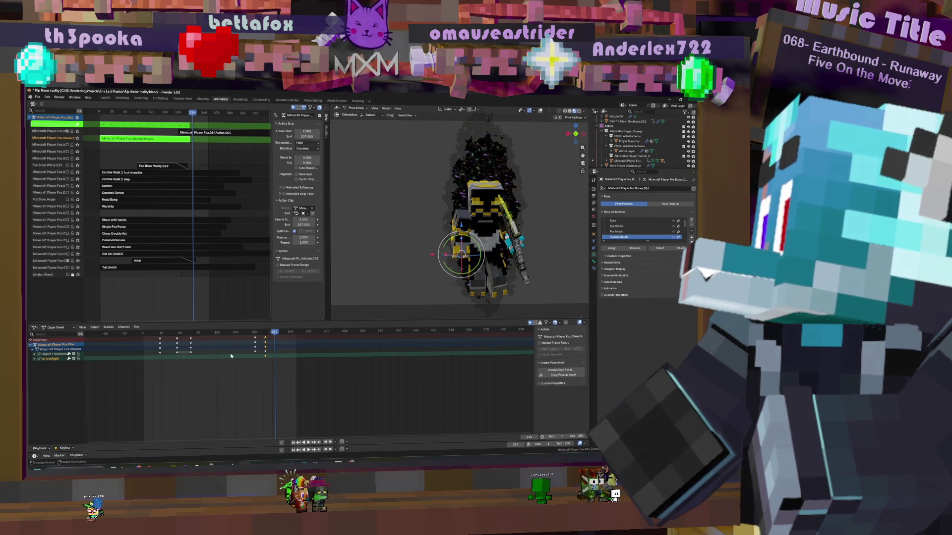
Play back the adjusted sword animation from the start and again from an earlier frame
key(space)
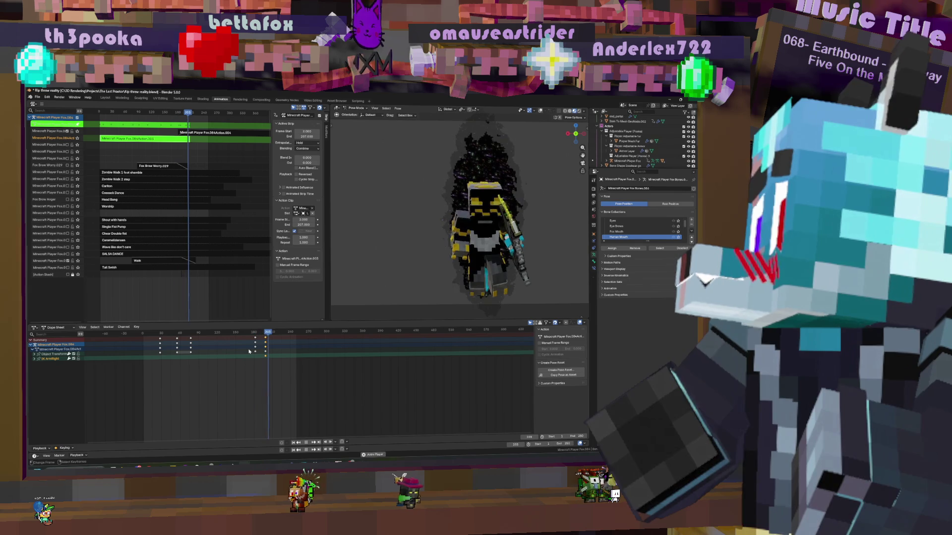
key(space)
click(235, 344)
key(space)
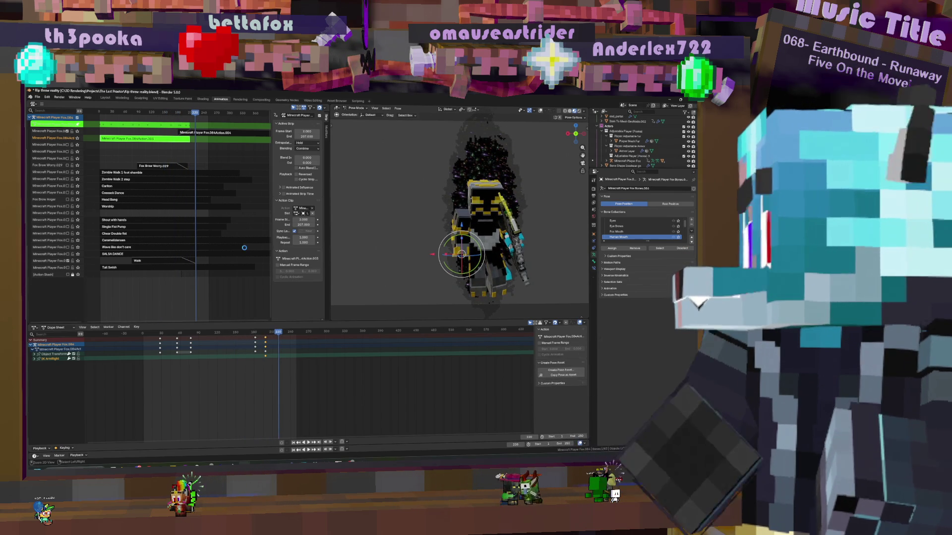
Save the project file and jump back to the start of the animation
key(ctrl+s)
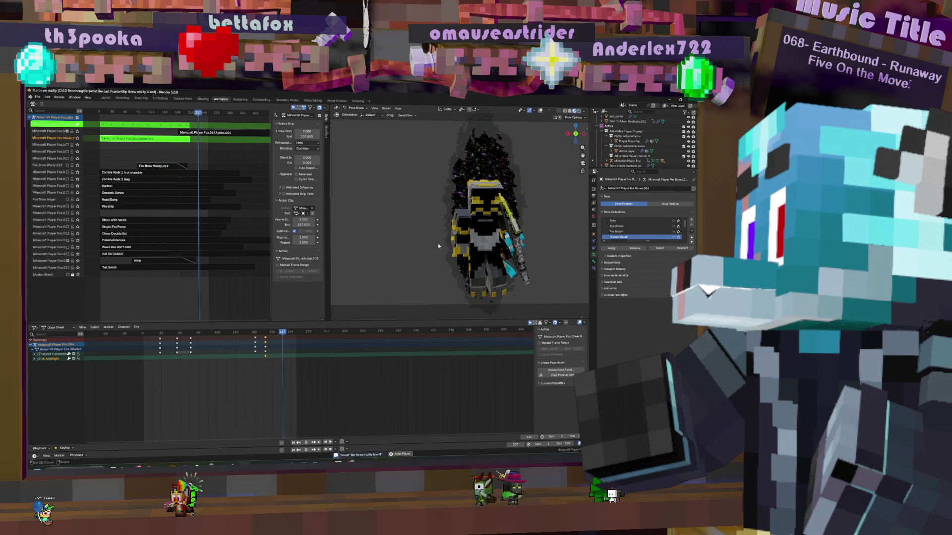
key(shift+Left)
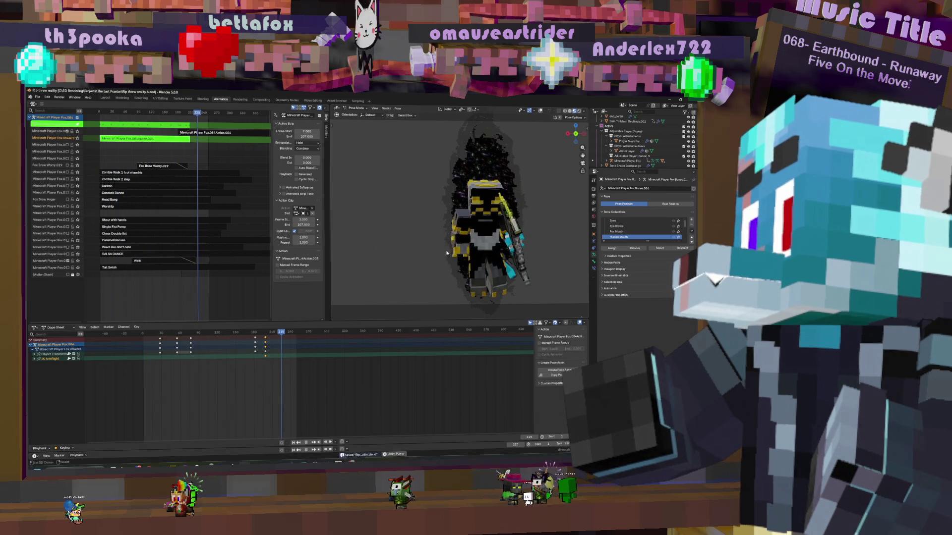
shift+right_click(461, 255)
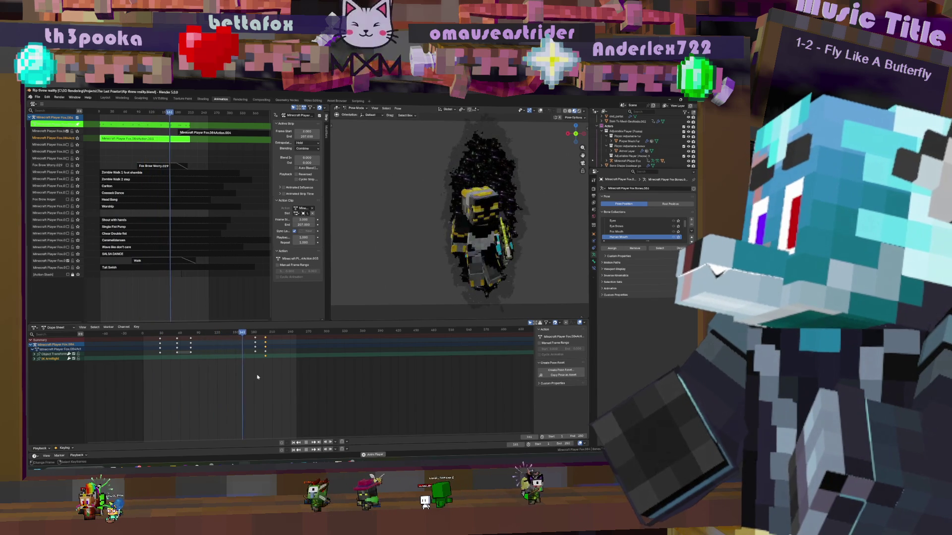
Leave Pose Mode for Object Mode and make the portal plane the active object
click(500, 138)
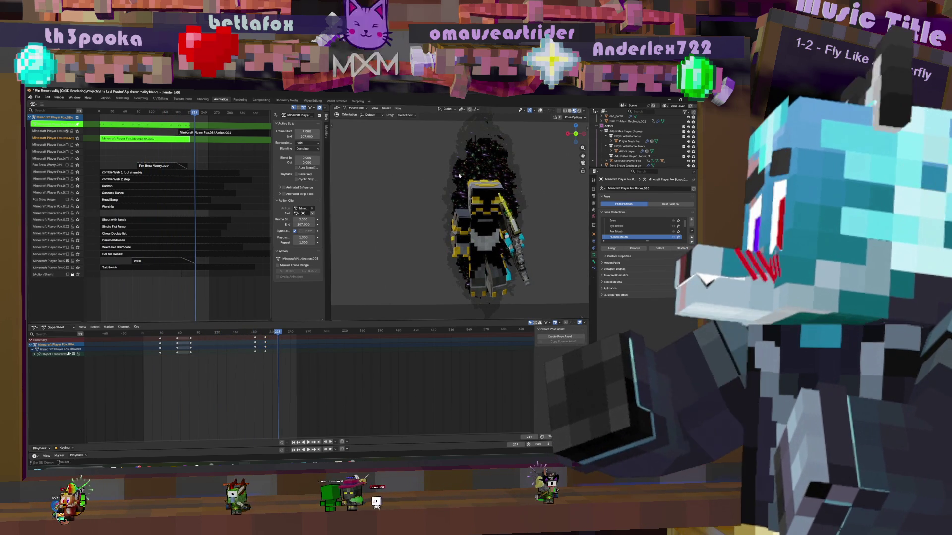
key(ctrl+Tab)
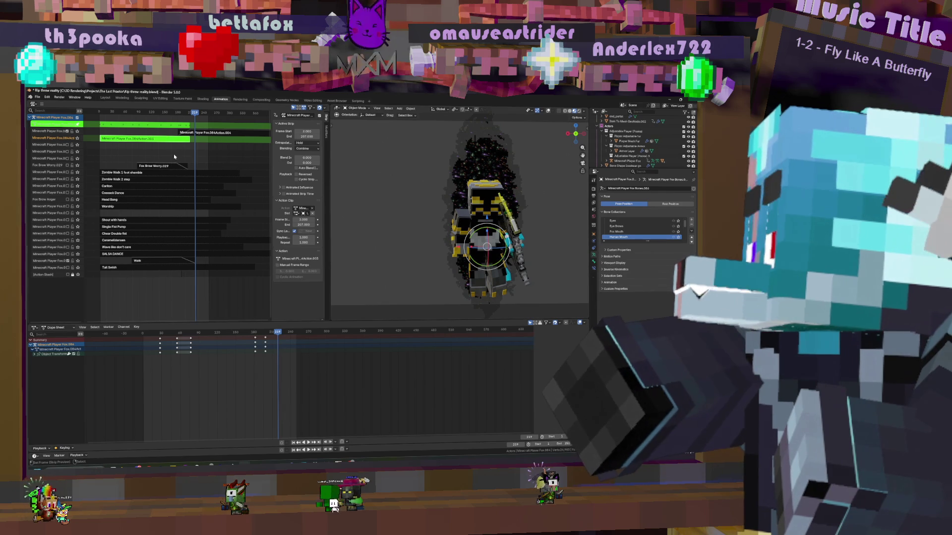
click(435, 163)
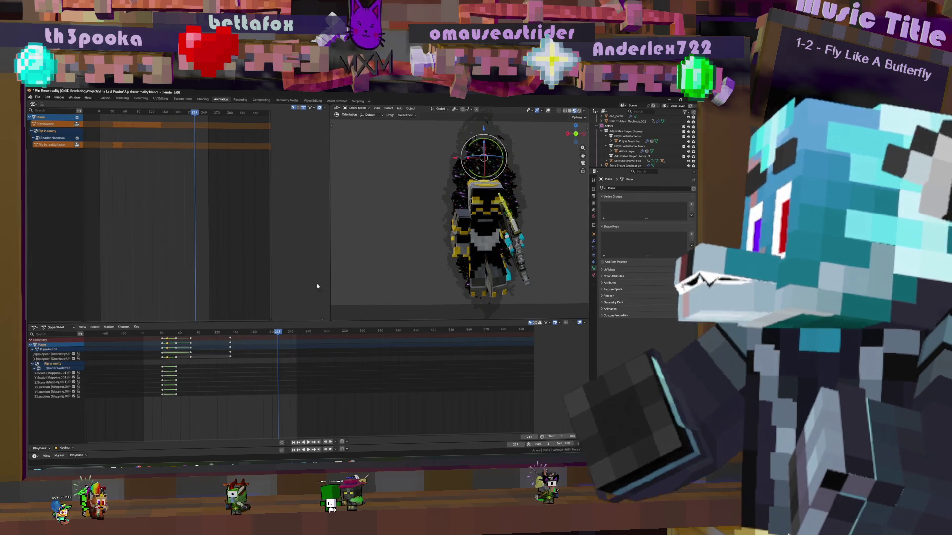
Review the portal dissolve in the Geometry Nodes modifier and lower the appear amount slightly
key(Down)
key(space)
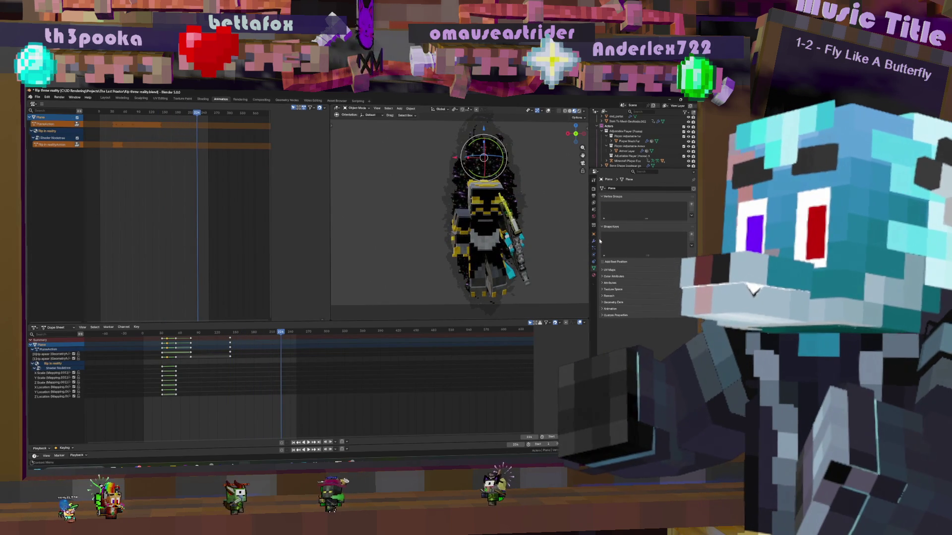
click(593, 222)
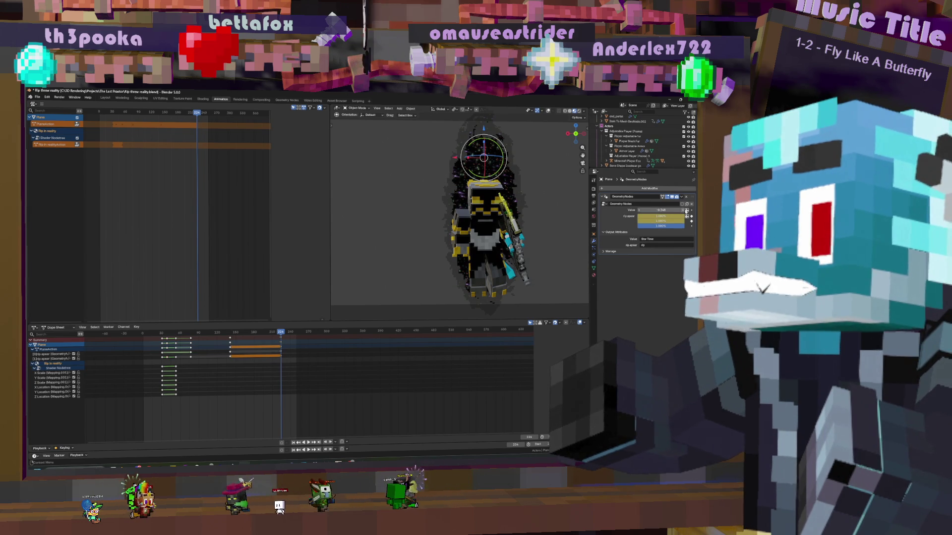
key(shift+ctrl+space)
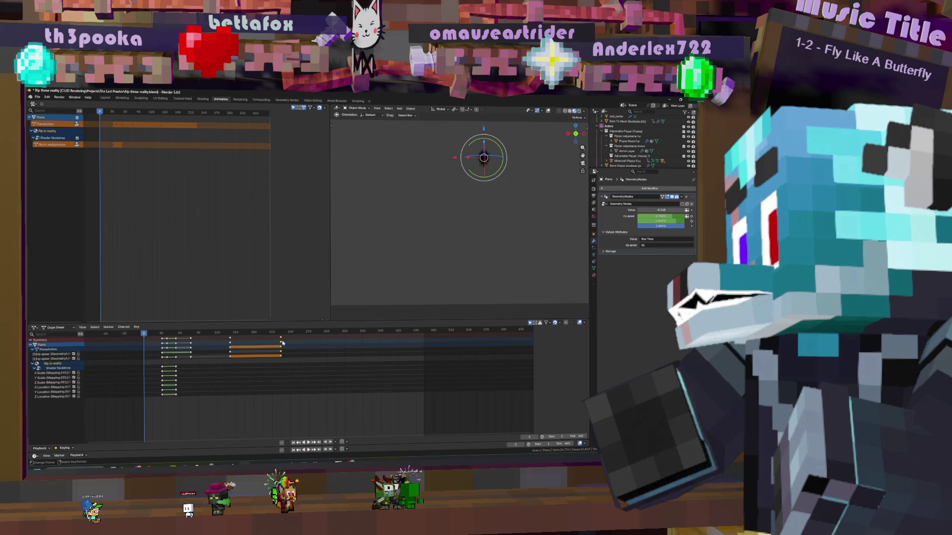
key(space)
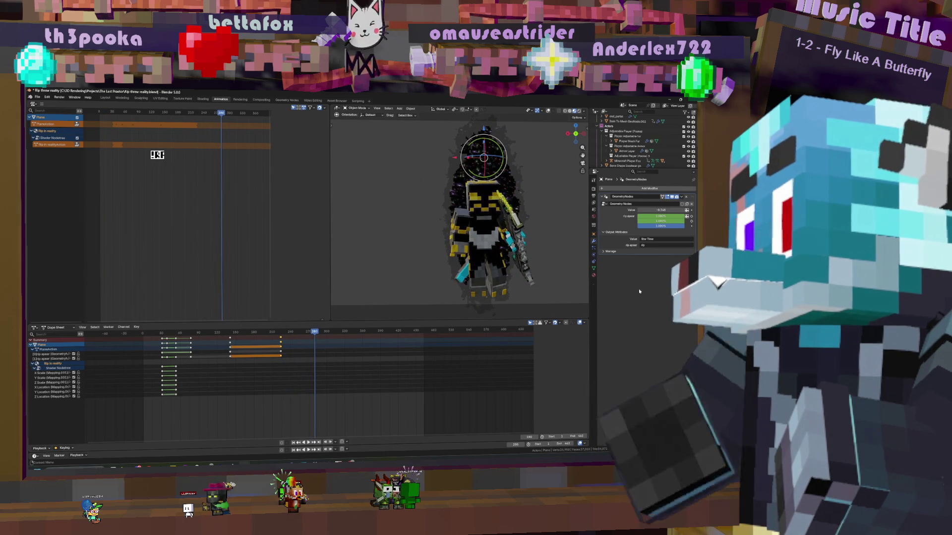
drag(671, 217, 658, 218)
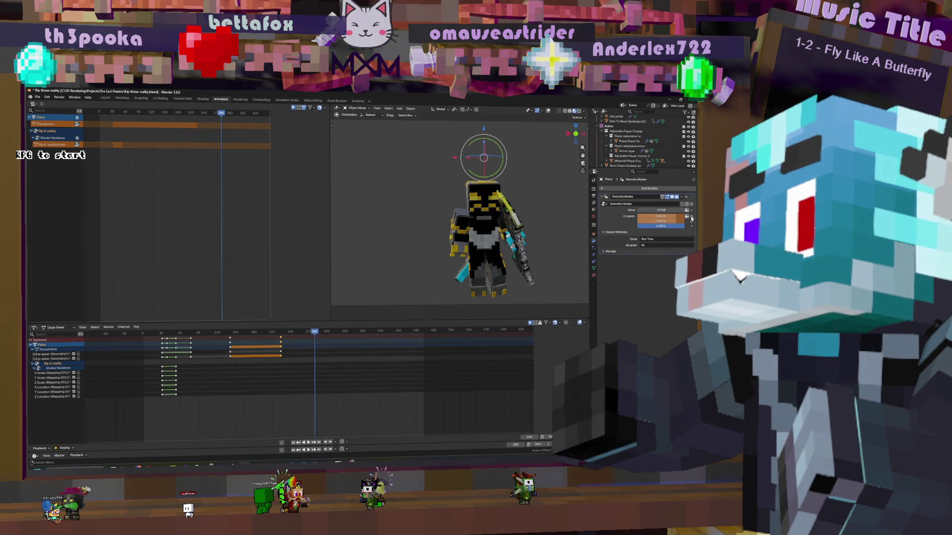
Insert a transform keyframe for the portal plane at a later frame and check it through the camera
click(286, 335)
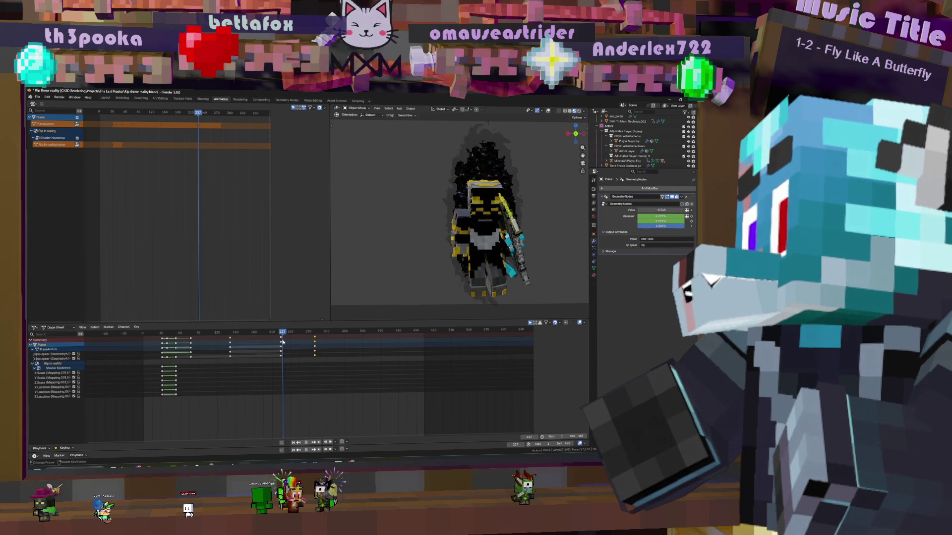
click(314, 343)
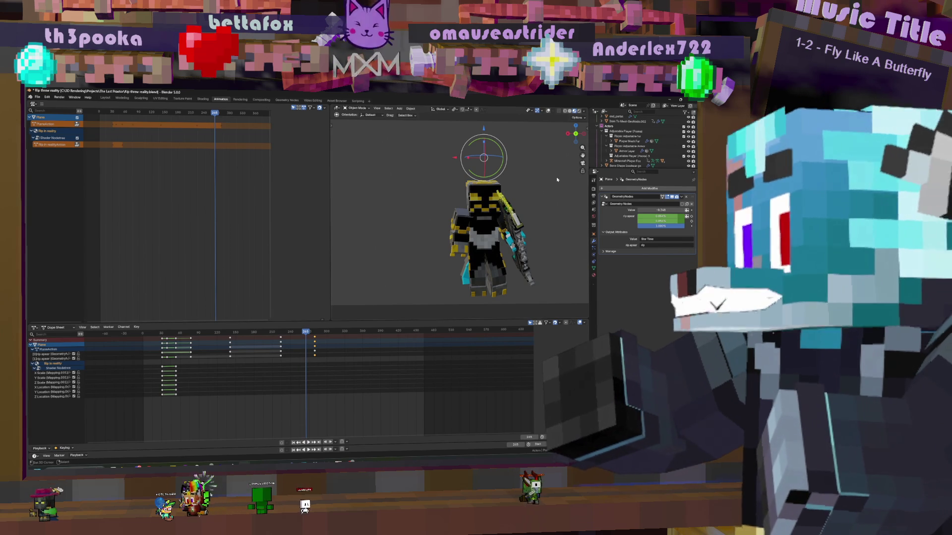
key(i)
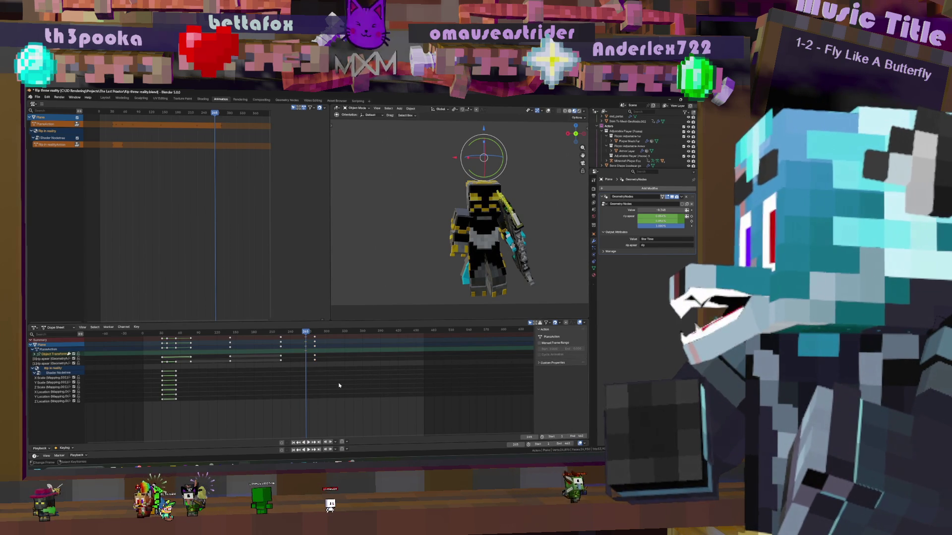
key(KP_0)
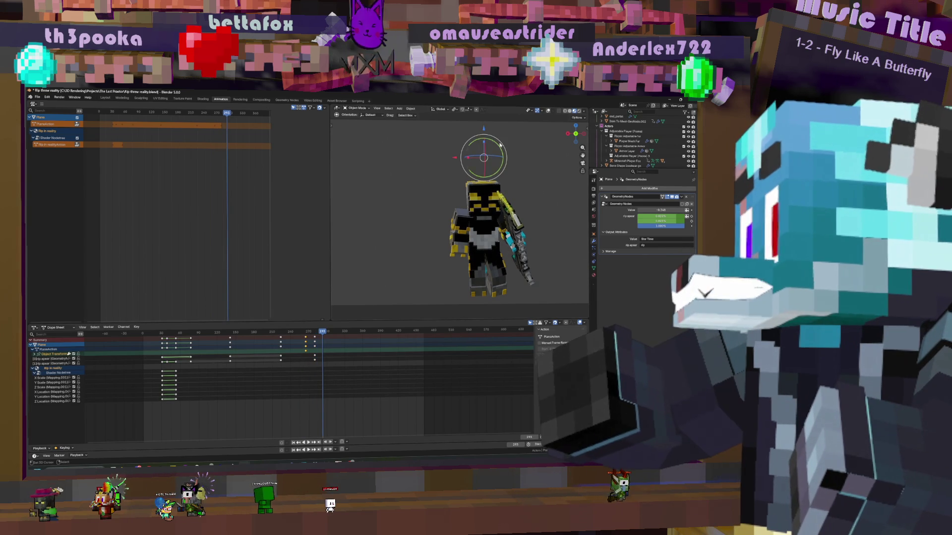
scroll(498, 144, down, 2)
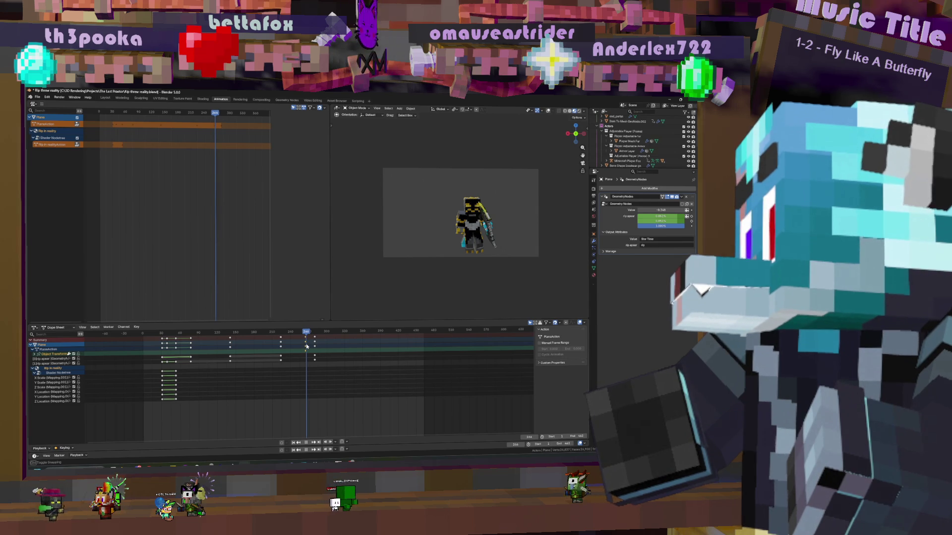
click(307, 345)
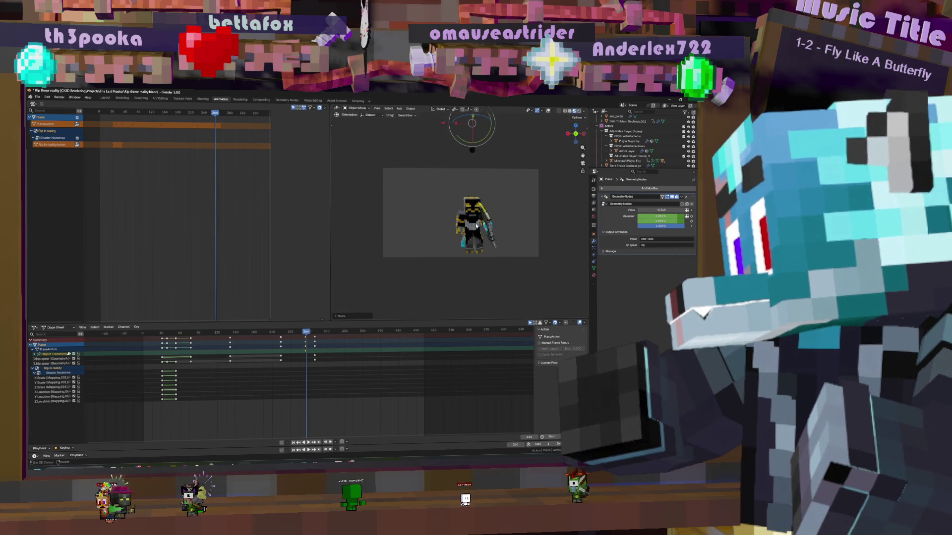
scroll(307, 363, up, 3)
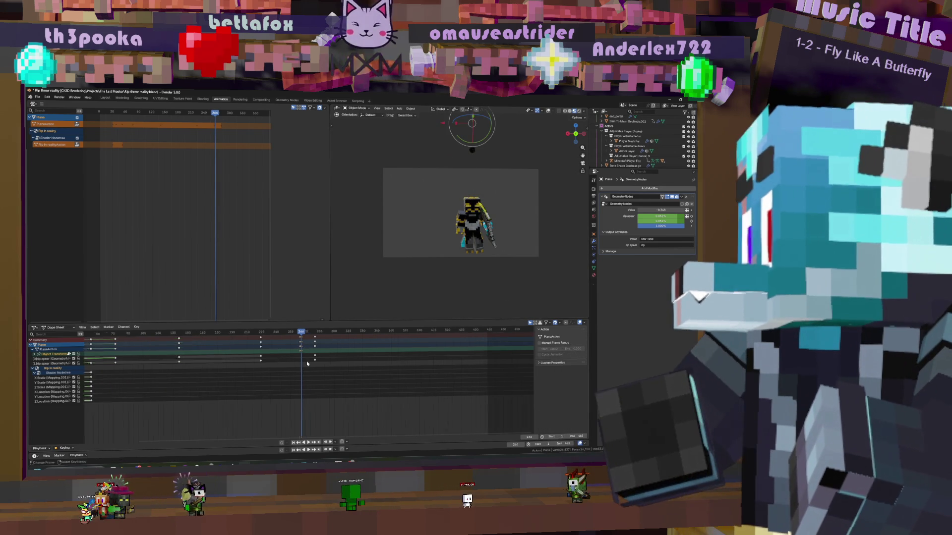
scroll(283, 353, up, 2)
Scrub and play the rig animation from an earlier frame, then switch away to the desktop
click(283, 352)
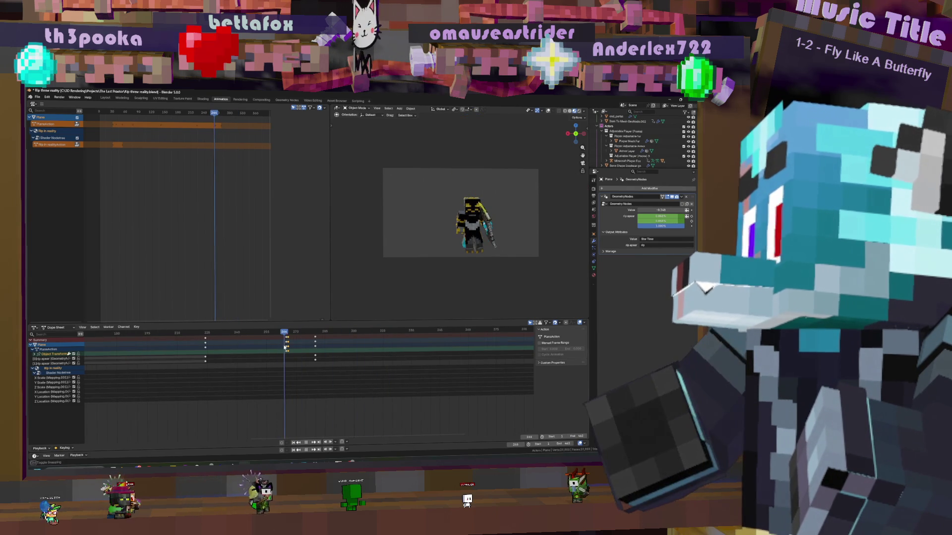
drag(294, 348, 205, 348)
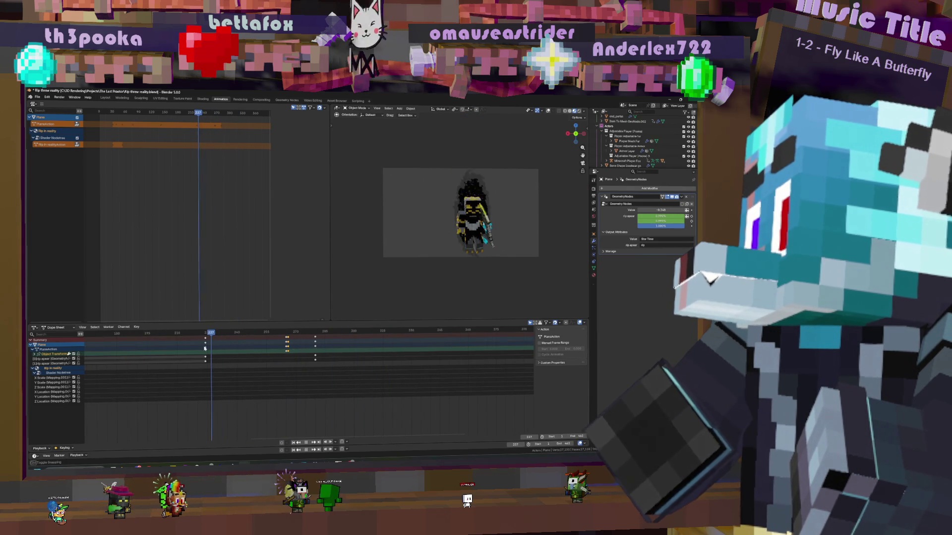
scroll(195, 350, down, 2)
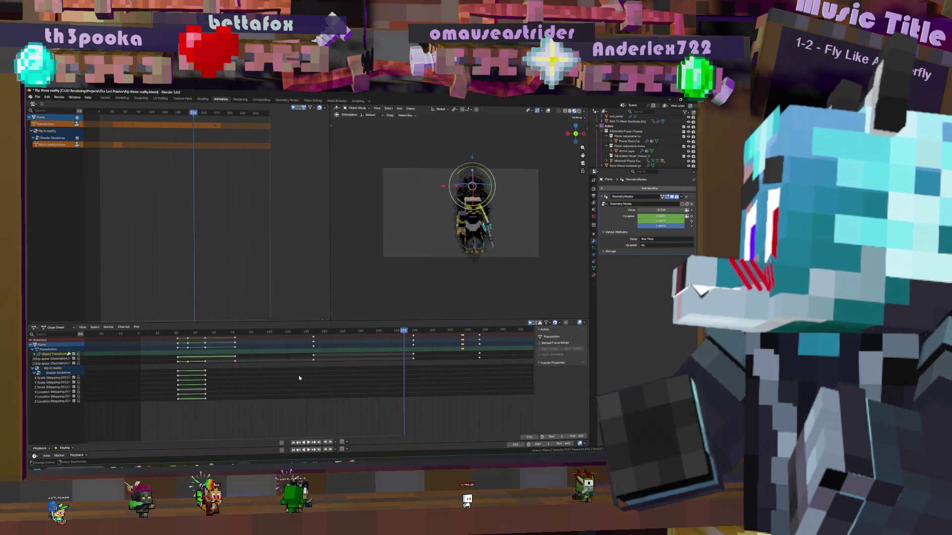
click(173, 346)
key(space)
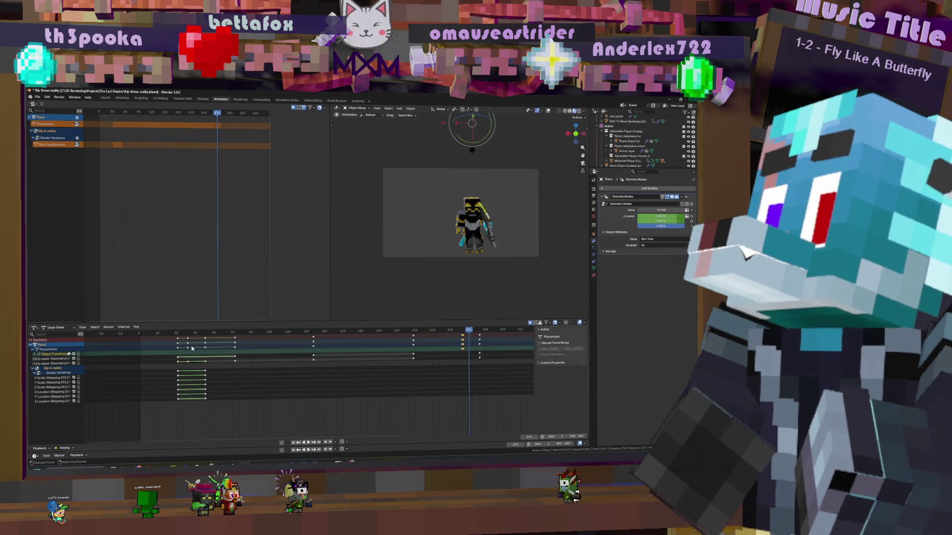
click(158, 347)
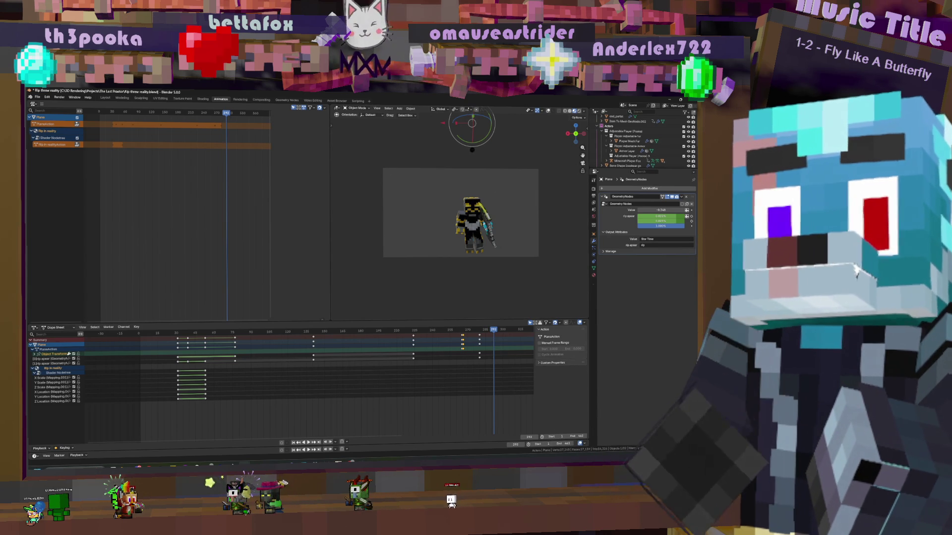
key(super+d)
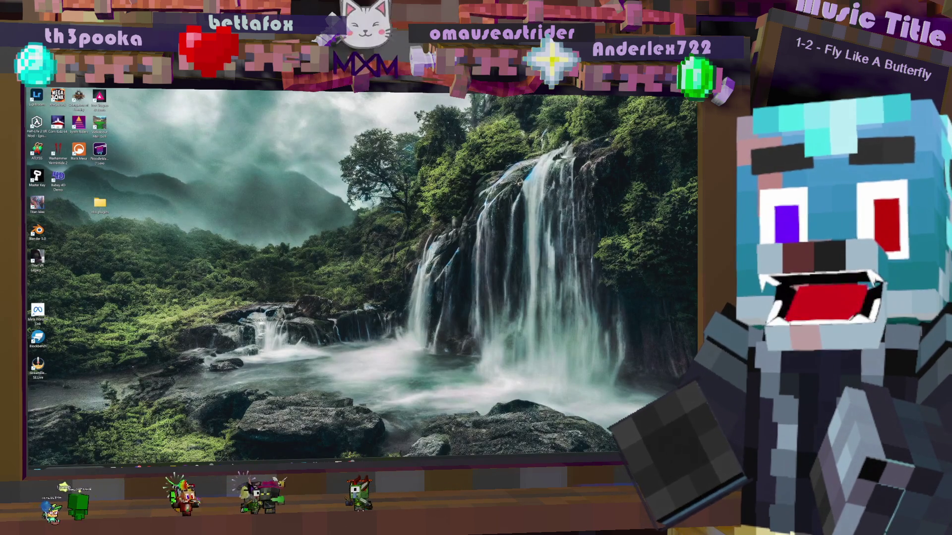
key(super+d)
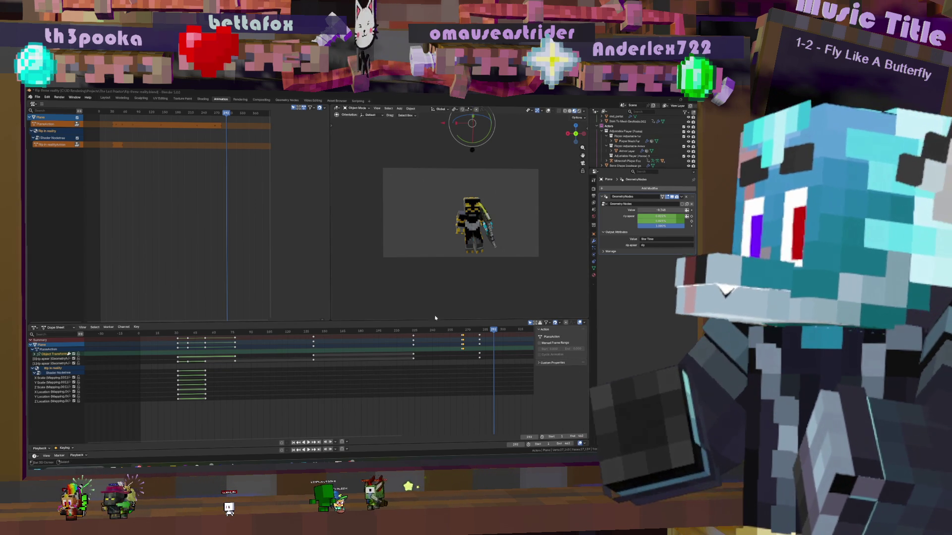
key(shift+Left)
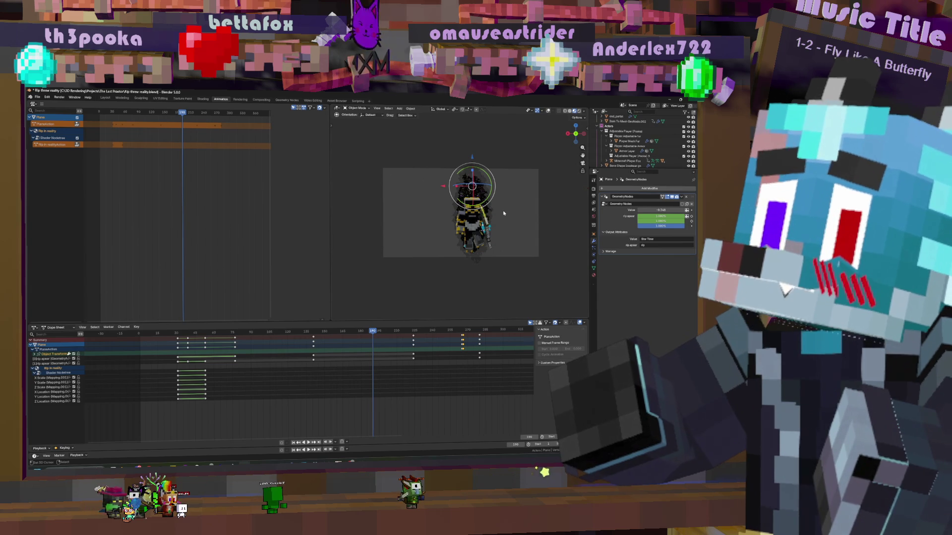
Orbit the viewport to see the rig beside the portal at an angle
middle_drag(473, 200, 532, 239)
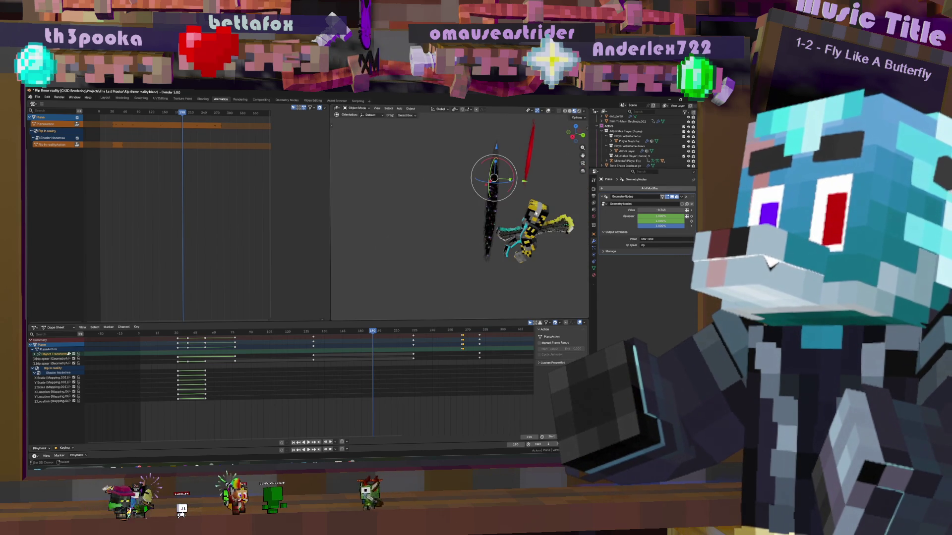
Orbit further around the character, turn viewport overlays back on and bring up the Add menu (Shift+A)
mouse_move(533, 238)
middle_down()
mouse_move(559, 233)
mouse_move(494, 274)
middle_up()
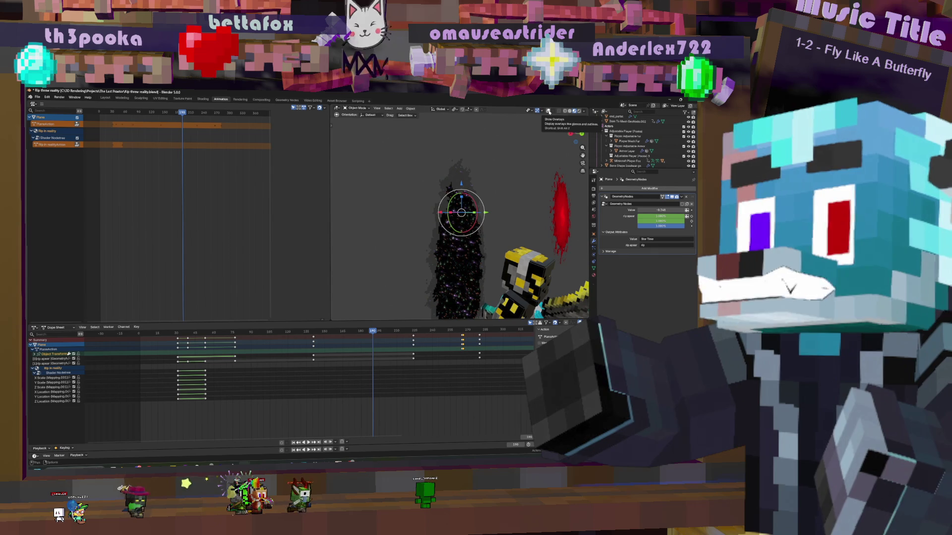
click(548, 111)
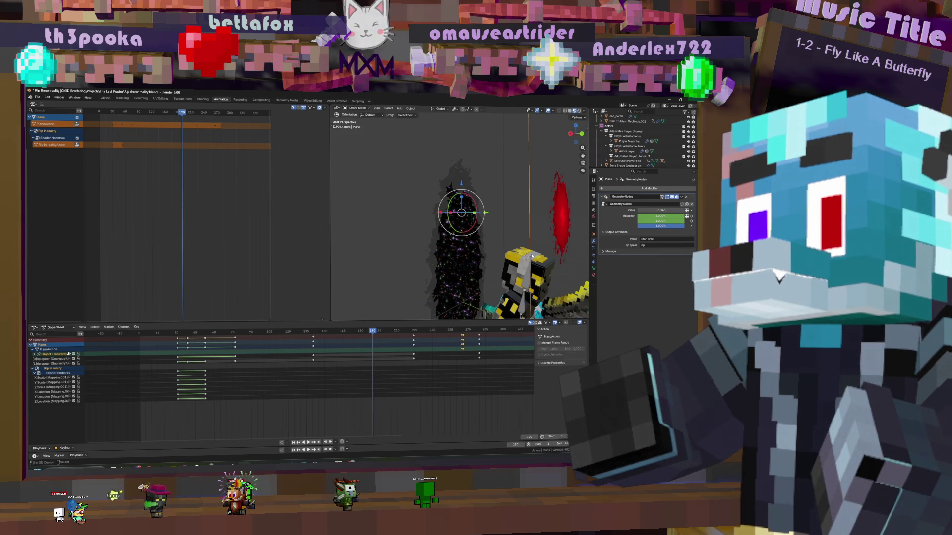
key(shift+a)
mouse_move(509, 261)
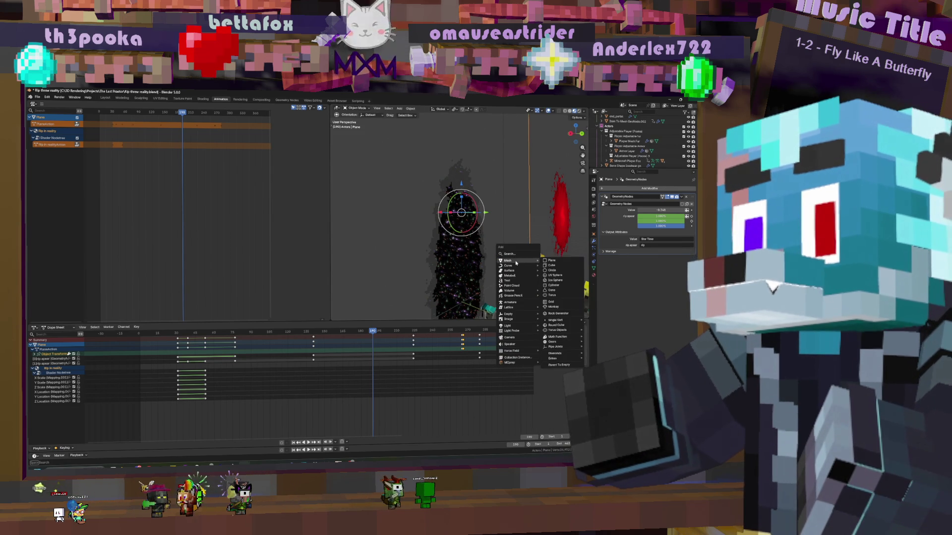
Add a cube and shrink it in Edit Mode to roughly head size
click(553, 266)
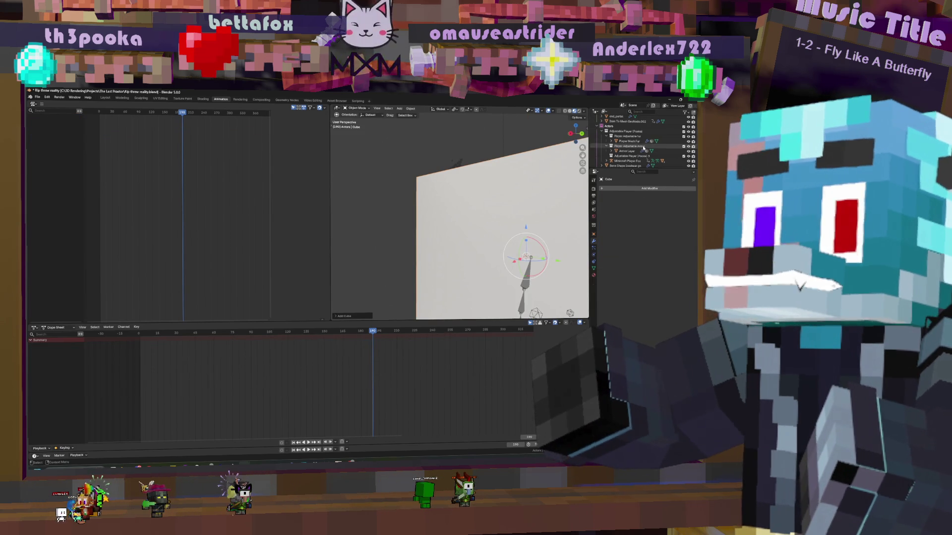
scroll(493, 196, down, 3)
key(Tab)
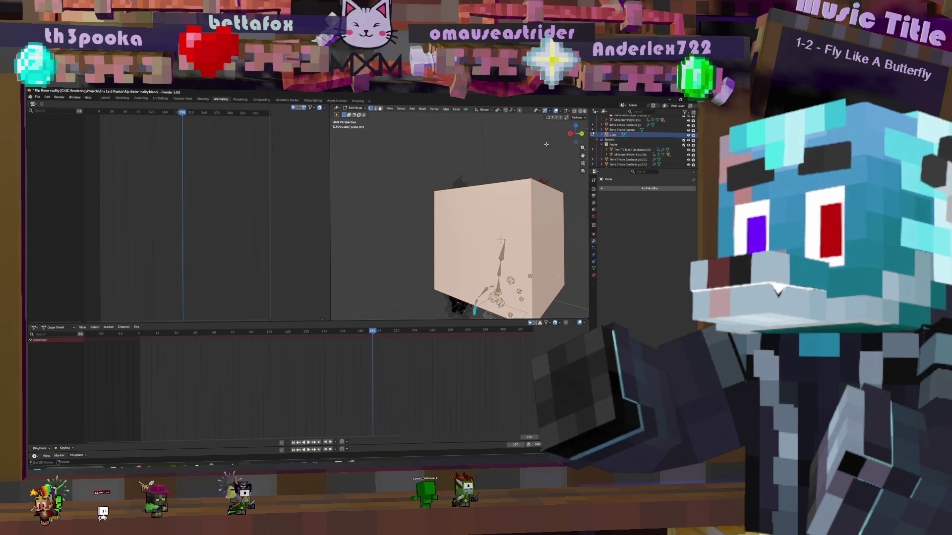
key(s)
click(540, 229)
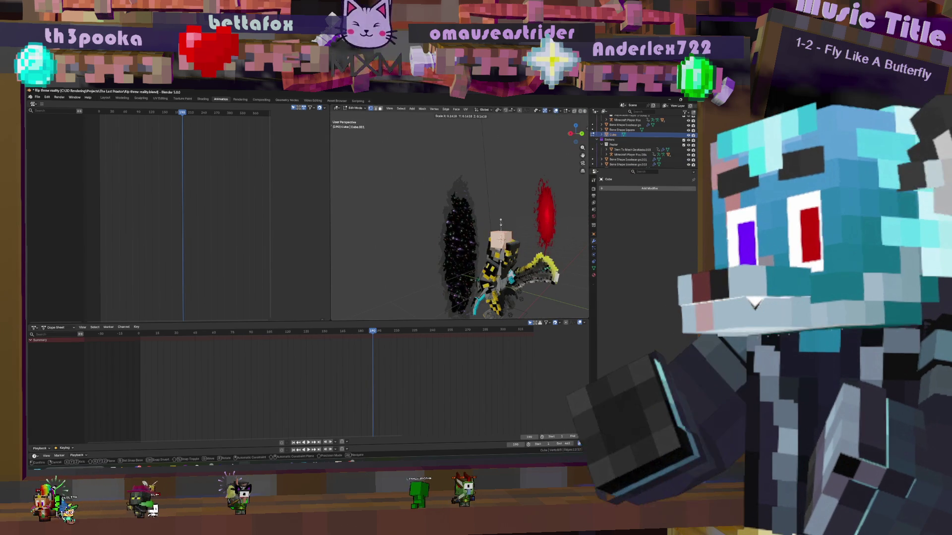
key(Tab)
middle_drag(540, 229, 417, 250)
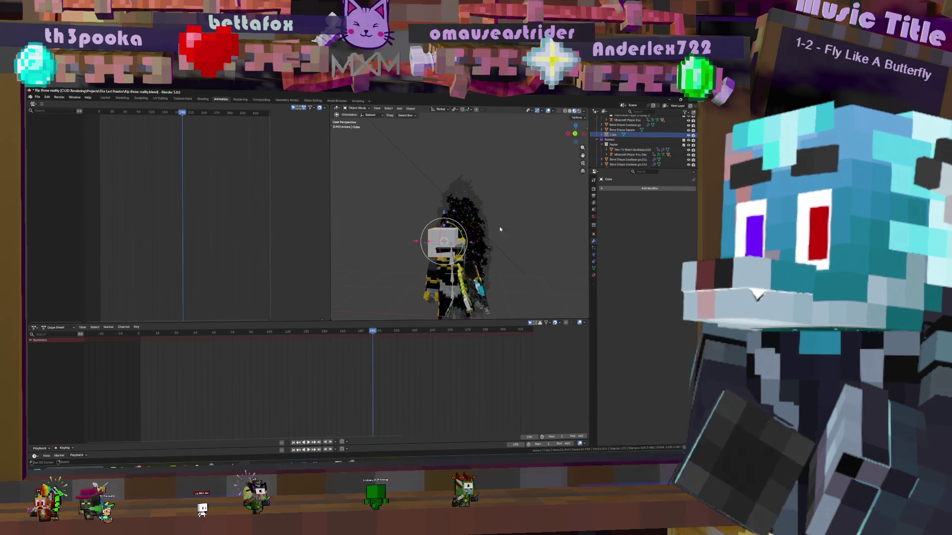
Move the cube along X and Z and rotate it so it sits over the character's head
key(g)
key(x)
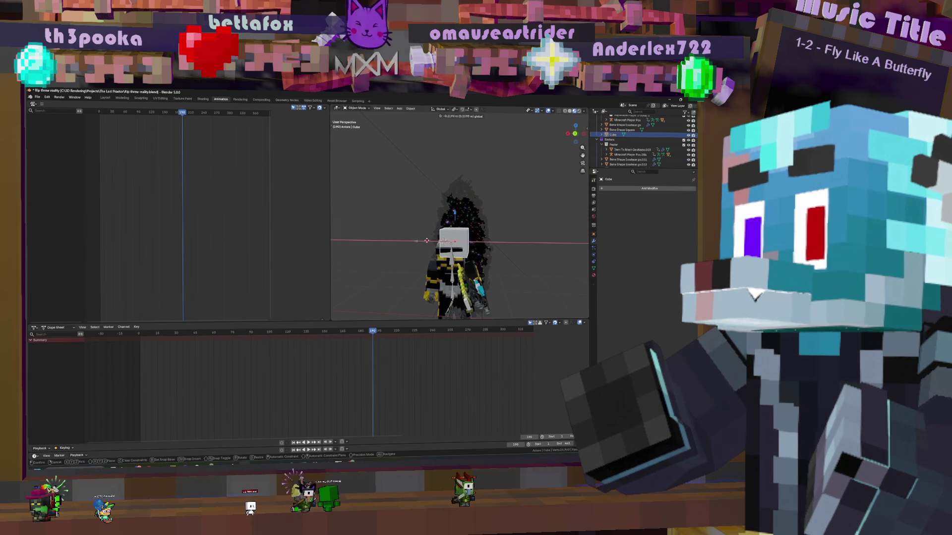
click(422, 241)
middle_drag(422, 240, 503, 241)
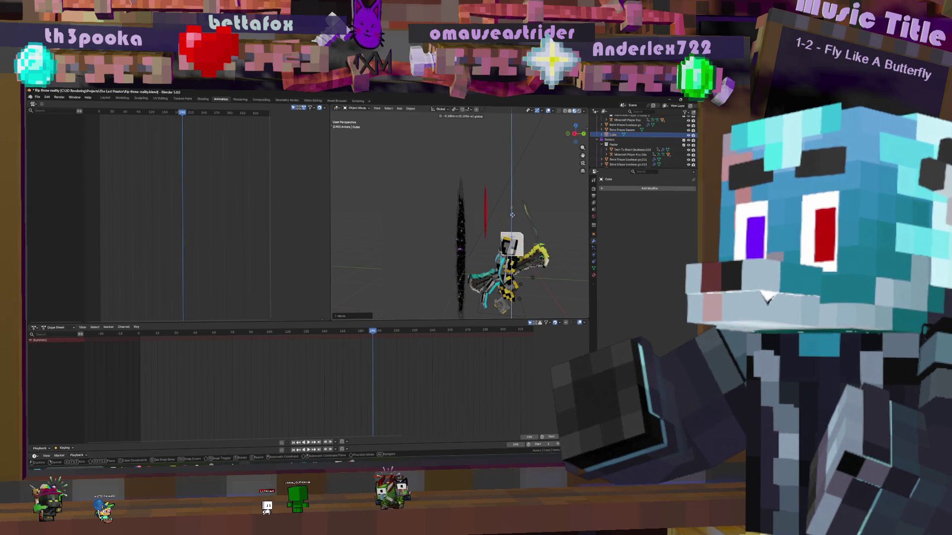
key(r)
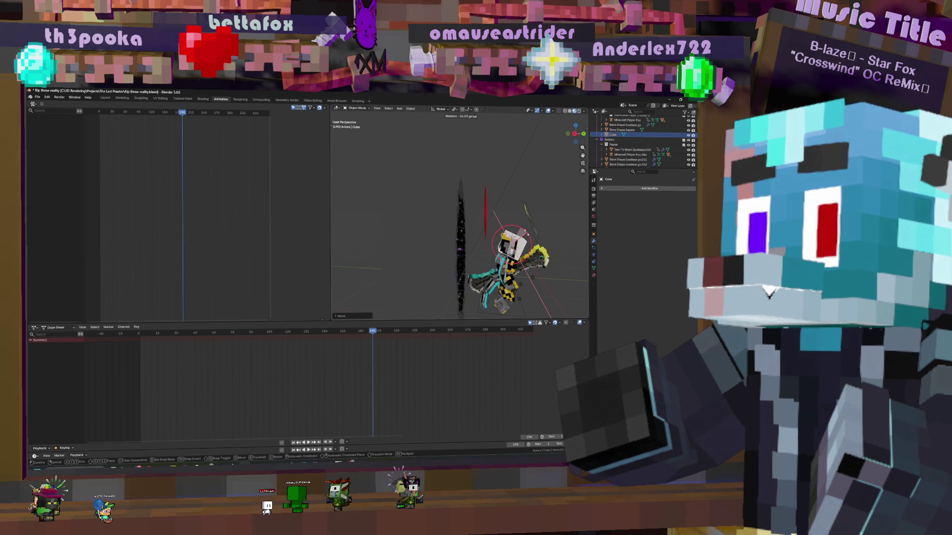
key(g)
key(z)
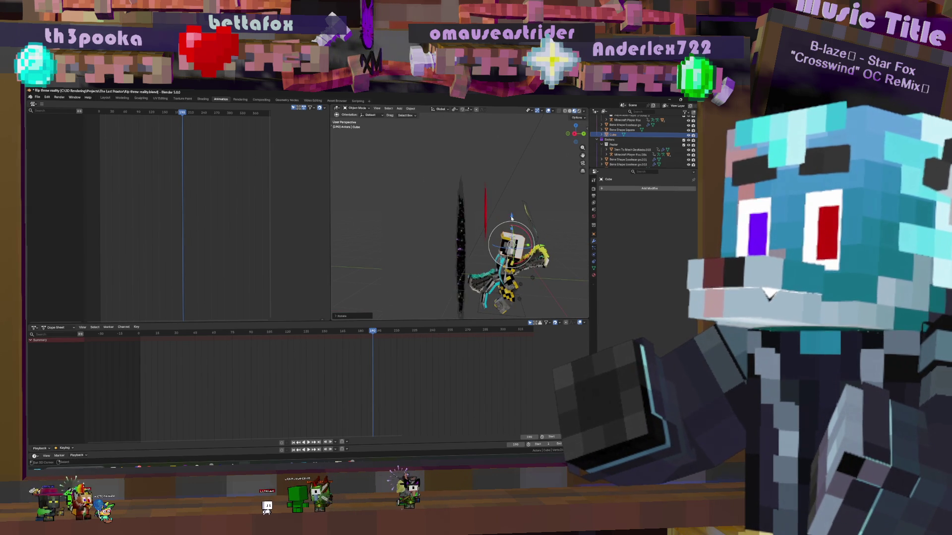
click(513, 218)
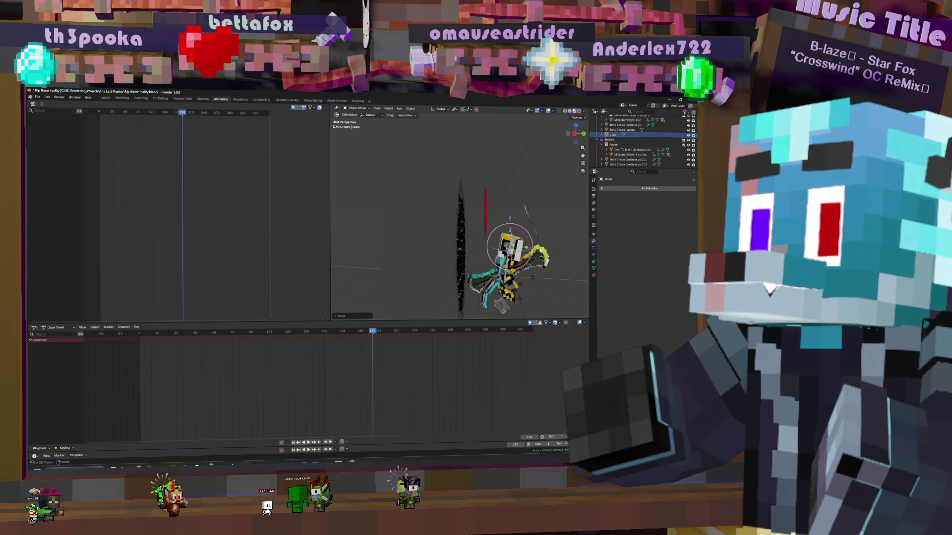
Toggle the cube's edit mode to check it, then select the rig as the parent target
key(Tab)
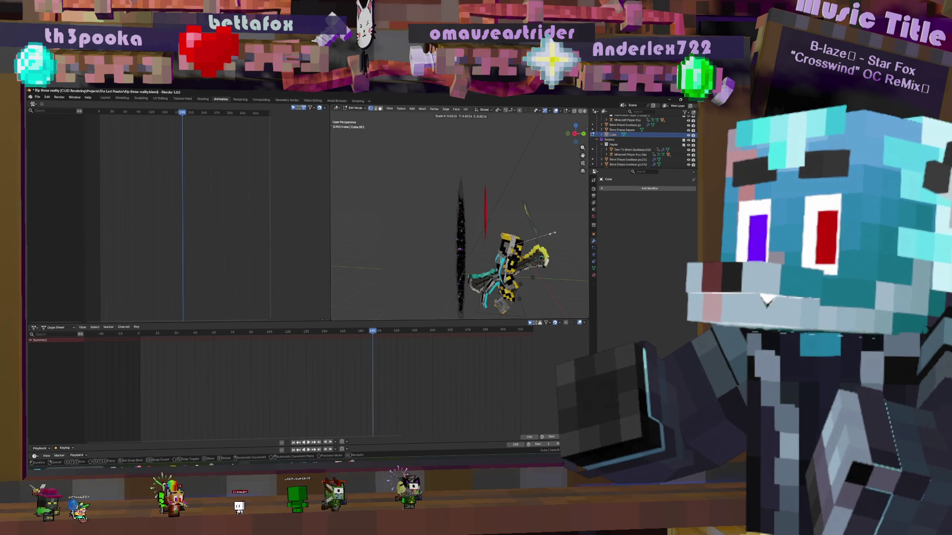
key(Tab)
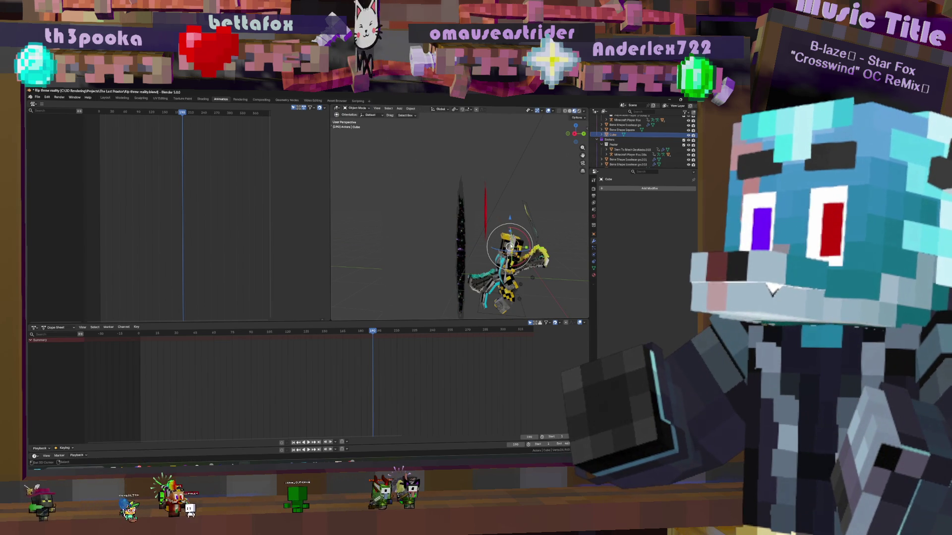
click(592, 154)
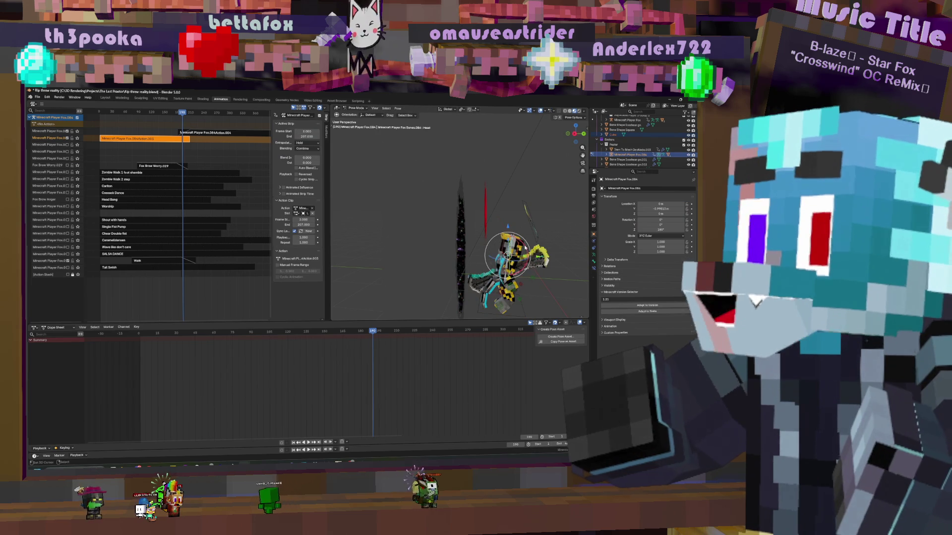
Parent the cube to the rig's head bone with Bone Relative and toggle rig modes to verify it follows
key(ctrl+p)
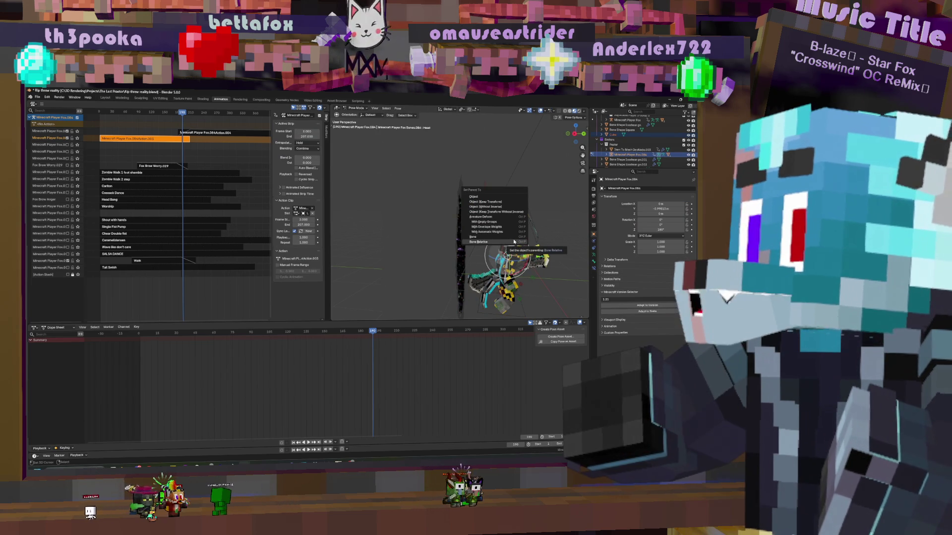
click(513, 241)
key(ctrl+Tab)
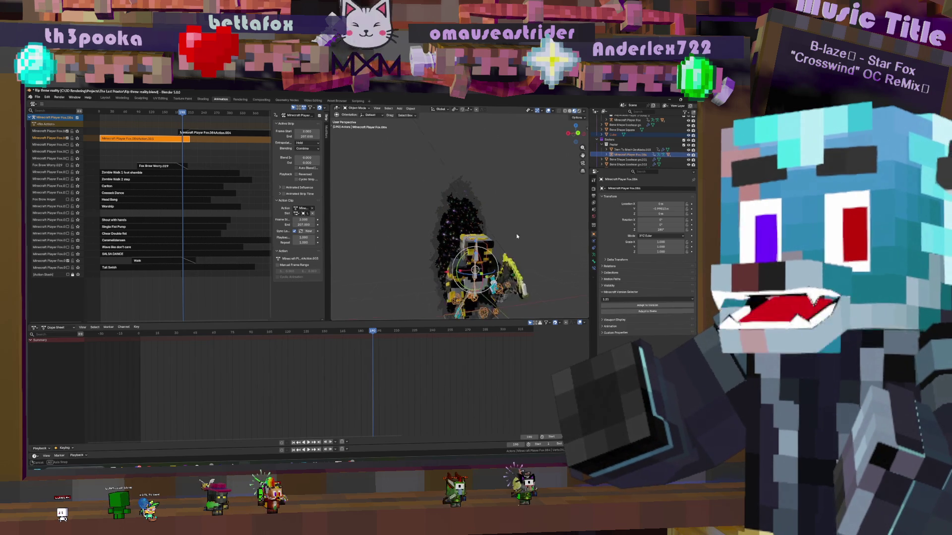
key(Tab)
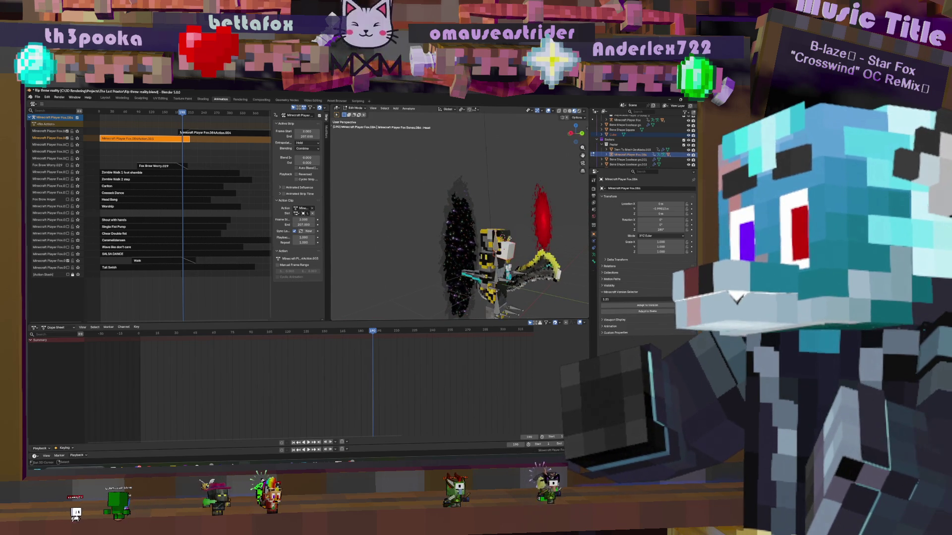
key(ctrl+Tab)
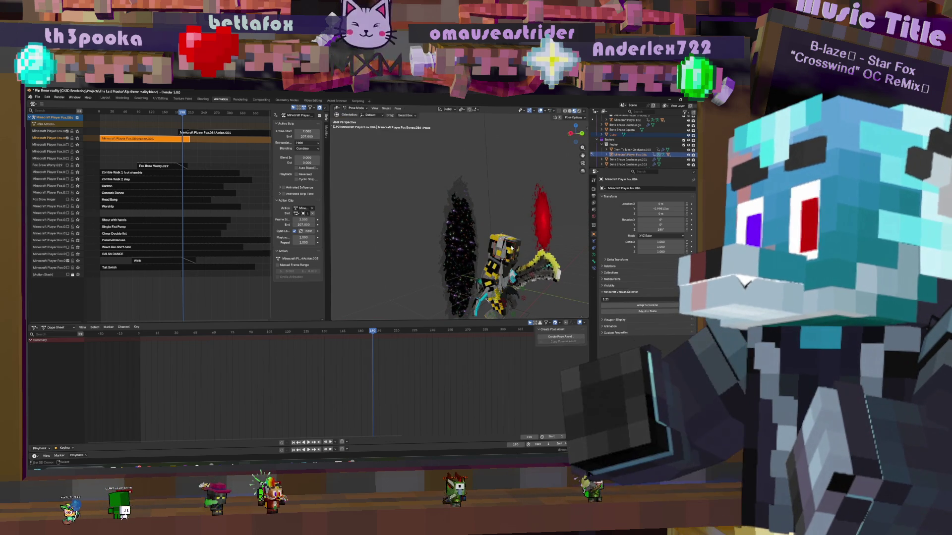
key(ctrl+Tab)
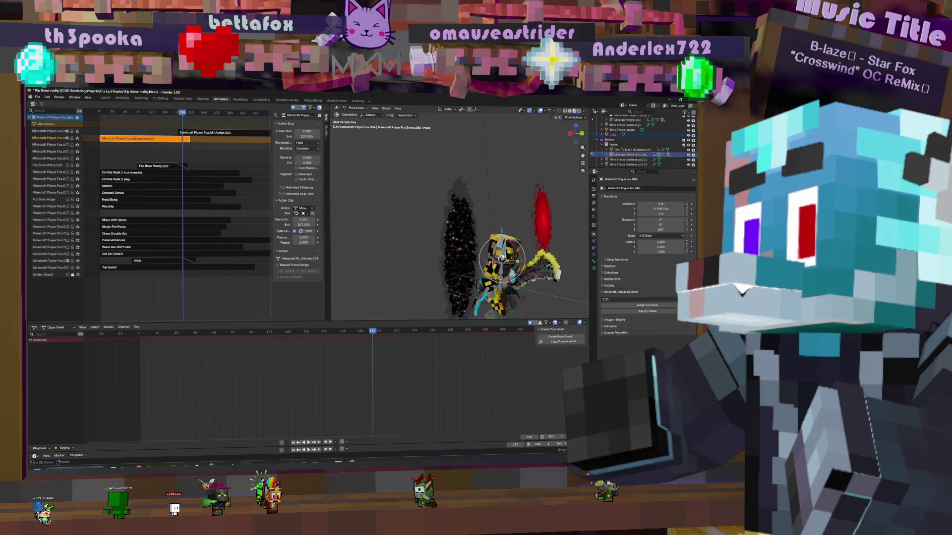
Reselect the cube and bring up its Add Modifier list
click(498, 253)
click(619, 134)
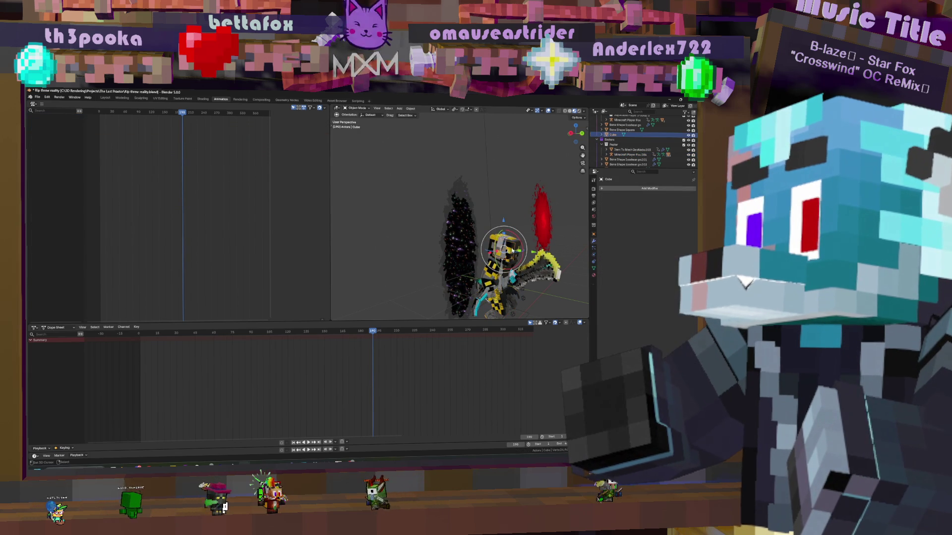
click(647, 188)
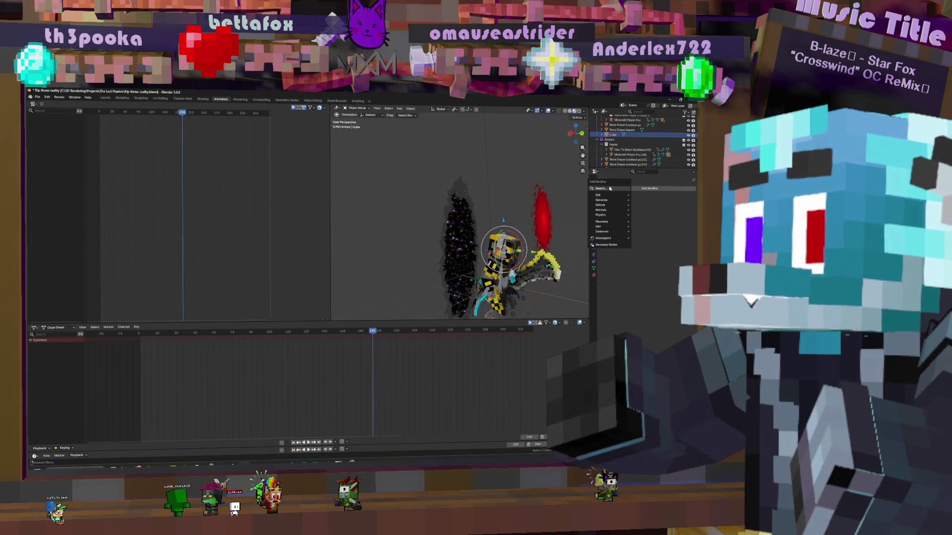
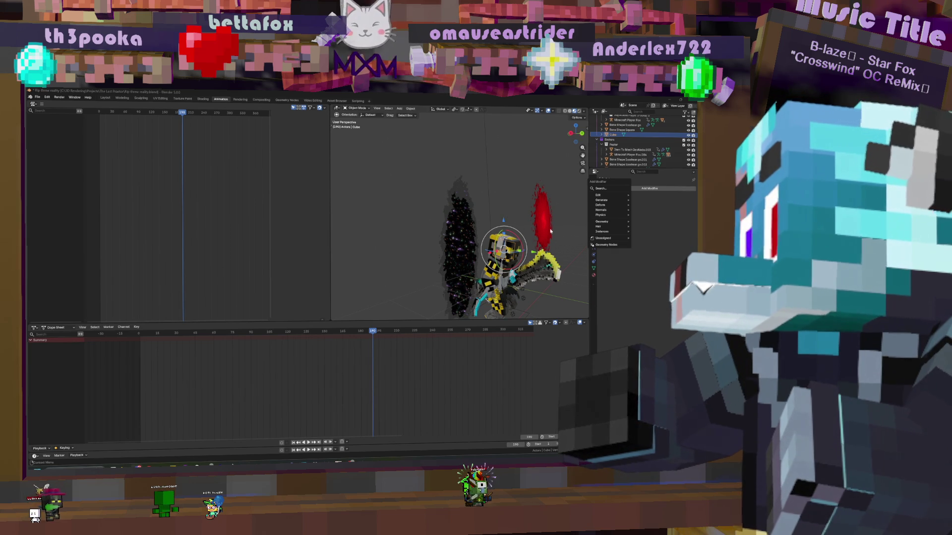
Bring the head cube into mesh Edit Mode, toggling out and back in once
key(Tab)
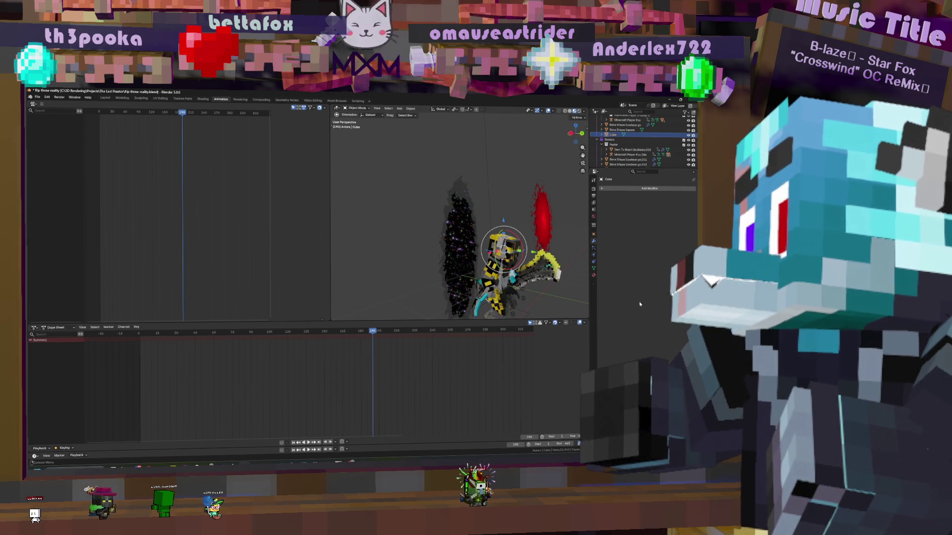
middle_drag(521, 223, 508, 205)
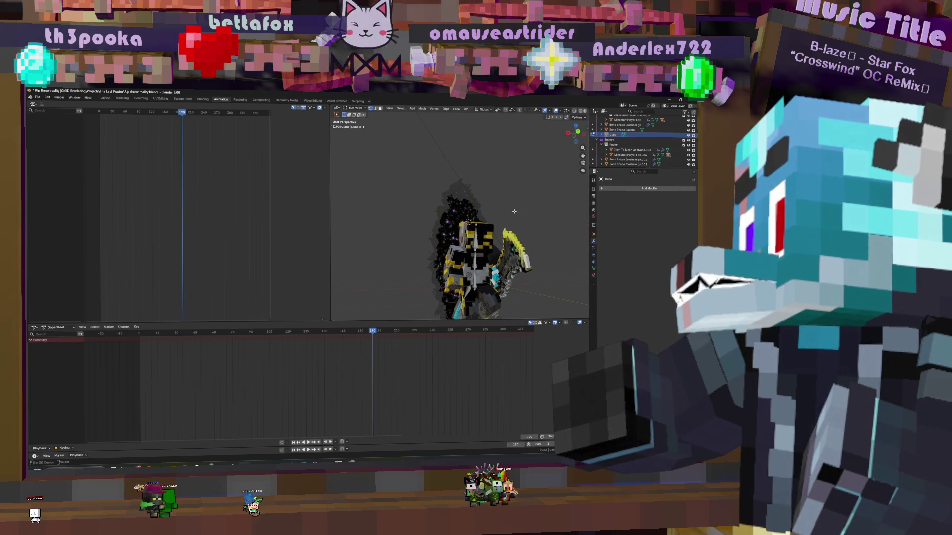
key(Tab)
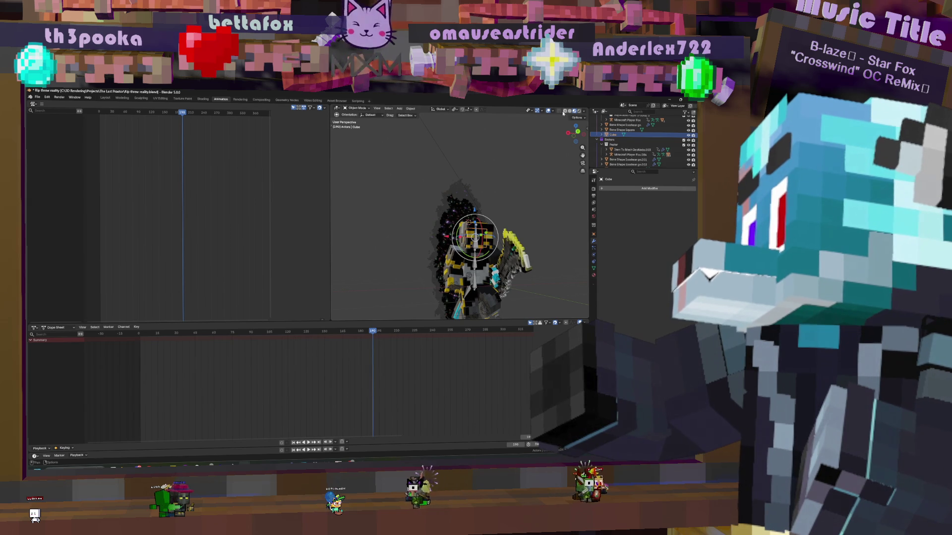
key(Tab)
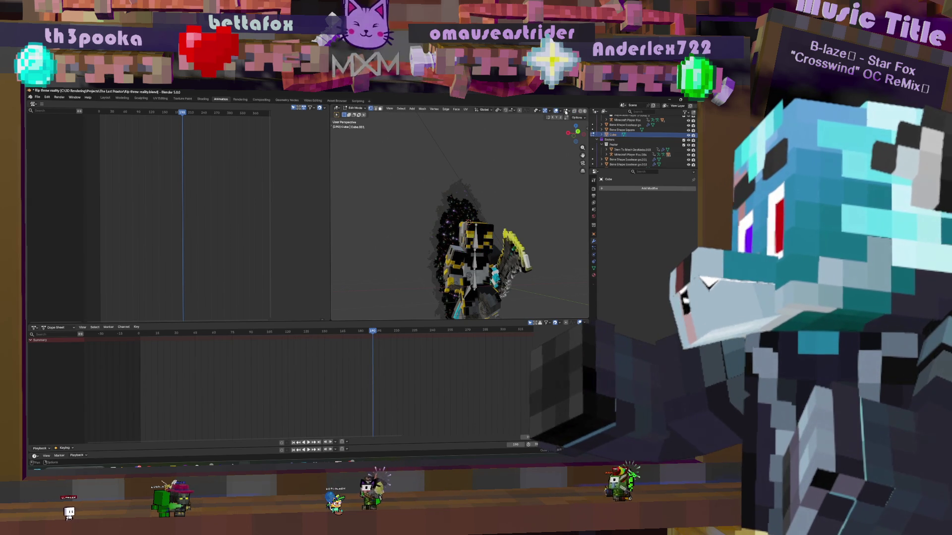
scroll(531, 225, up, 5)
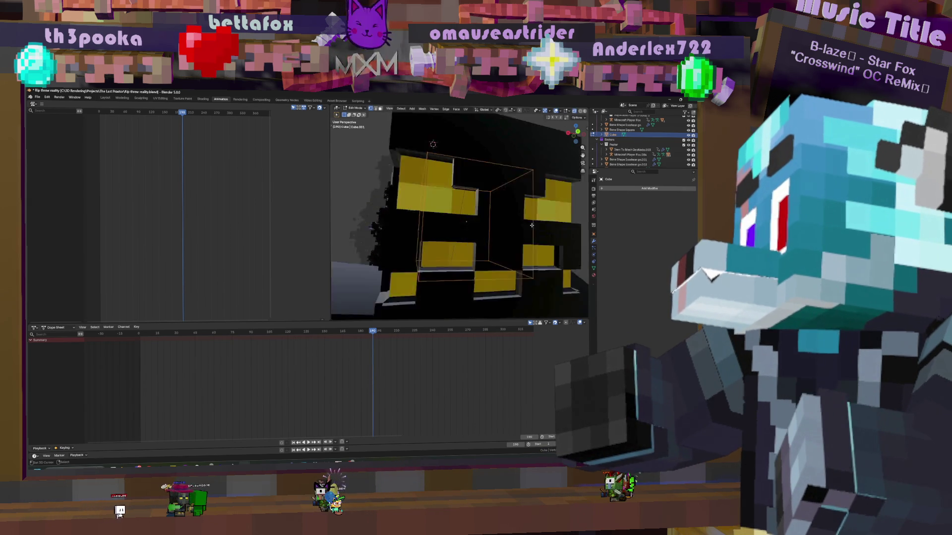
scroll(526, 216, down, 3)
Delete the selected vertices of the head cube, reducing it to a flat slab
middle_drag(524, 212, 483, 233)
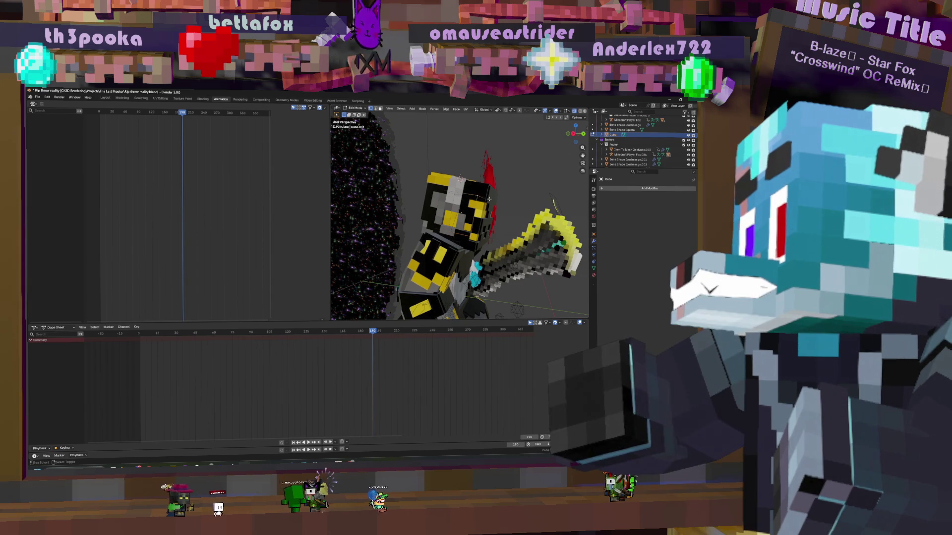
key(x)
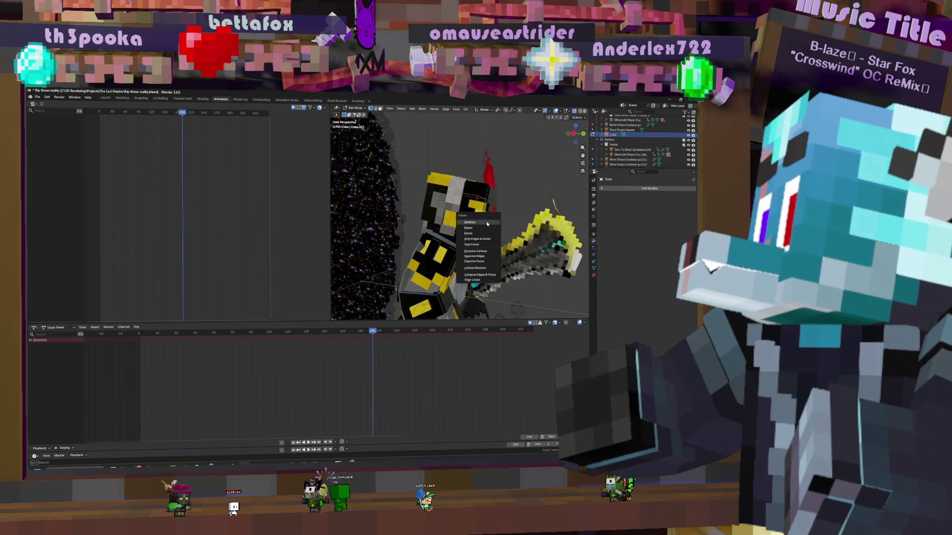
click(482, 223)
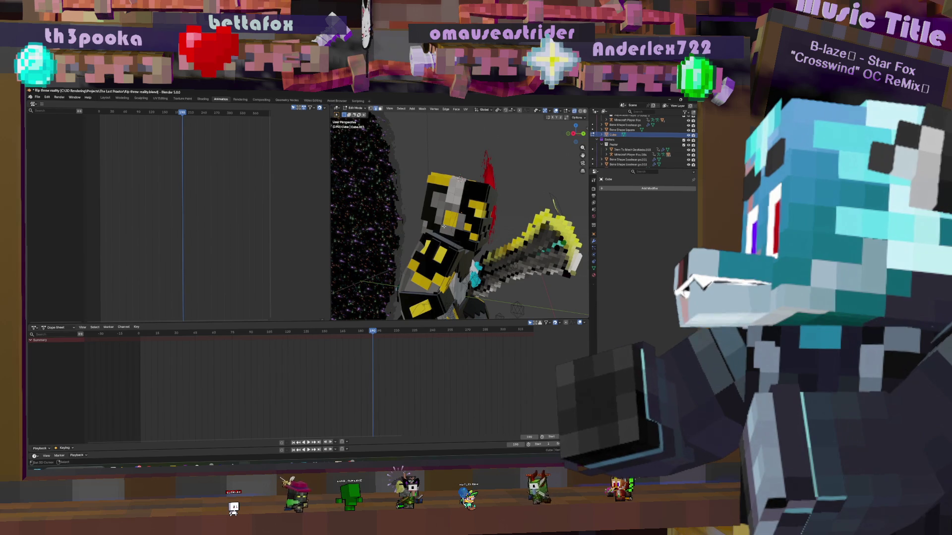
key(x)
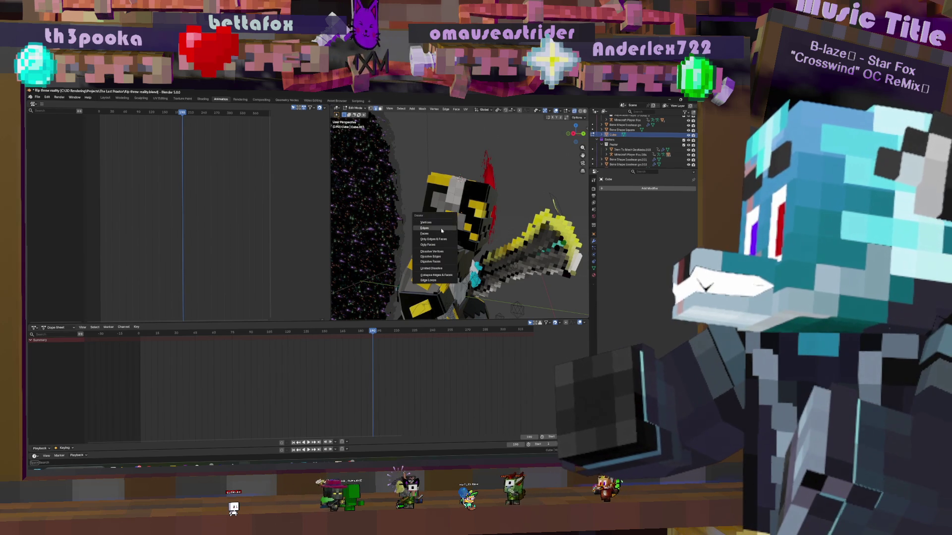
click(441, 229)
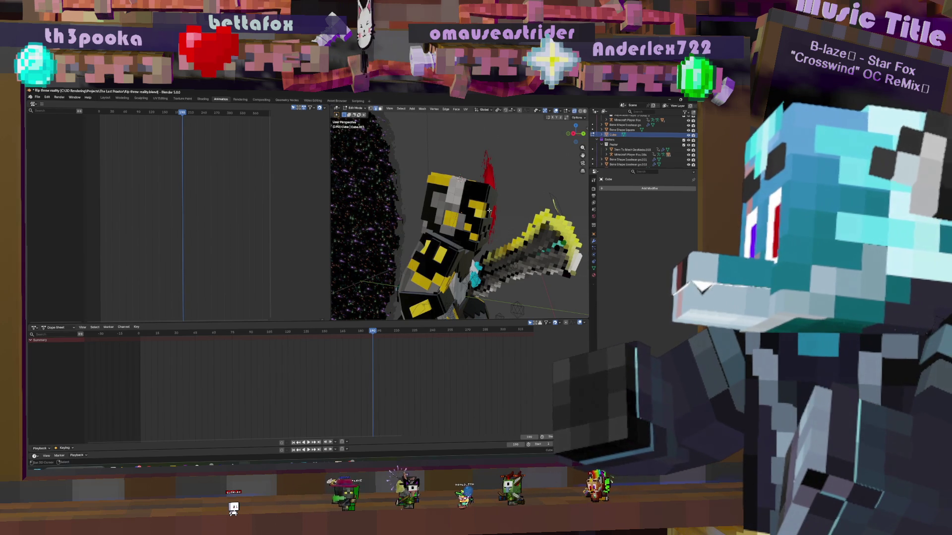
key(Tab)
key(Tab)
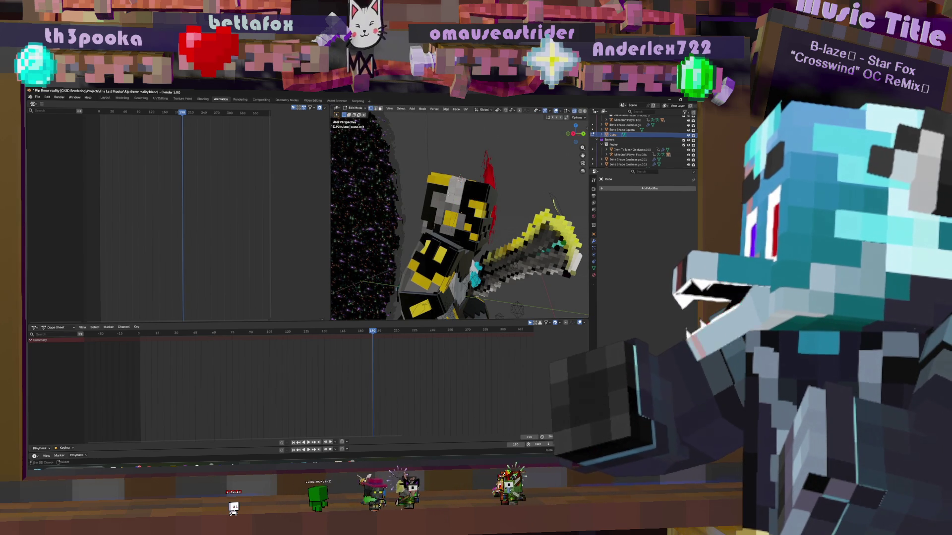
Nudge the selection freely and place the 3D cursor on the character's head
middle_drag(461, 223, 448, 181)
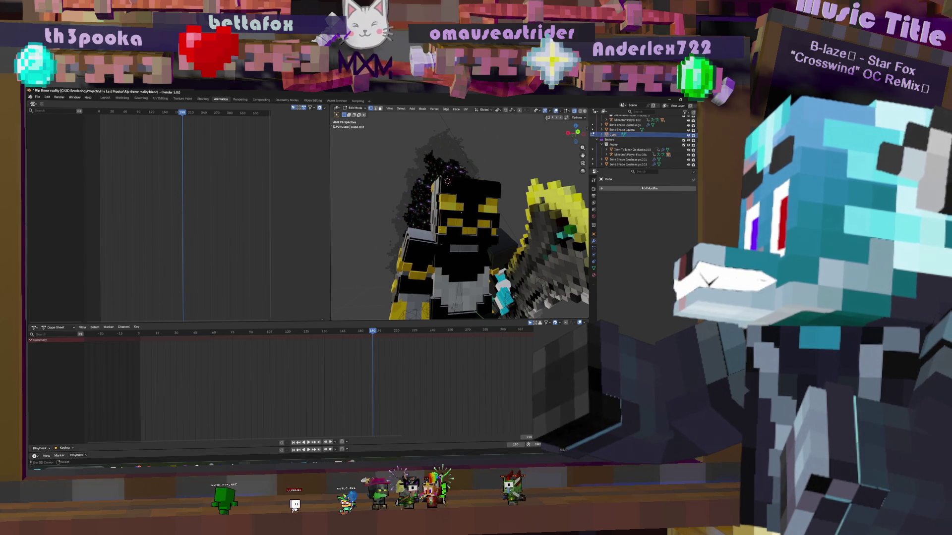
middle_drag(565, 121, 505, 206)
key(g)
click(508, 201)
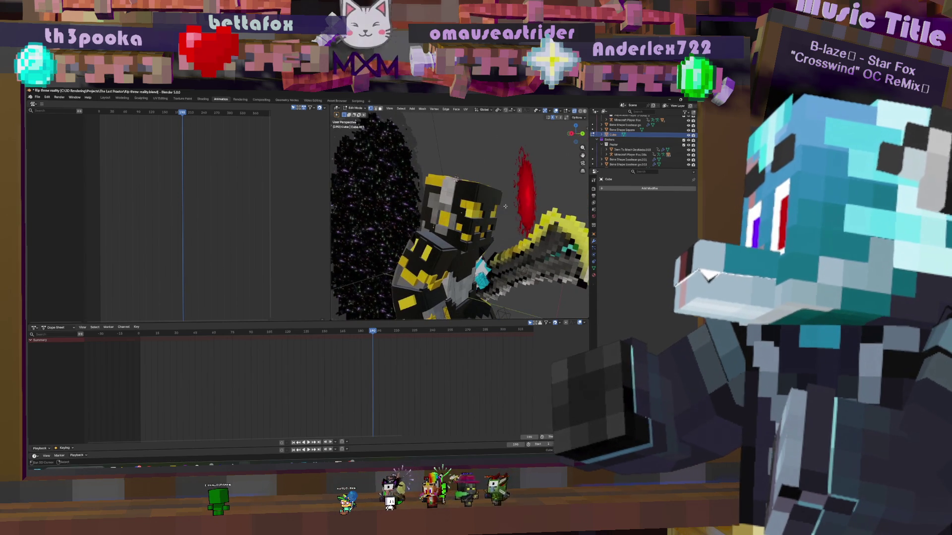
key(t)
shift+right_click(434, 223)
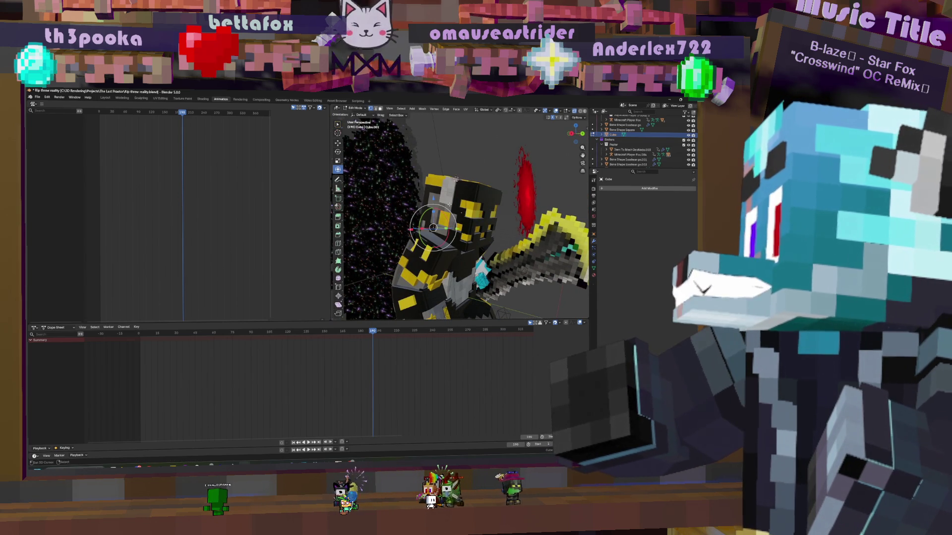
click(440, 183)
middle_drag(440, 183, 485, 211)
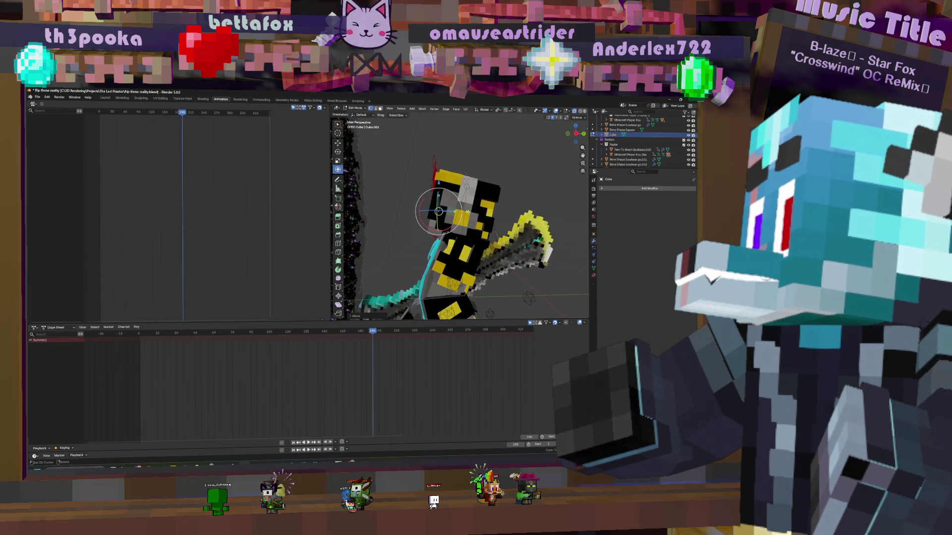
shift+right_click(447, 212)
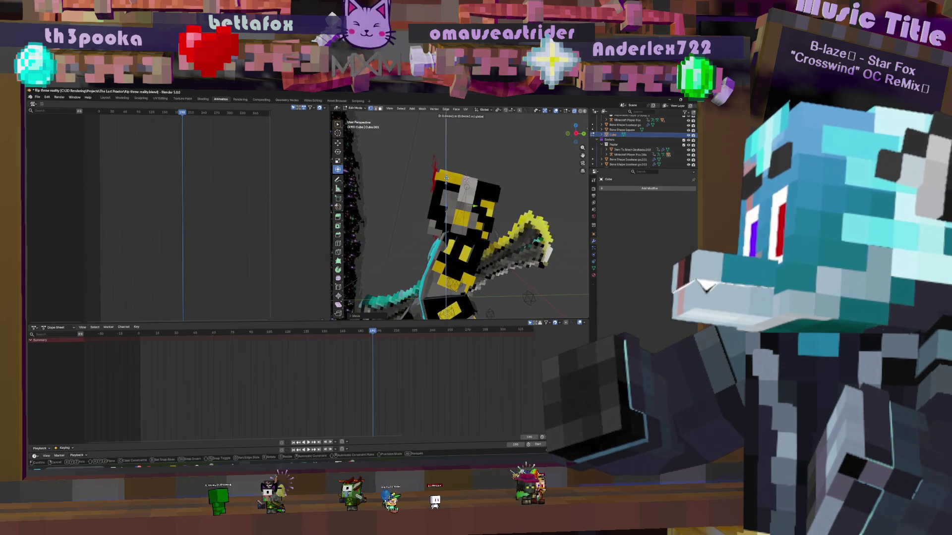
Move the slab along the Z axis so it rests on top of the head
middle_drag(476, 223, 498, 200)
mouse_move(472, 214)
middle_down()
mouse_move(480, 196)
mouse_move(461, 186)
middle_up()
key(g)
key(y)
key(z)
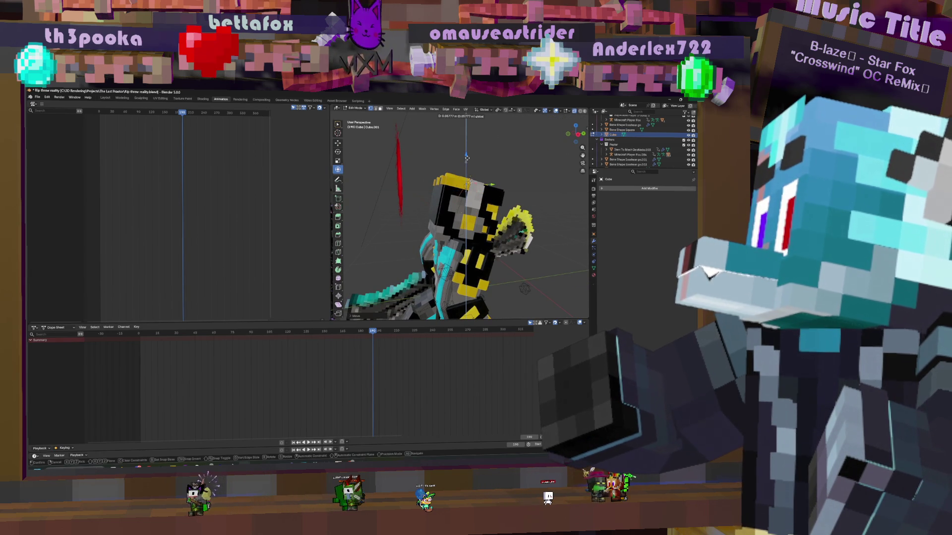
click(466, 157)
mouse_move(467, 157)
middle_down()
mouse_move(561, 172)
mouse_move(491, 168)
mouse_move(379, 115)
middle_up()
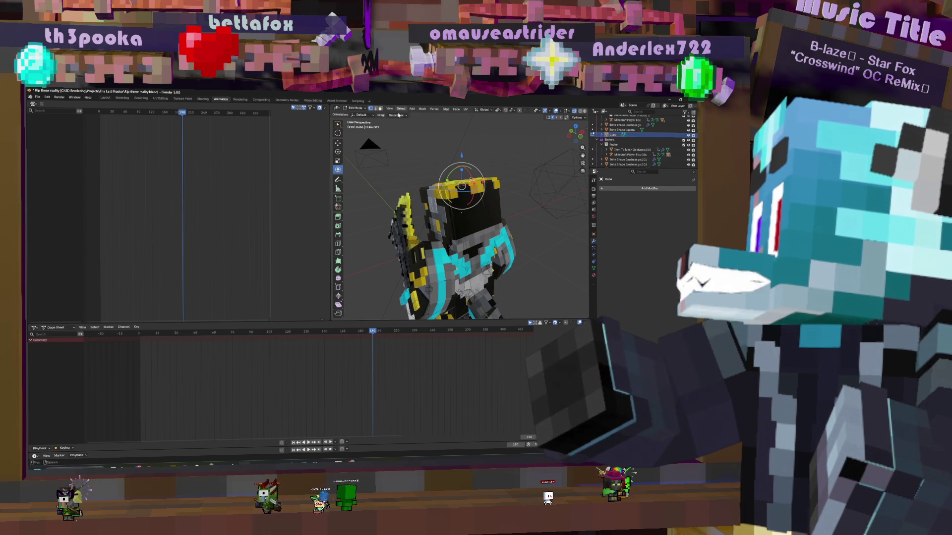
Bevel the selected edges and shift the selection sideways along X
click(447, 110)
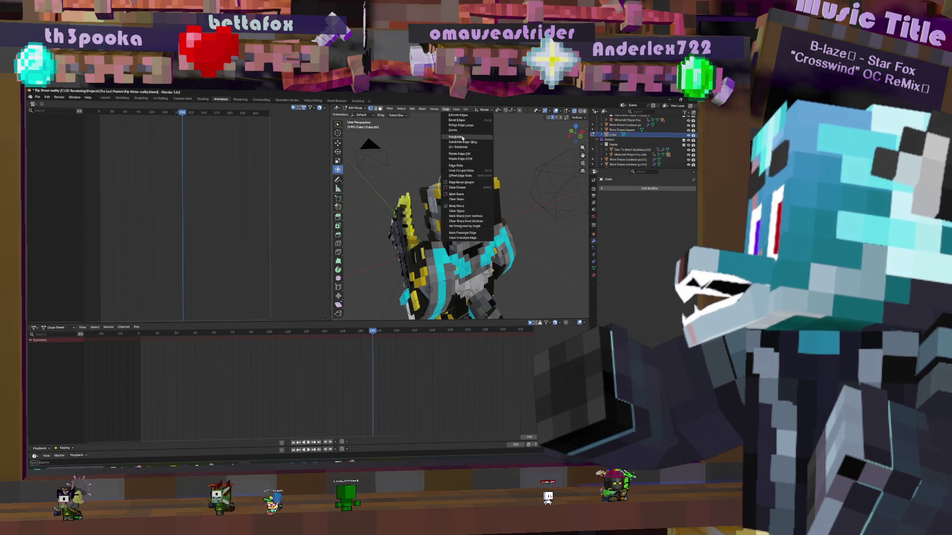
click(461, 138)
middle_drag(470, 188, 447, 185)
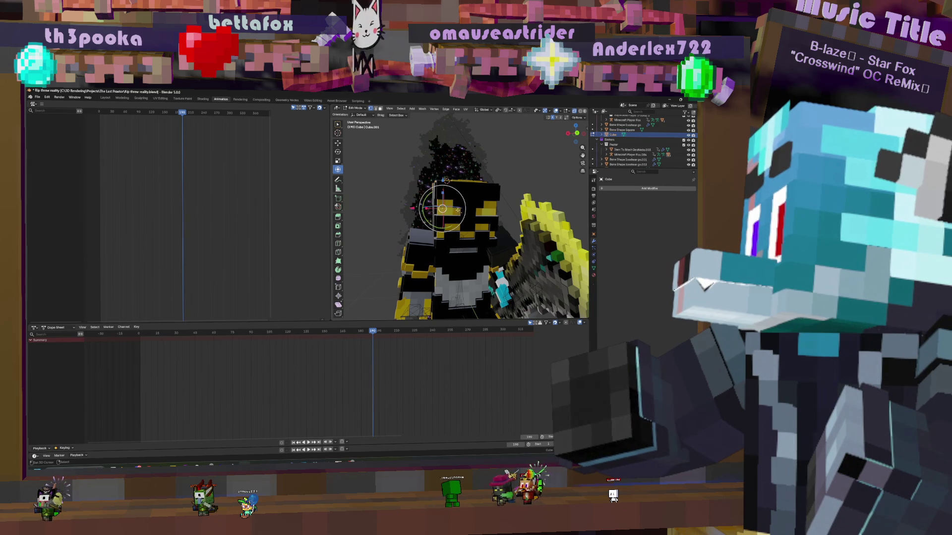
middle_drag(446, 223, 476, 224)
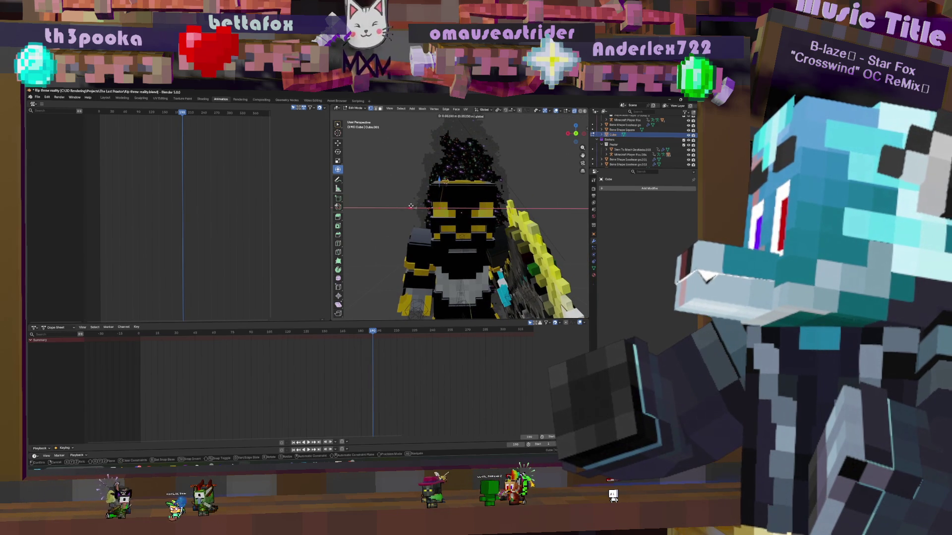
click(439, 208)
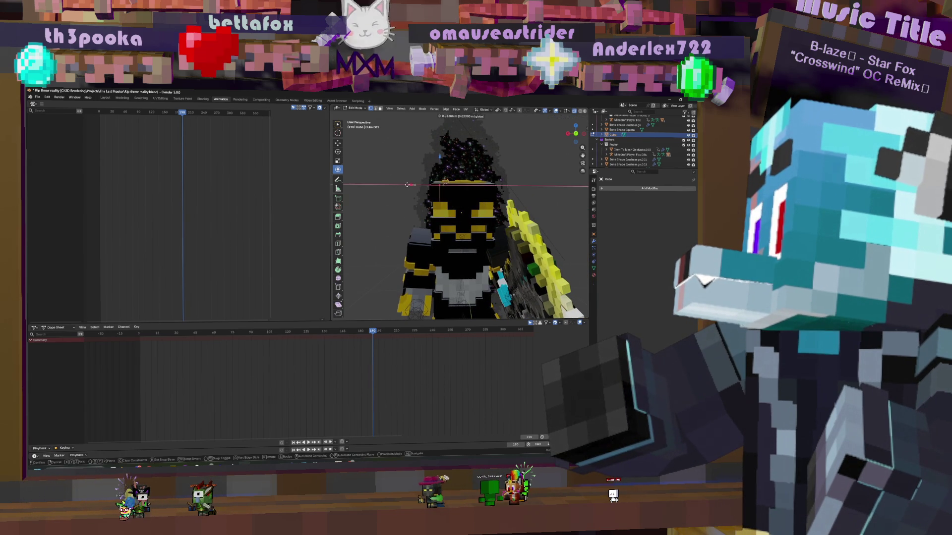
click(407, 184)
Raise the selection along Z and return the cube to Object Mode
key(g)
key(z)
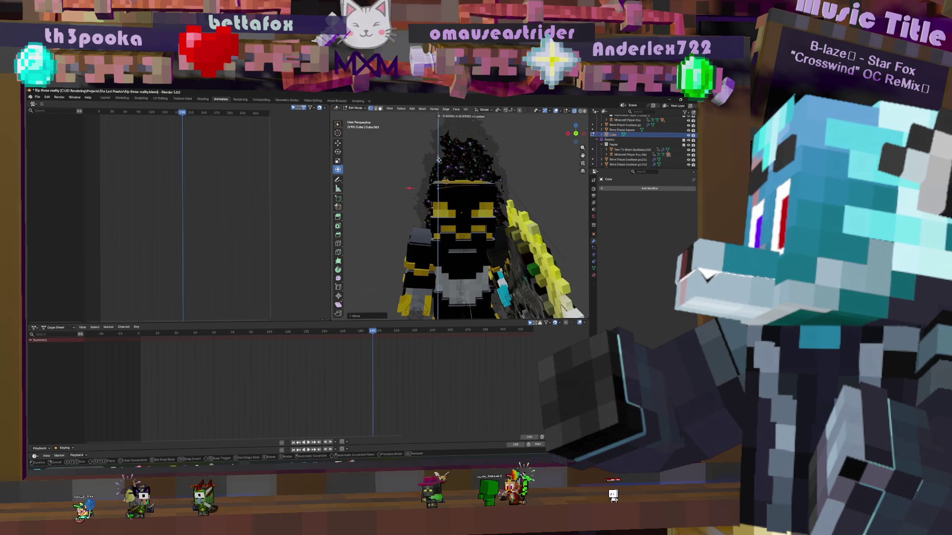
click(438, 160)
middle_drag(438, 160, 474, 161)
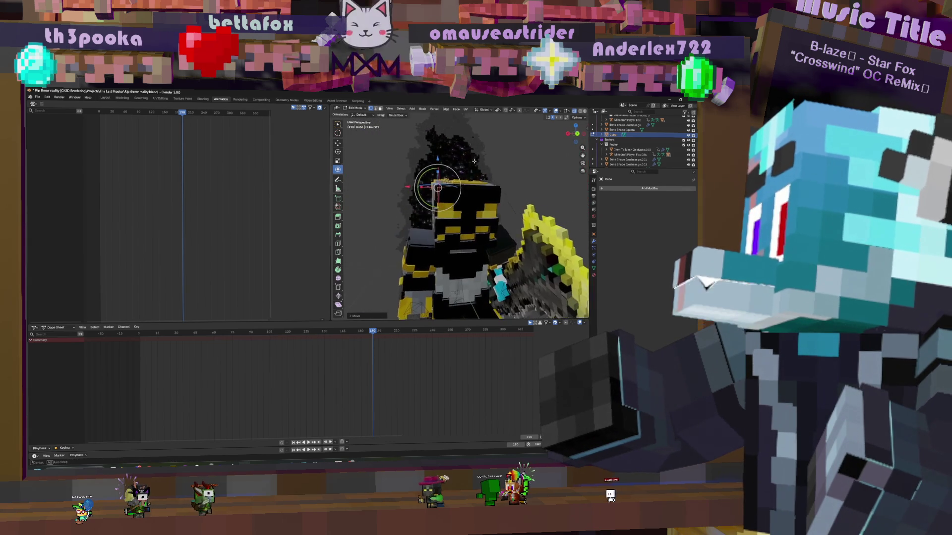
key(Tab)
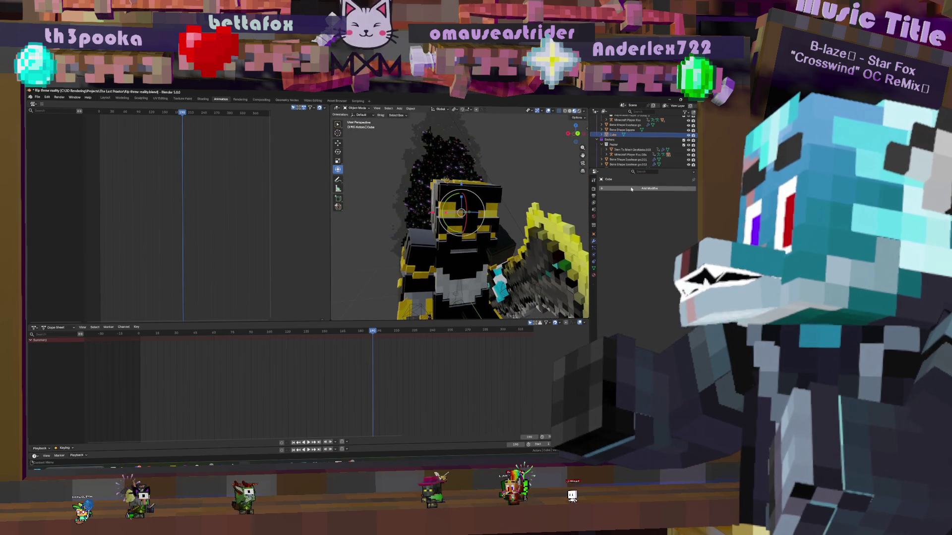
click(631, 190)
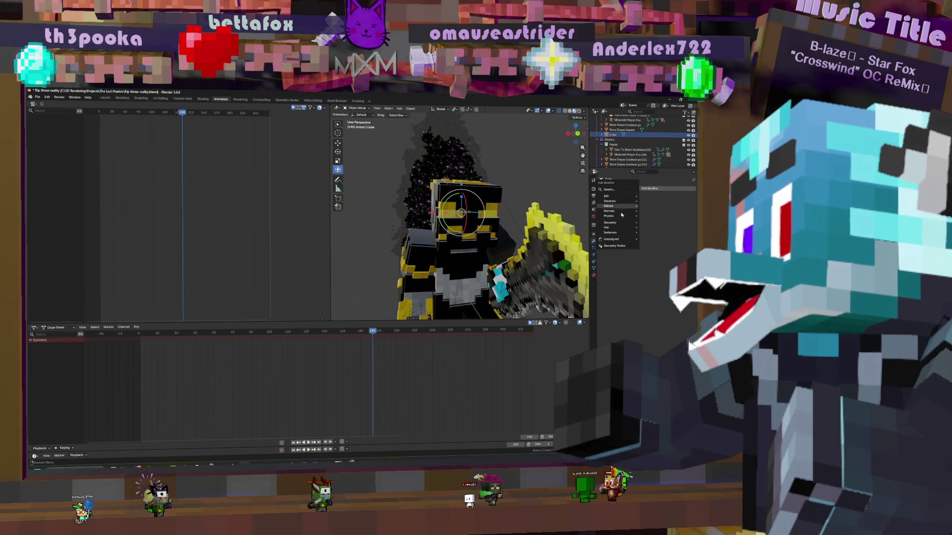
Add a Geometry Nodes modifier to the head cube and show the Geometry Nodes workspace
click(615, 246)
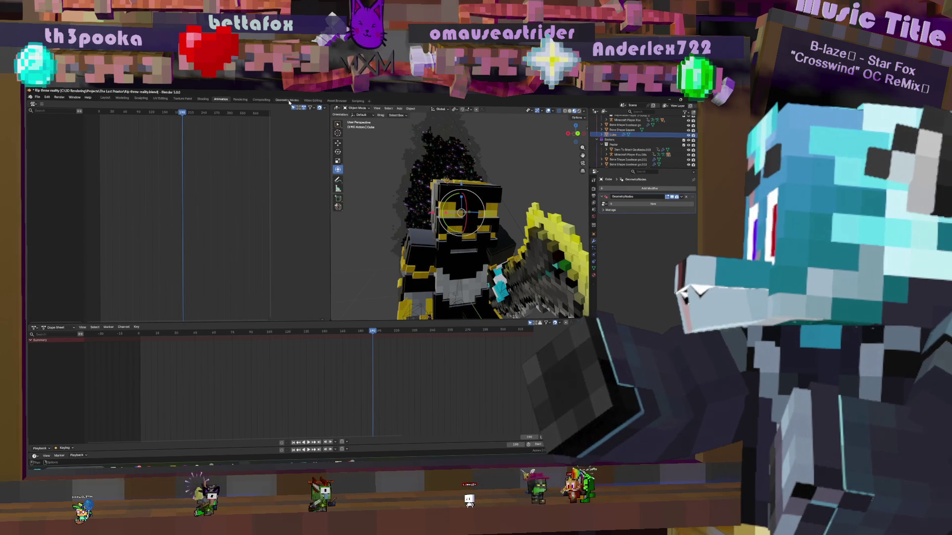
click(290, 101)
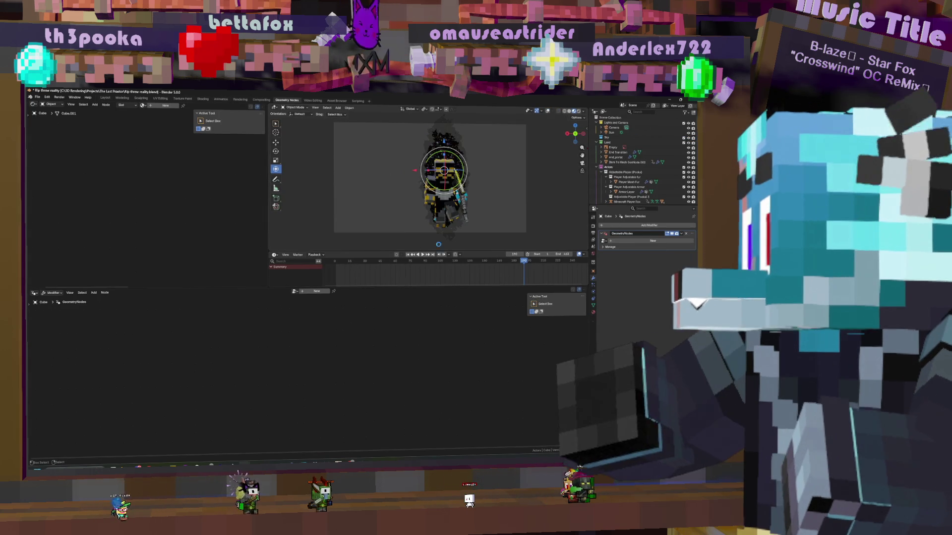
Create a new node group and insert a Mesh to Curve node on the Input-Output link
click(316, 293)
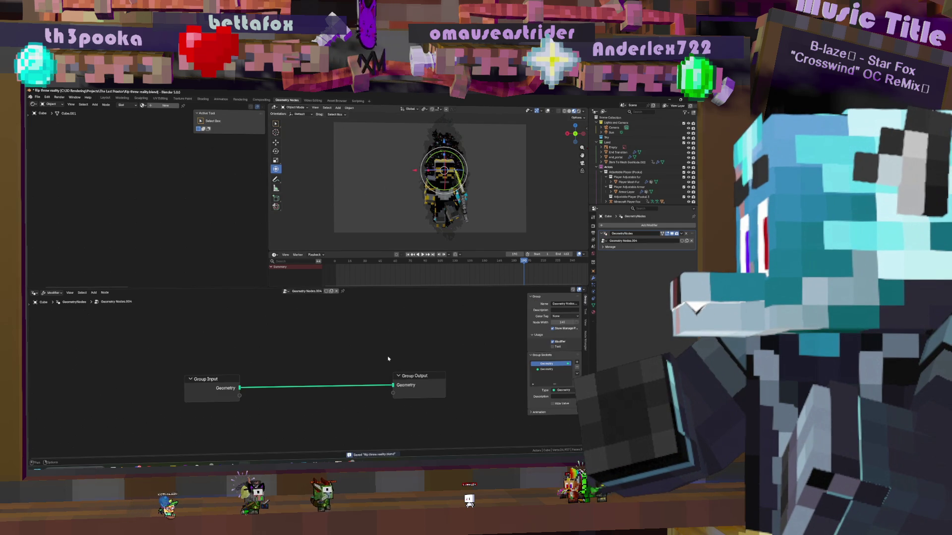
mouse_move(379, 357)
middle_down()
mouse_move(205, 341)
mouse_move(237, 351)
middle_up()
key(shift+a)
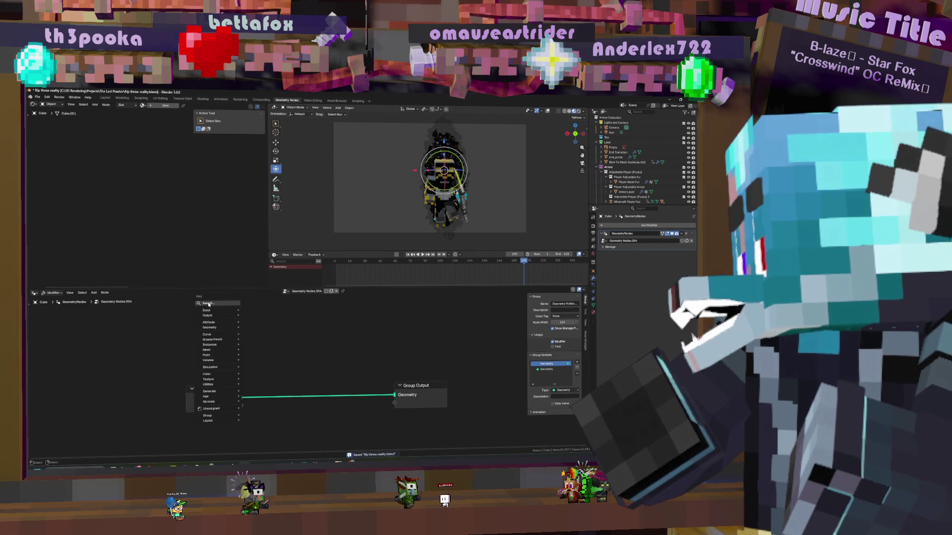
click(216, 305)
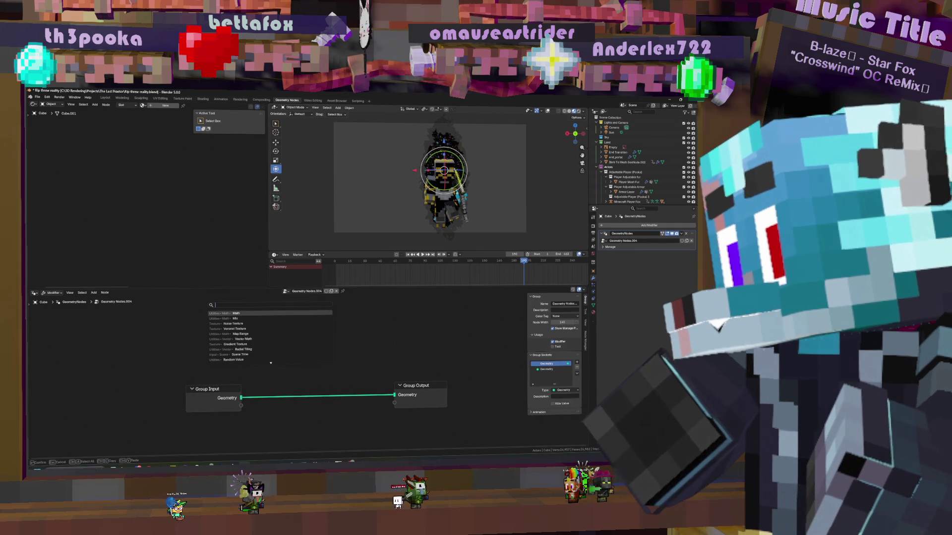
text(mesh to)
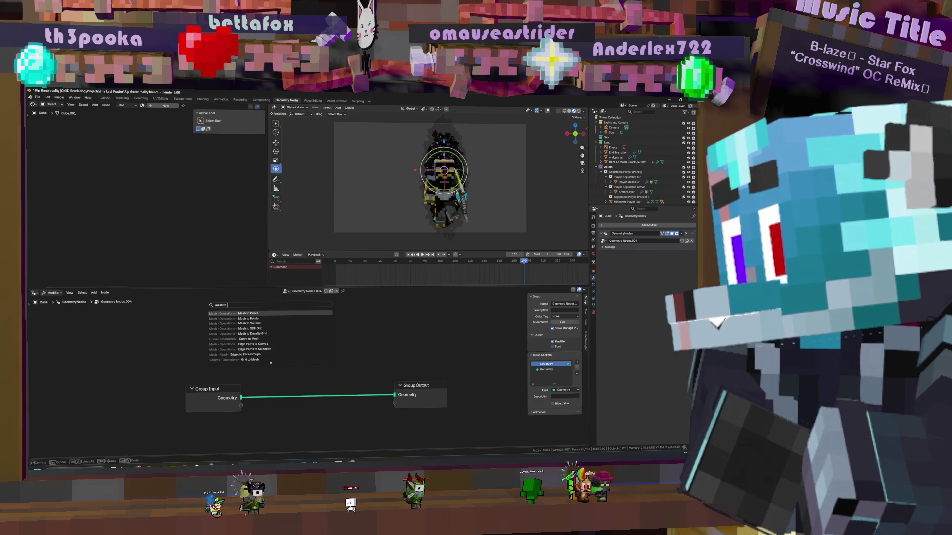
text( co)
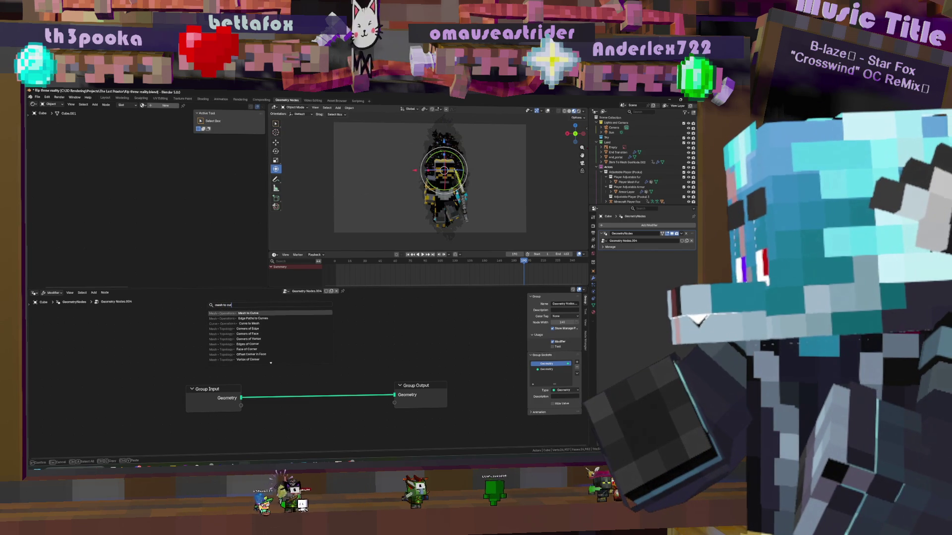
key(Return)
click(255, 389)
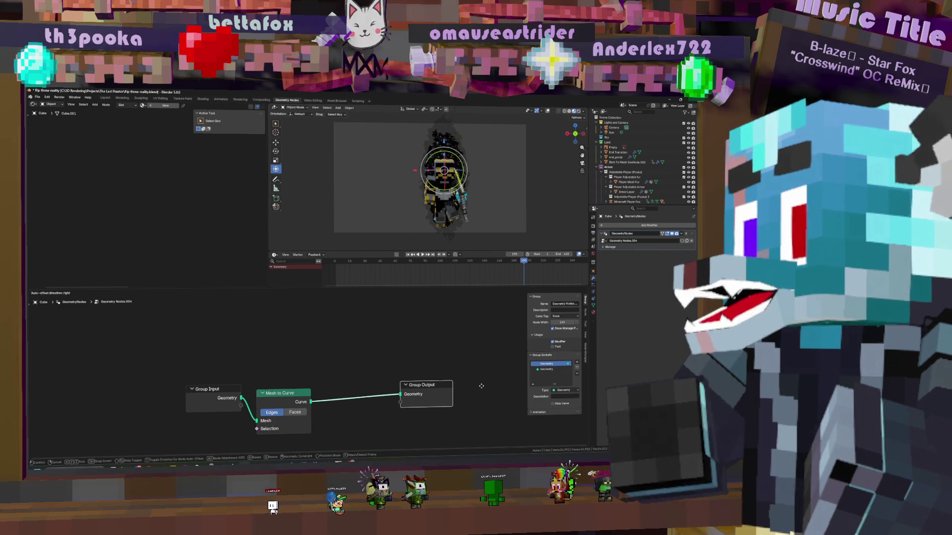
Spread Group Input, Mesh to Curve and Group Output apart in the node editor
drag(423, 384, 494, 385)
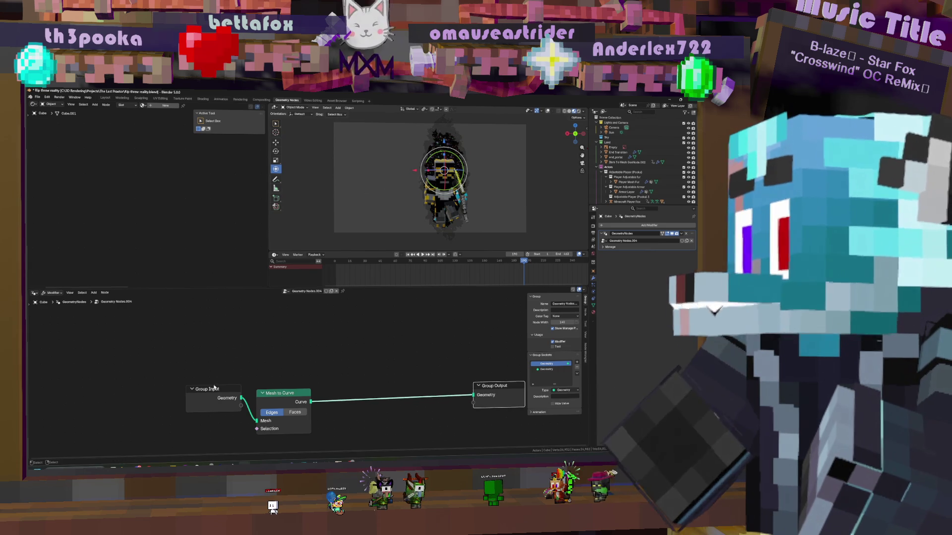
drag(207, 389, 125, 398)
mouse_move(297, 408)
mouse_down()
mouse_move(234, 398)
mouse_move(230, 339)
mouse_up()
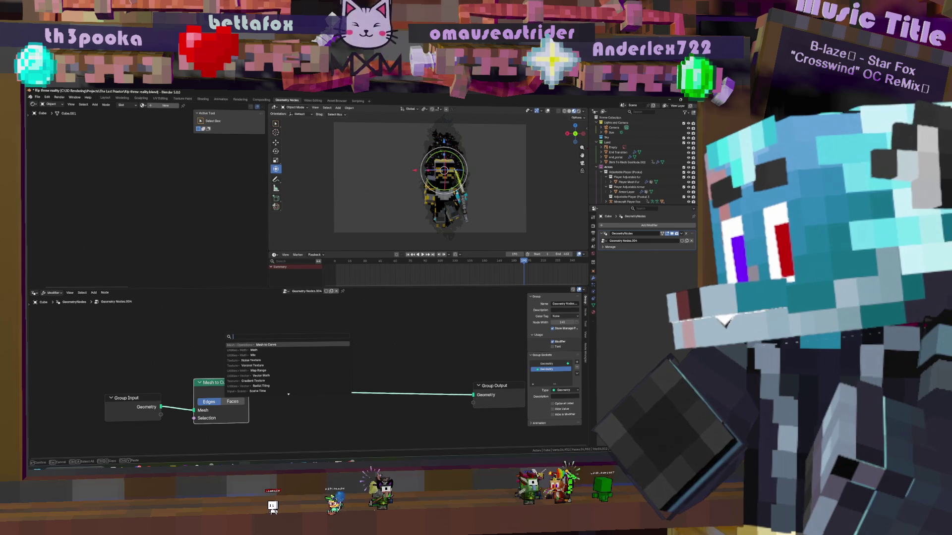
text(on)
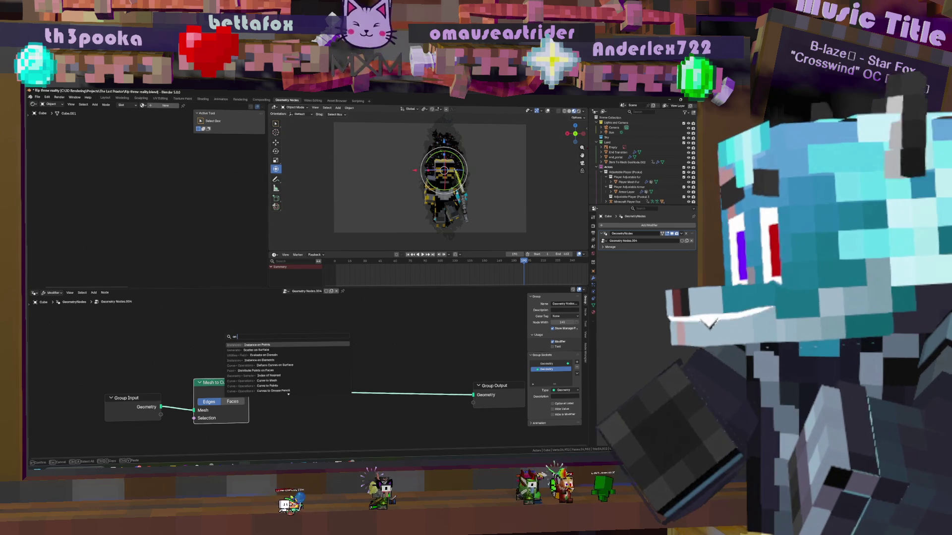
Insert Instance on Points after Mesh to Curve; add then discard a Volume Cube node
key(Return)
click(383, 349)
key(shift+a)
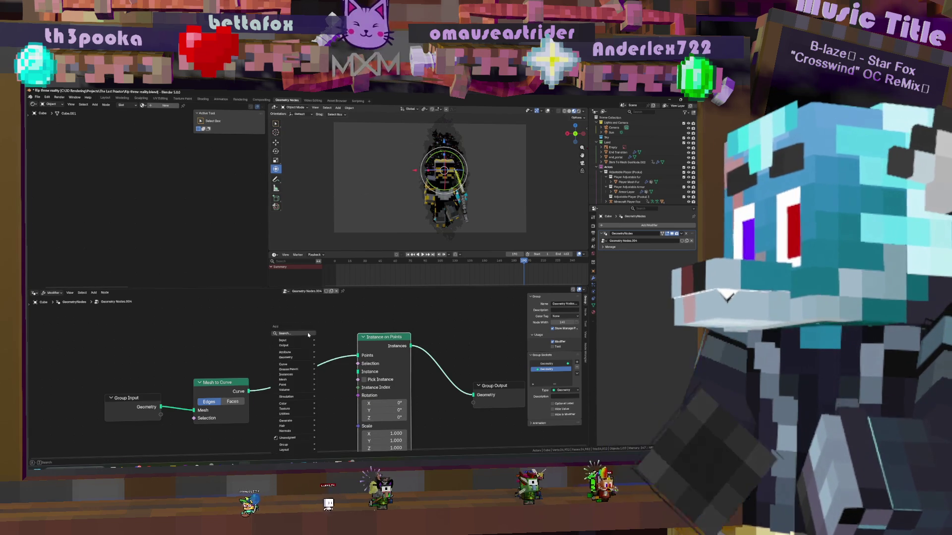
text(cu)
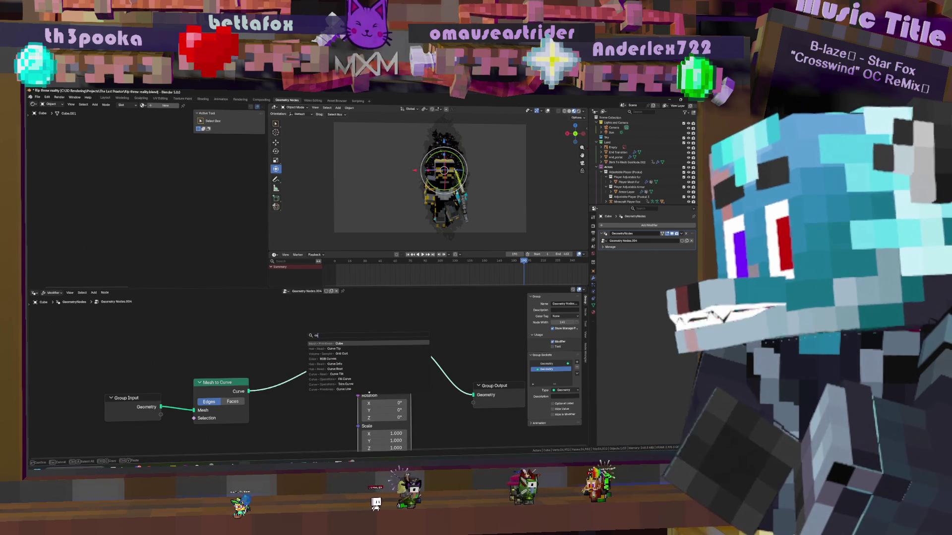
text(rv)
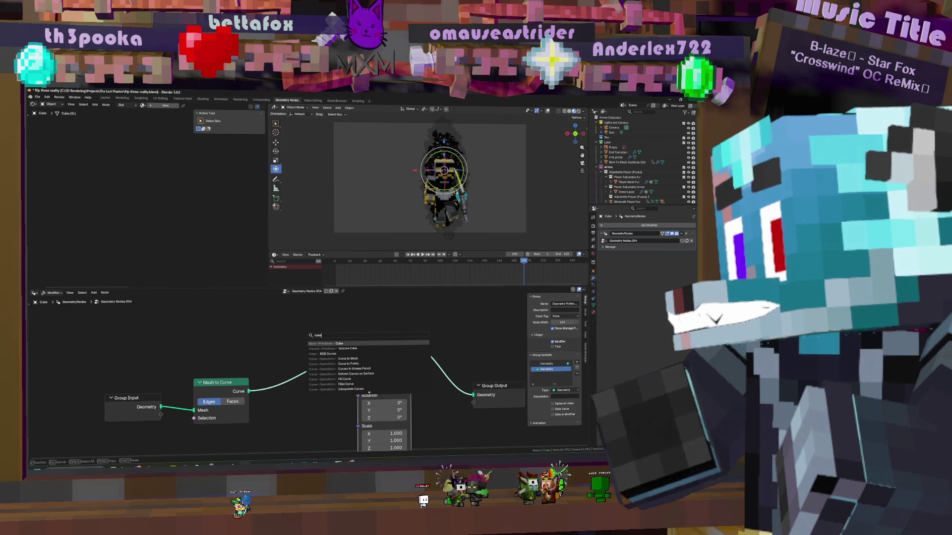
key(Return)
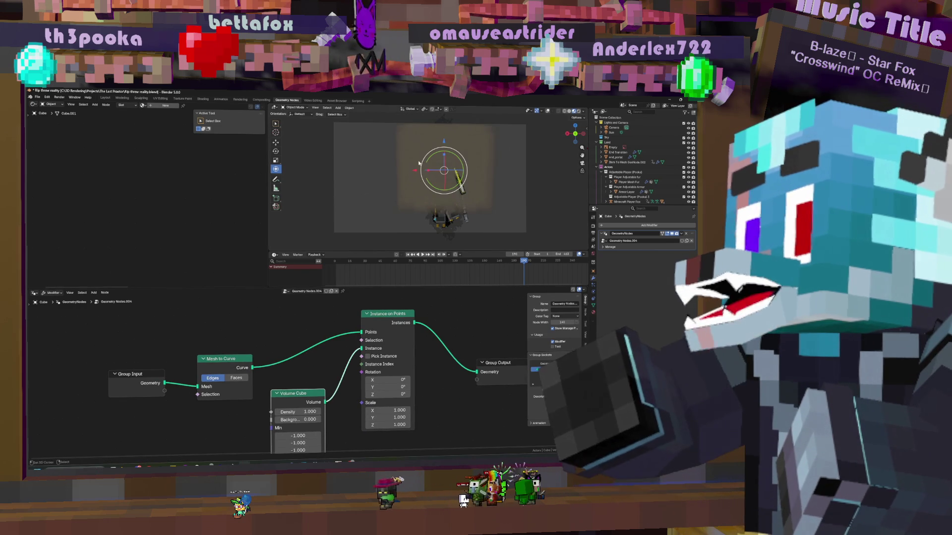
middle_drag(439, 156, 478, 174)
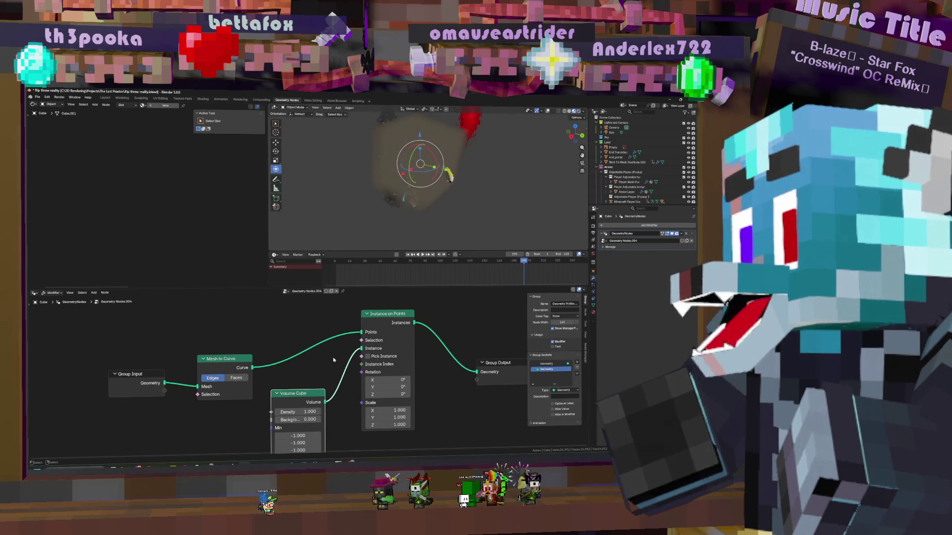
key(x)
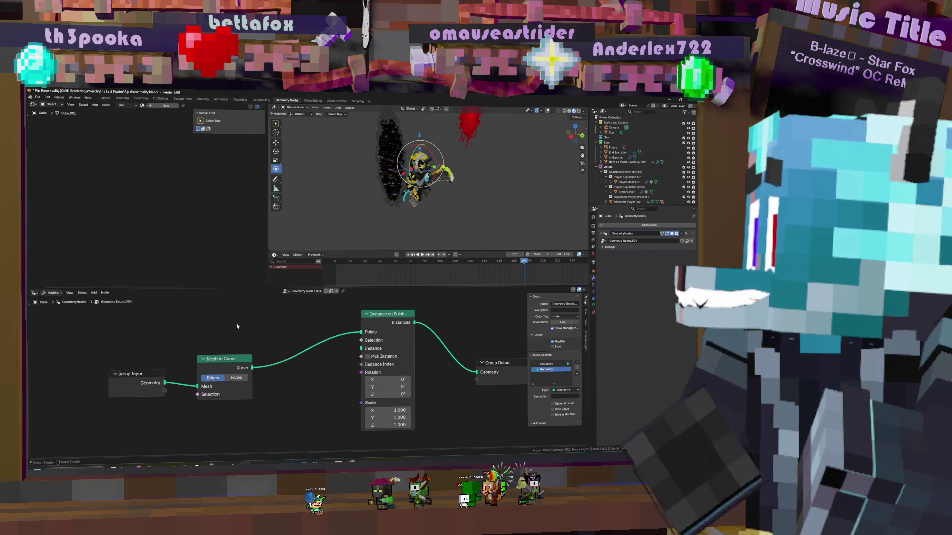
Add a Cube mesh node to supply the instances
key(shift+a)
text(m)
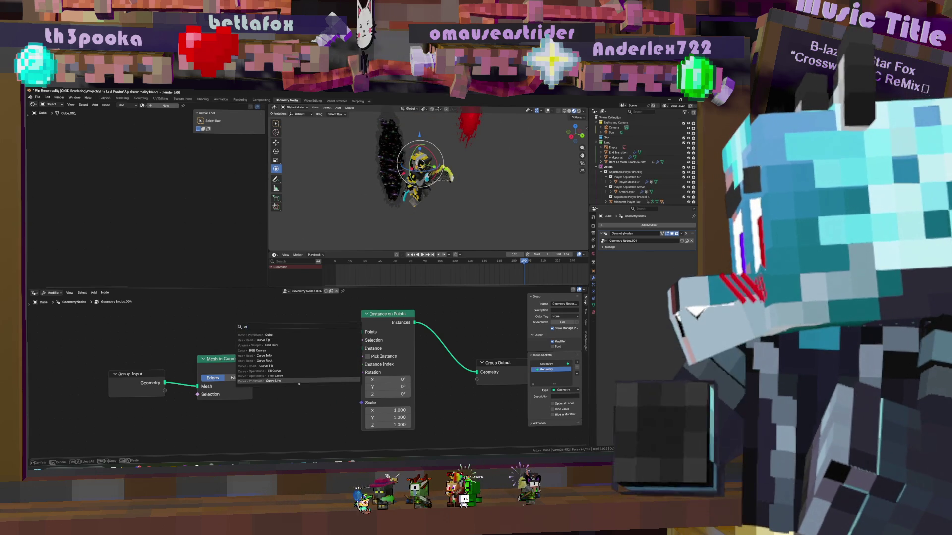
key(Up)
key(Up)
key(Up)
key(Return)
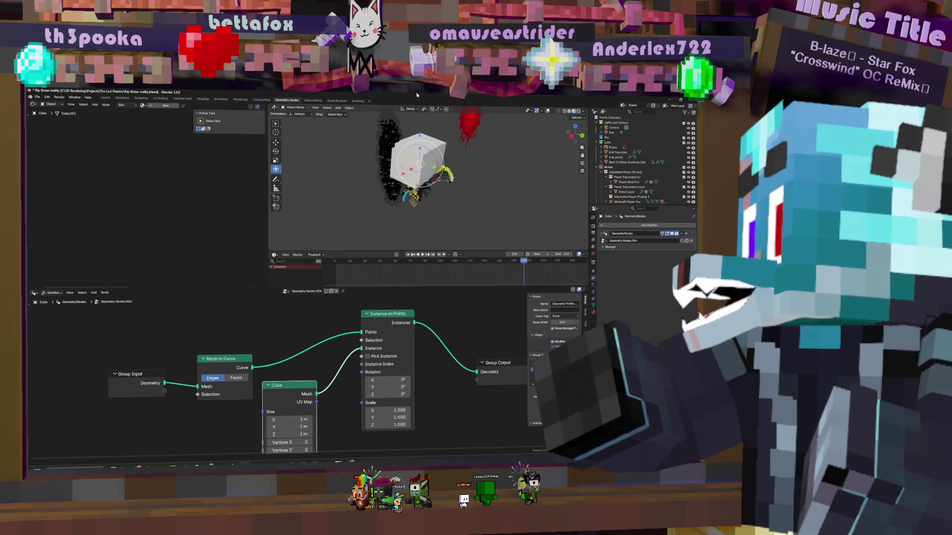
Size the Cube node to 0.16 m overall, then stretch Size Y to about 0.45 m
middle_drag(292, 416, 298, 390)
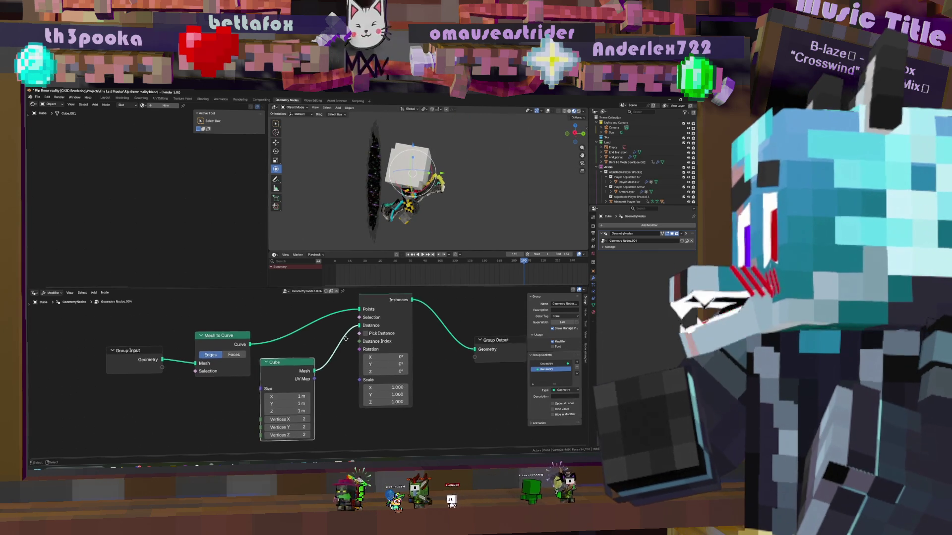
drag(296, 389, 301, 389)
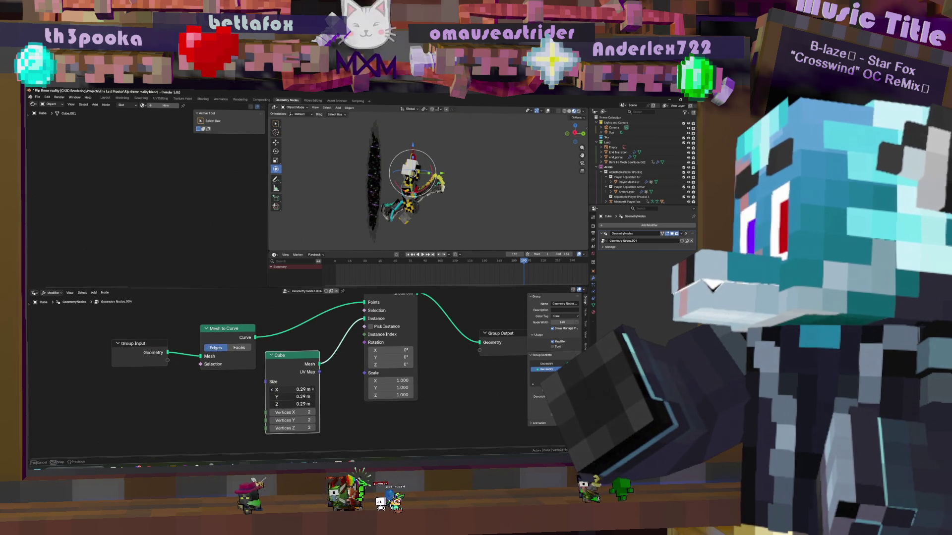
drag(301, 389, 305, 389)
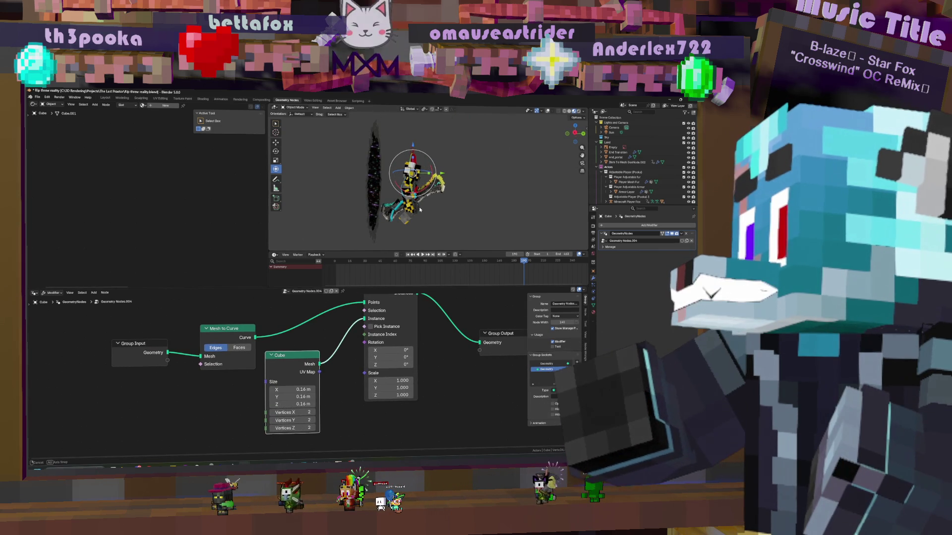
middle_drag(301, 403, 349, 412)
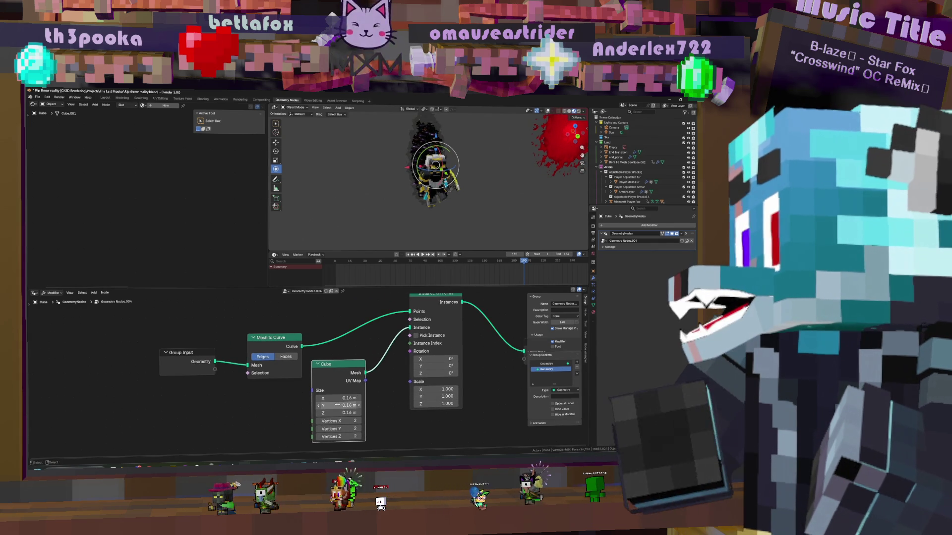
drag(338, 405, 353, 406)
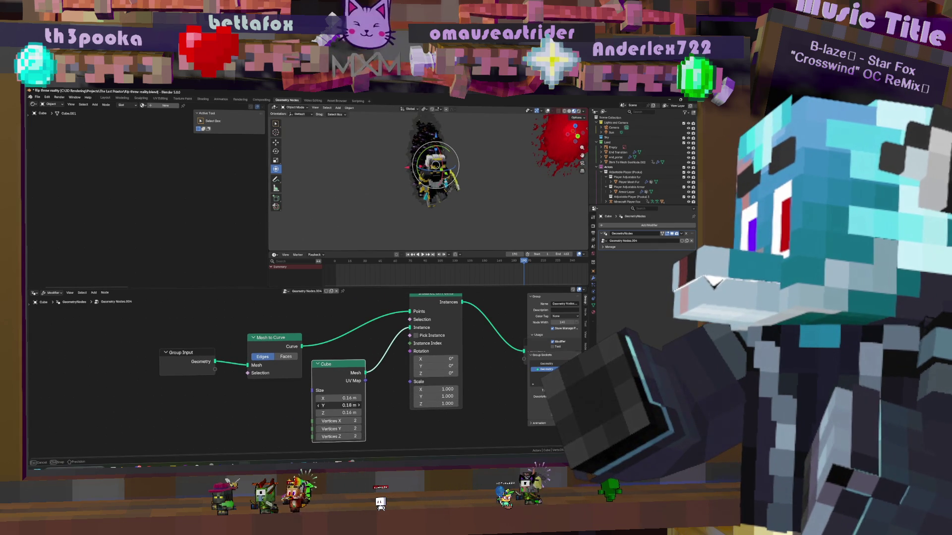
drag(334, 406, 337, 406)
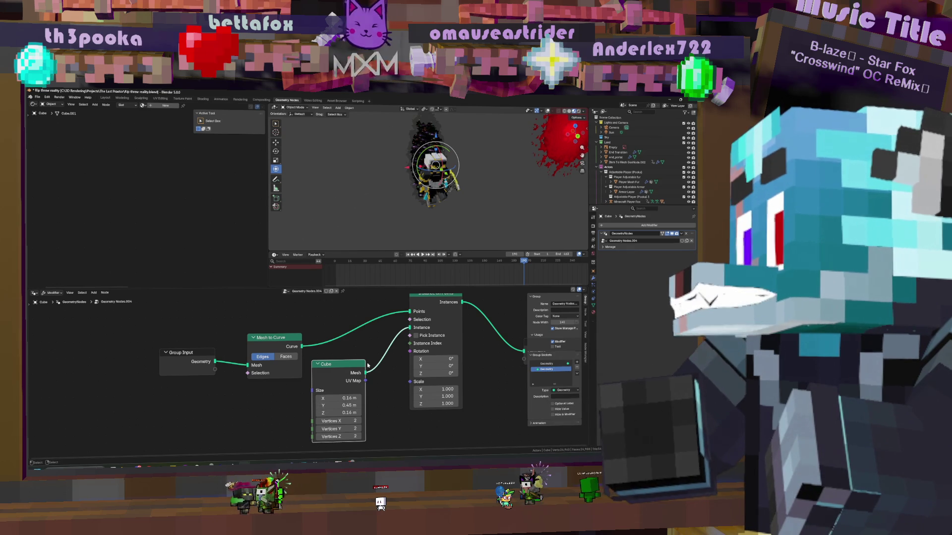
middle_drag(368, 365, 320, 317)
key(shift+a)
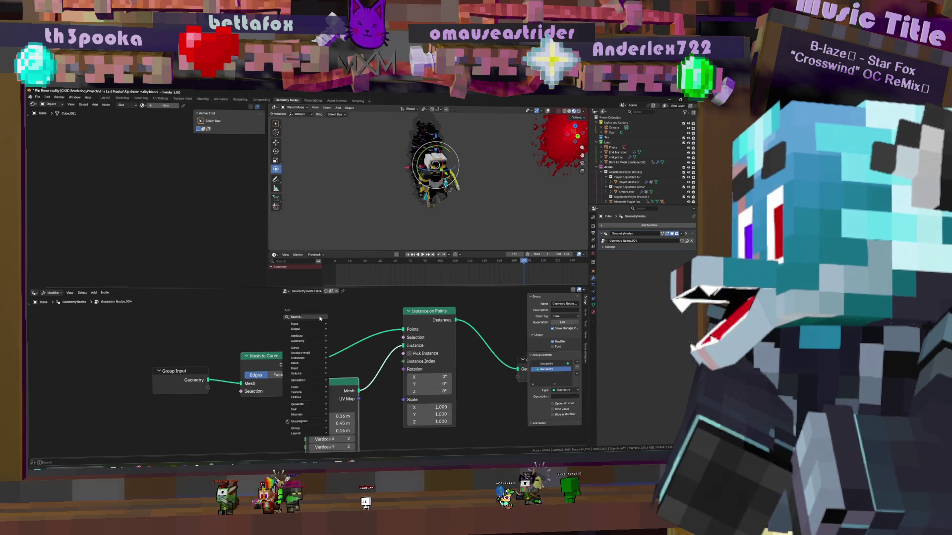
Insert a Curve to Points node before Instance on Points and feed its rotation into the instances
click(320, 317)
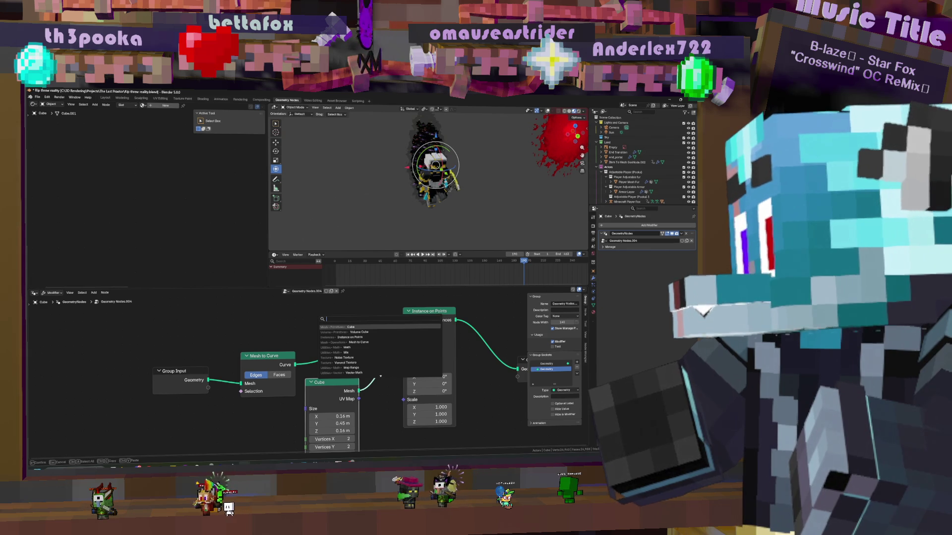
text(c)
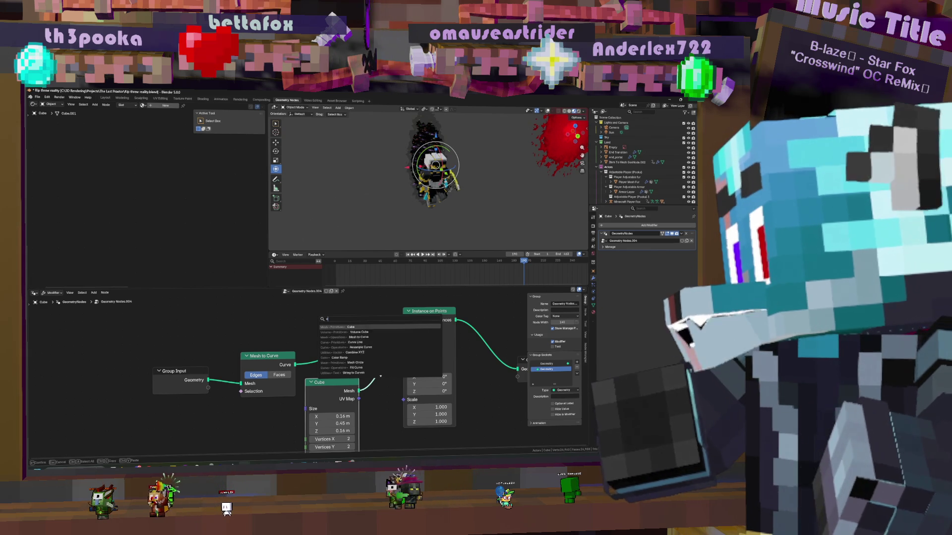
text(urve)
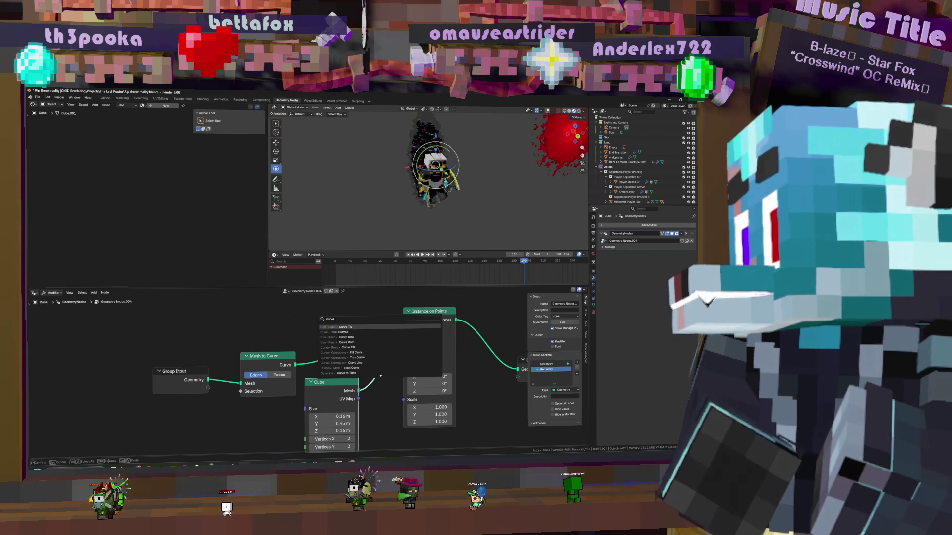
text( to)
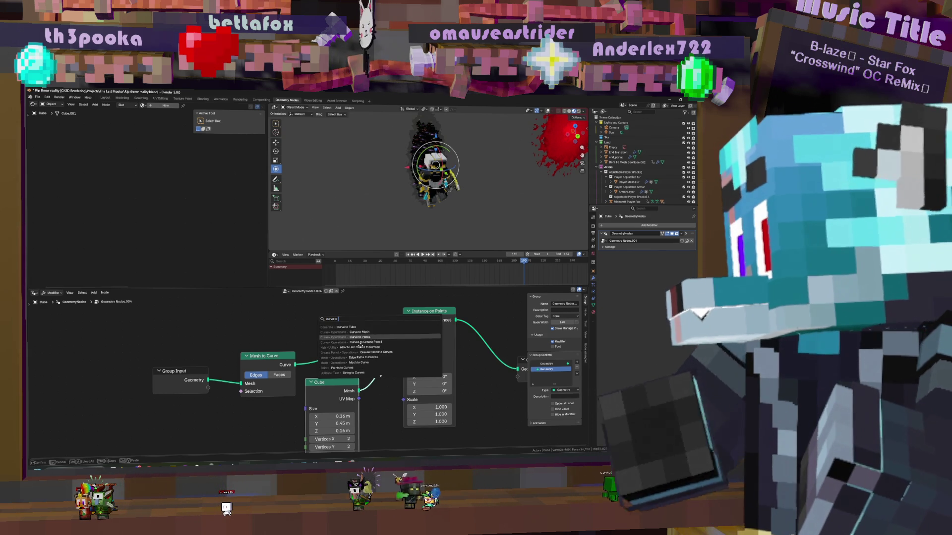
key(Return)
drag(226, 325, 203, 320)
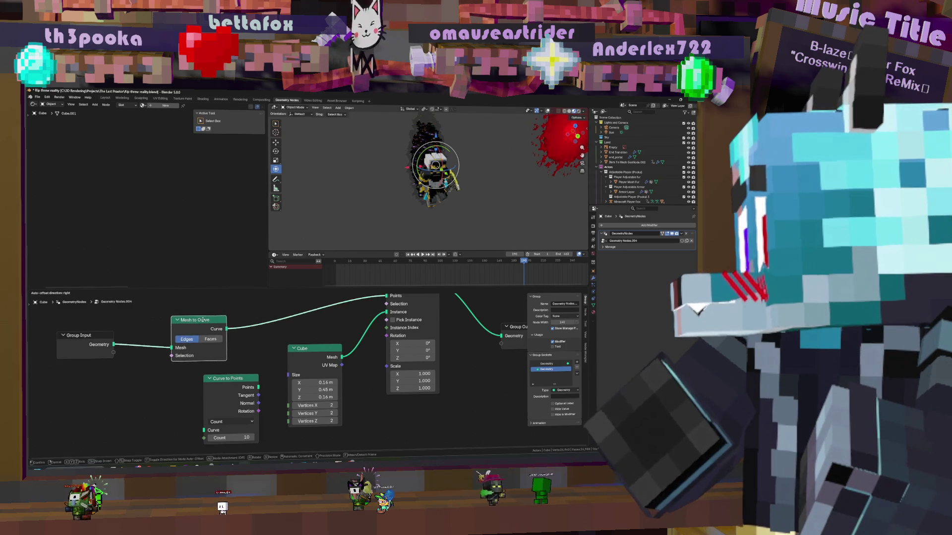
click(298, 366)
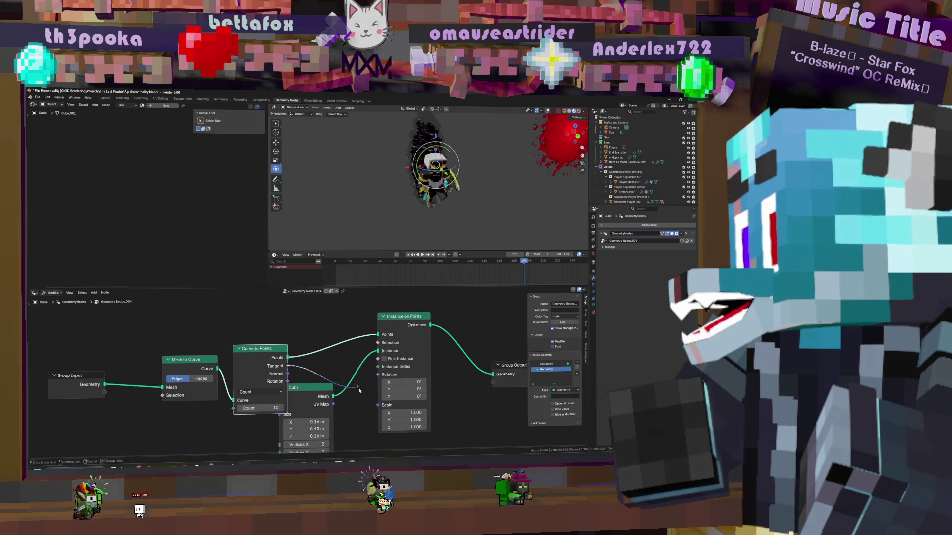
drag(357, 388, 377, 375)
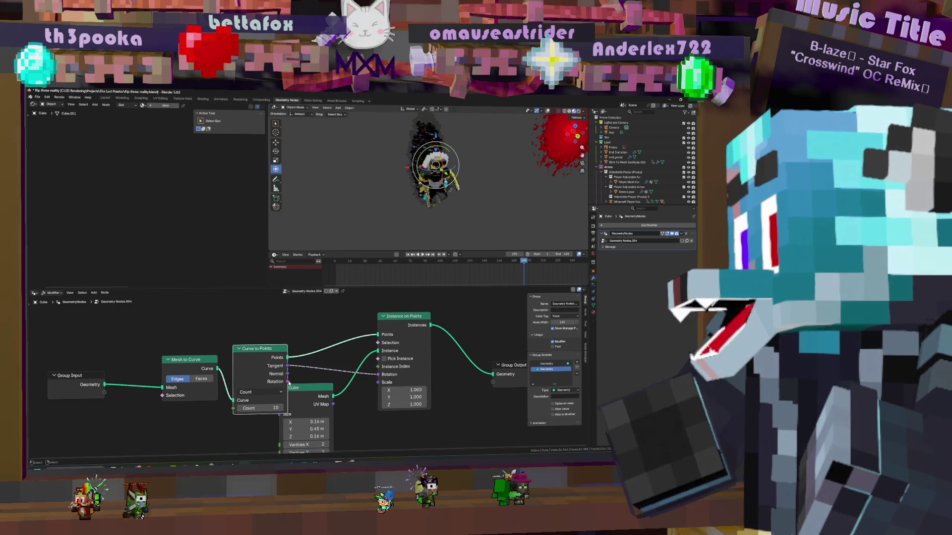
middle_drag(446, 187, 497, 151)
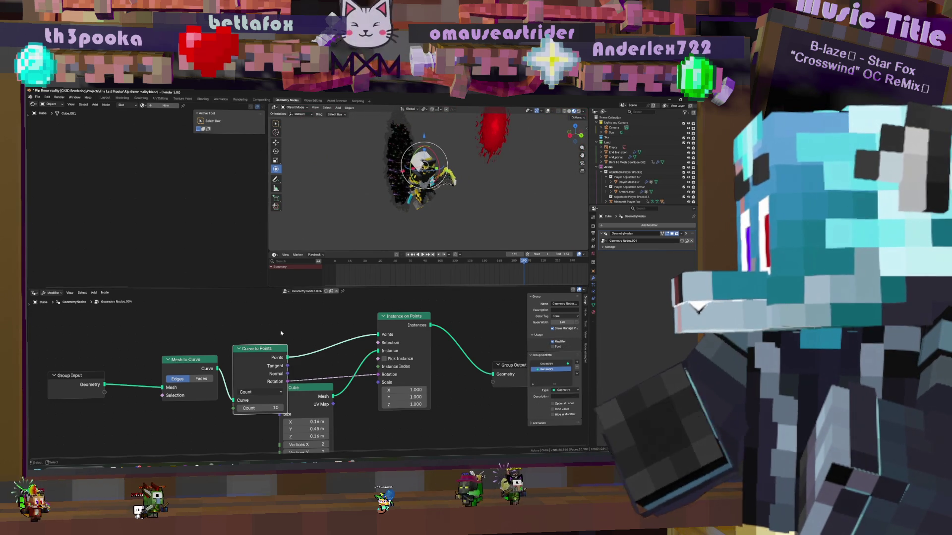
Add a Random Rotation node as a trial and delete it again
key(shift+a)
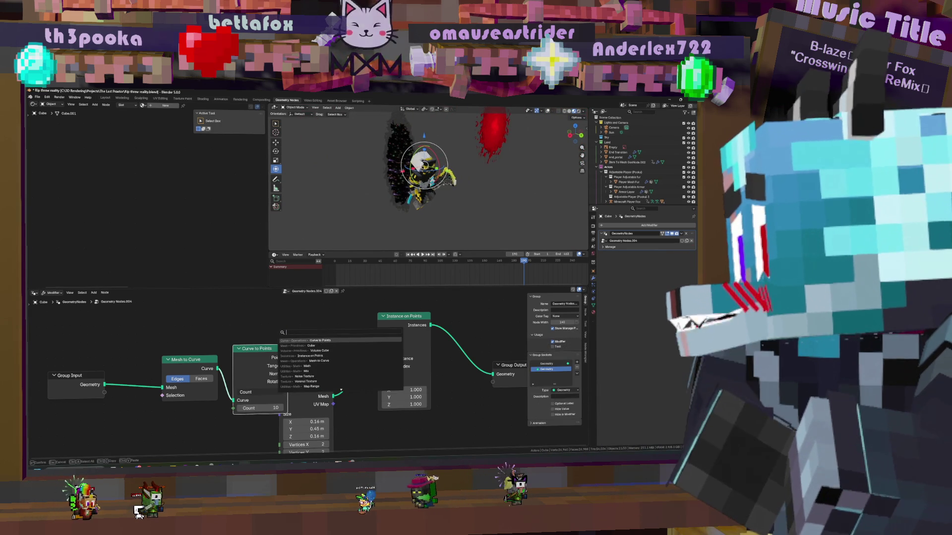
text(rotat)
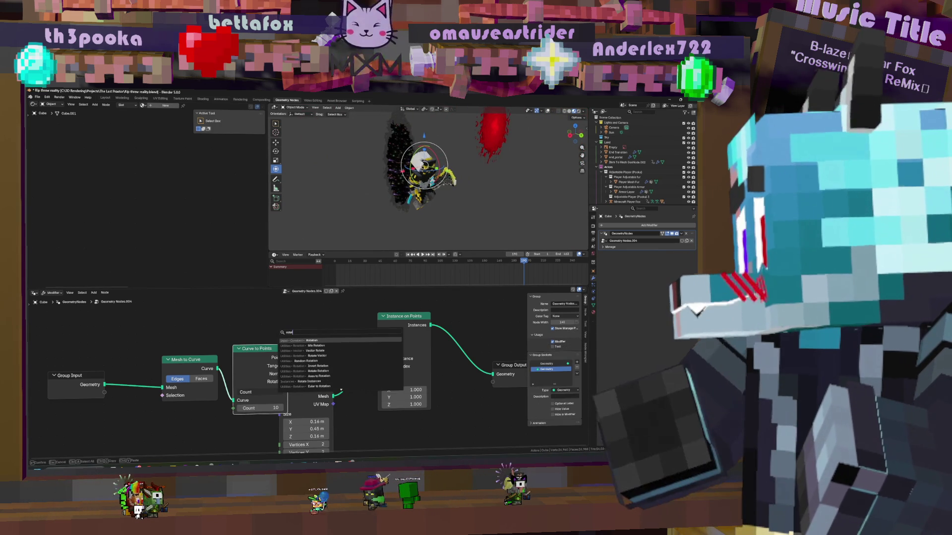
click(316, 345)
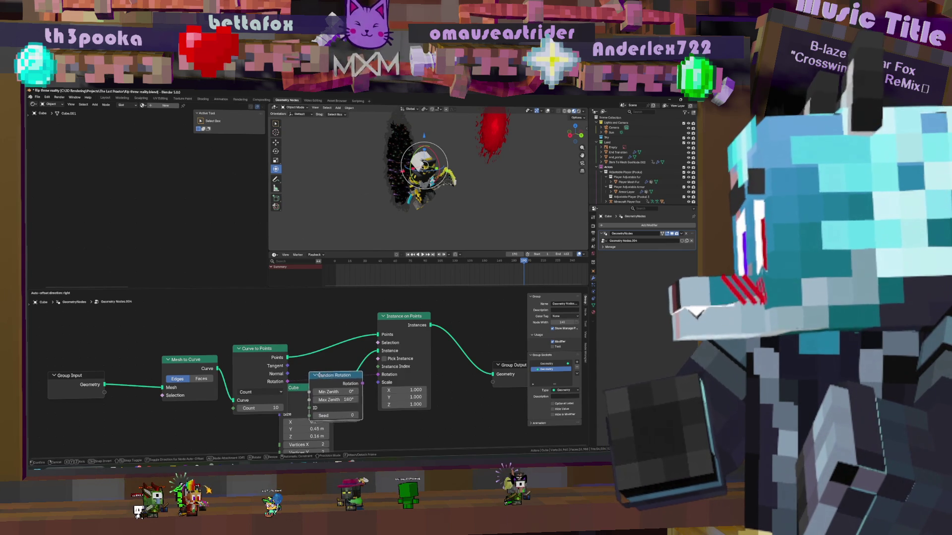
click(320, 373)
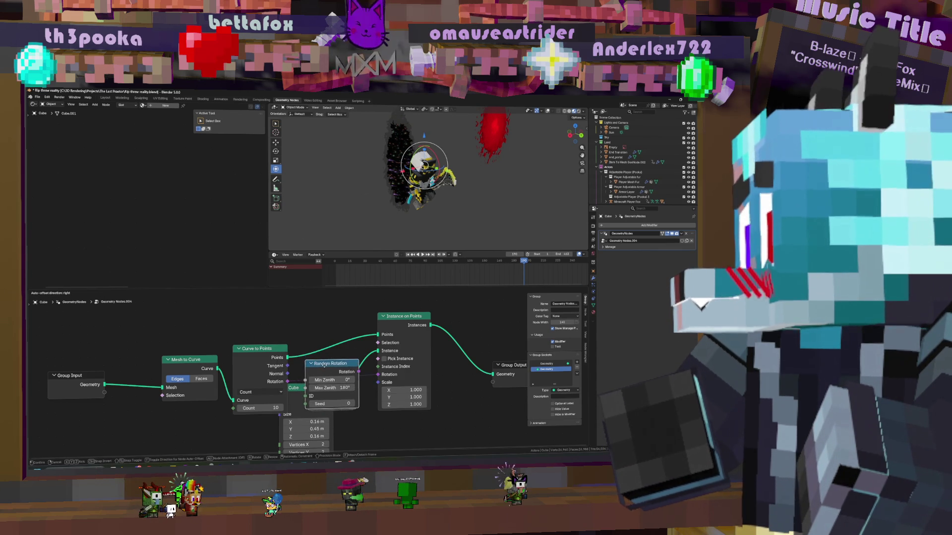
drag(328, 377, 107, 313)
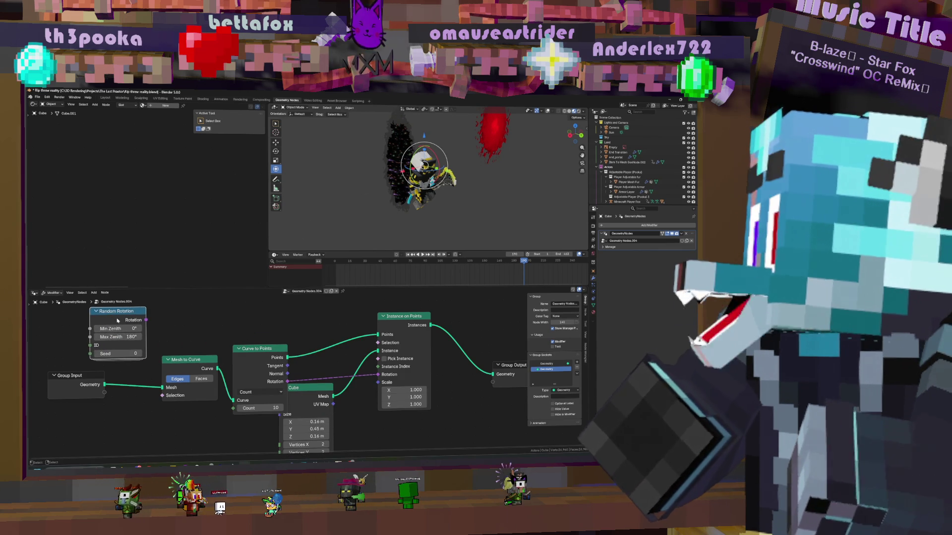
key(Delete)
Search the rotation nodes and add a Rotate Rotation node instead
key(shift+a)
click(112, 312)
text(rotate)
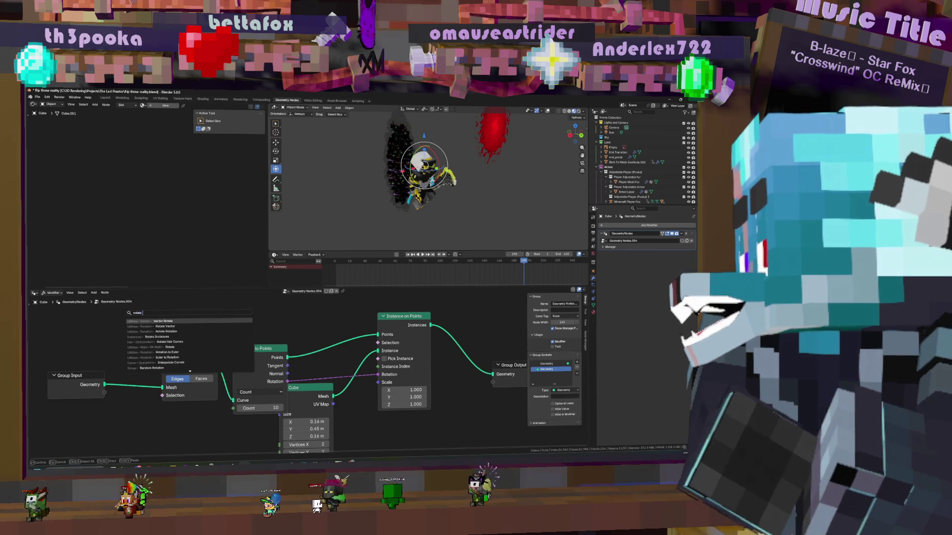
text( to)
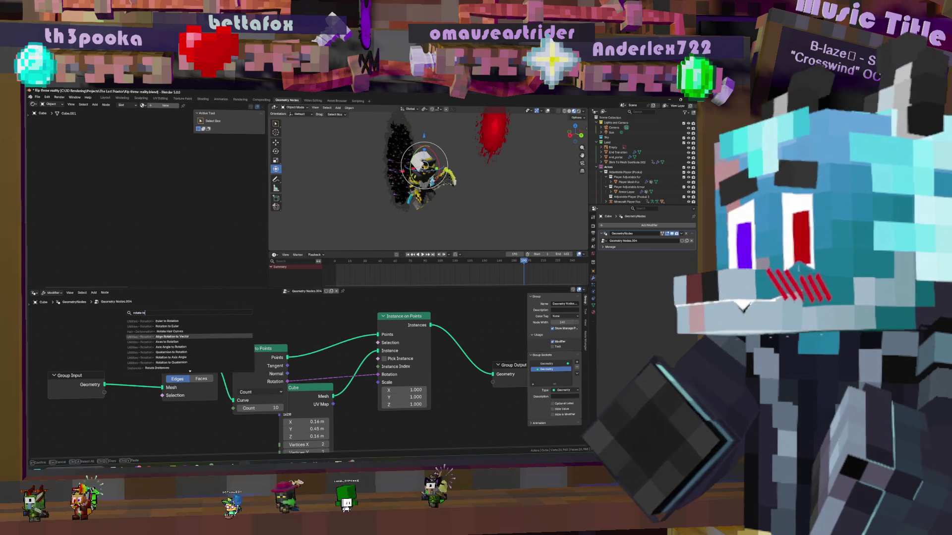
key(Down)
key(Down)
key(Down)
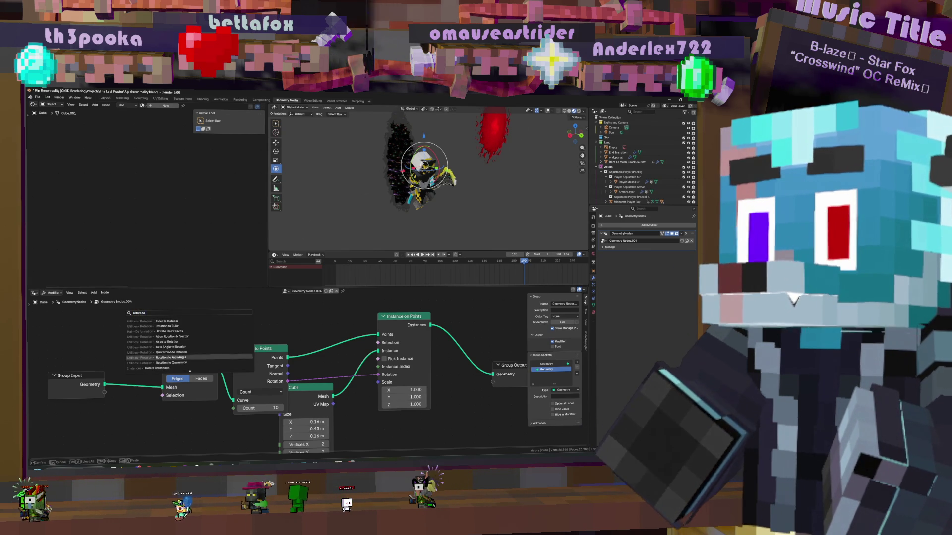
key(Up)
key(Up)
key(Up)
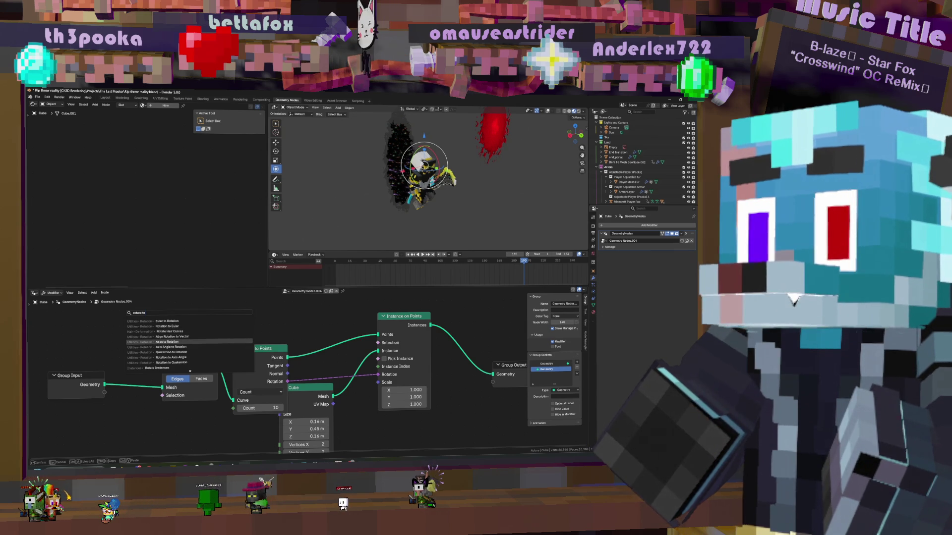
key(BackSpace)
key(BackSpace)
key(BackSpace)
text(ion)
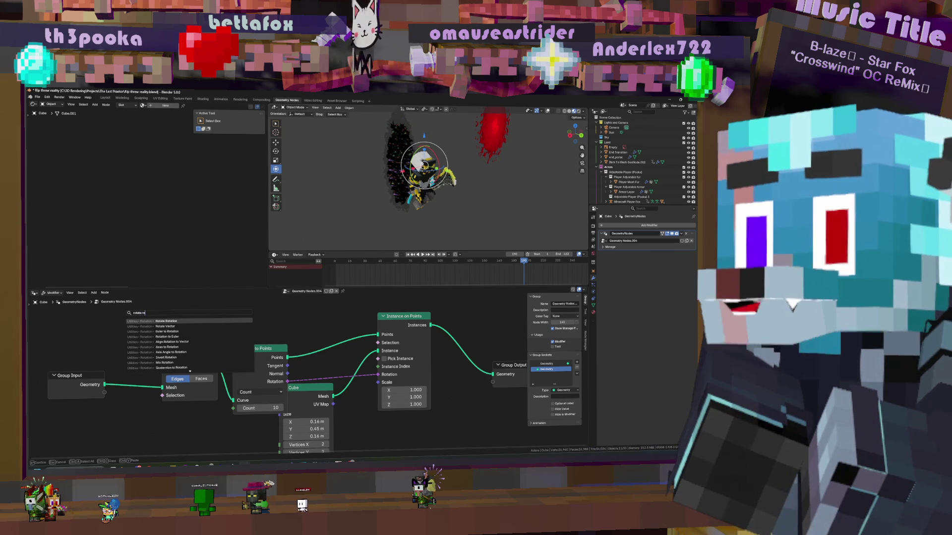
key(Return)
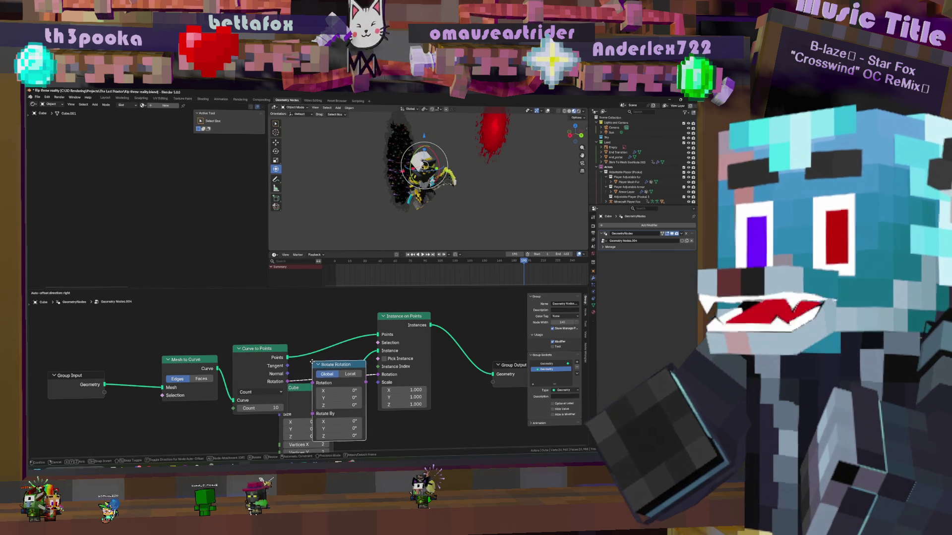
Place Rotate Rotation and set it to about 1° on Y and -20.4° on Z, checking in the viewport
click(335, 409)
middle_drag(335, 409, 340, 390)
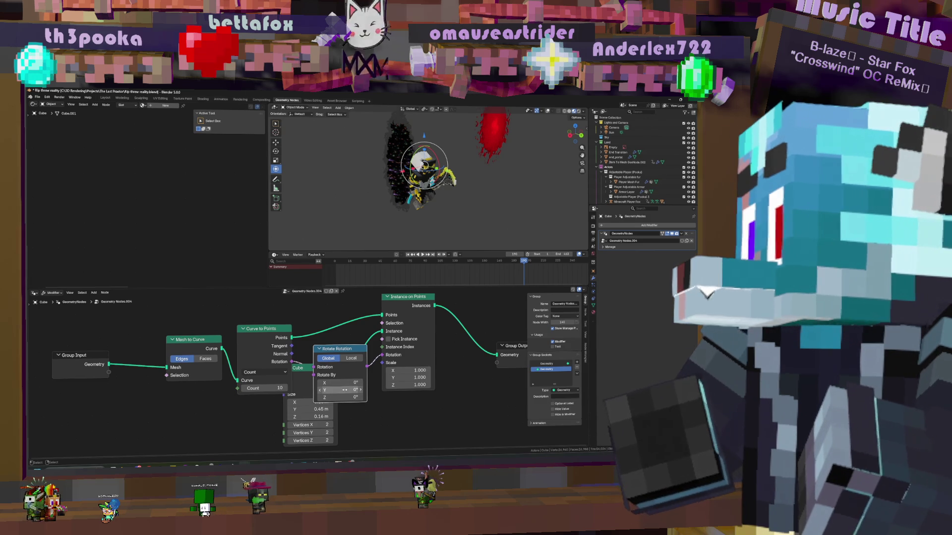
drag(340, 389, 331, 408)
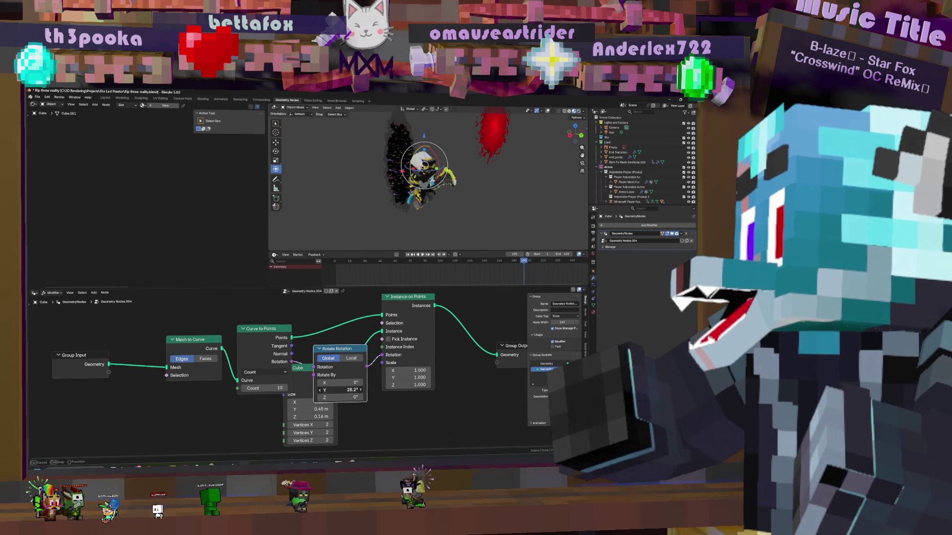
drag(340, 397, 350, 397)
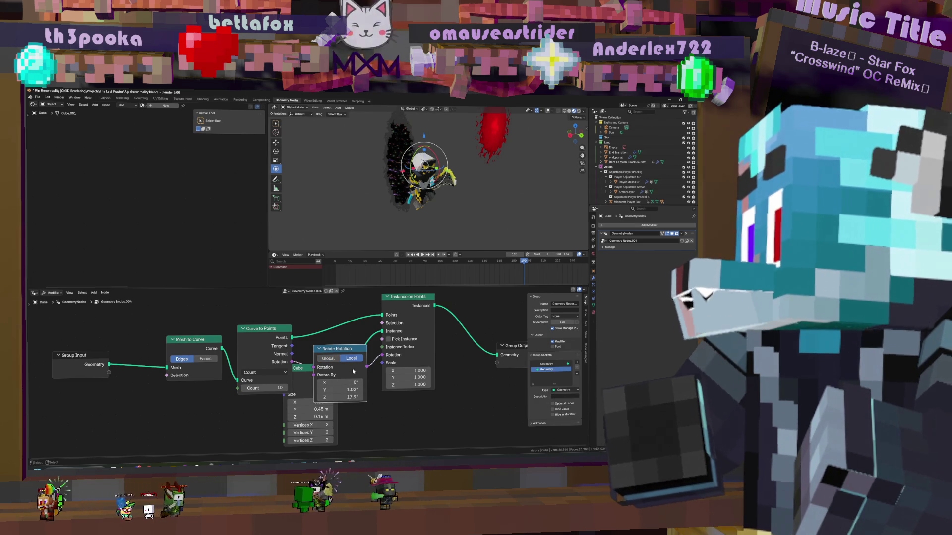
middle_drag(395, 171, 430, 177)
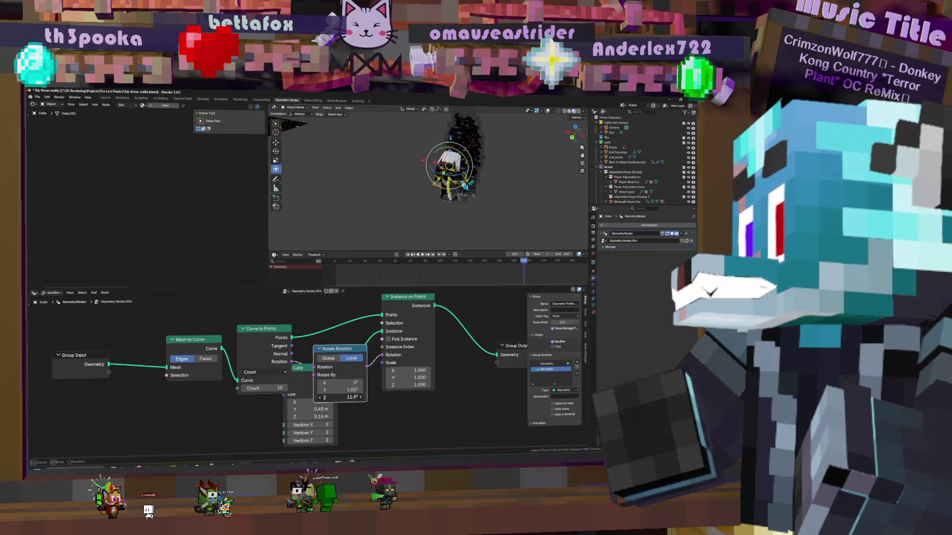
drag(342, 397, 327, 397)
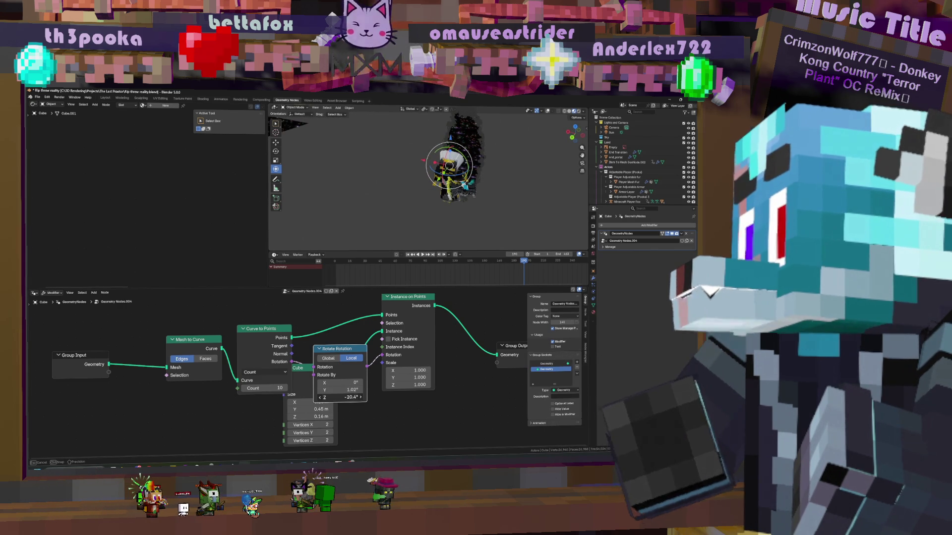
middle_drag(378, 349, 310, 365)
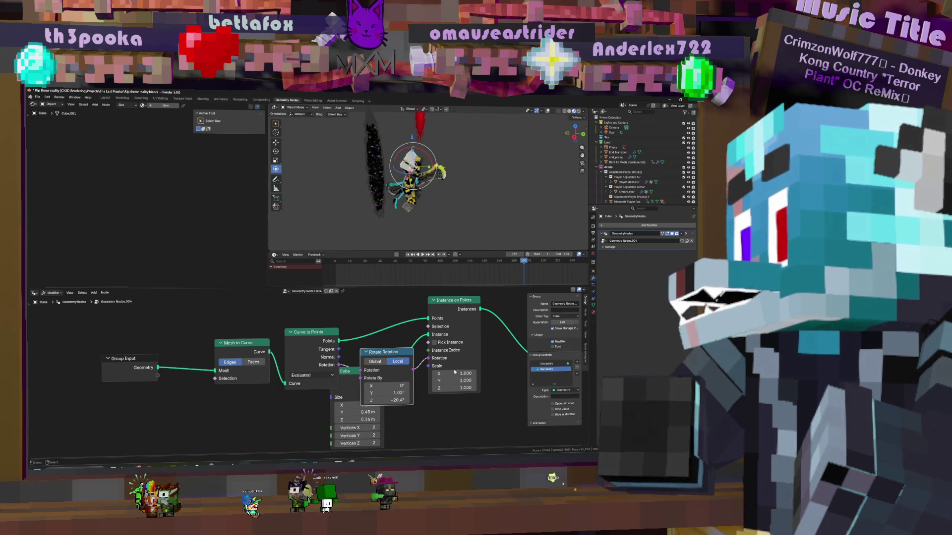
key(shift+a)
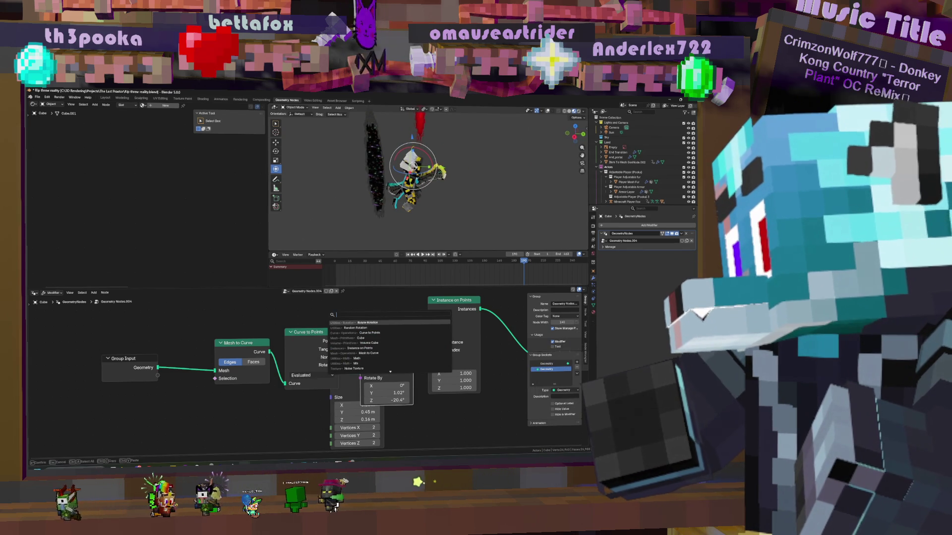
text(tran)
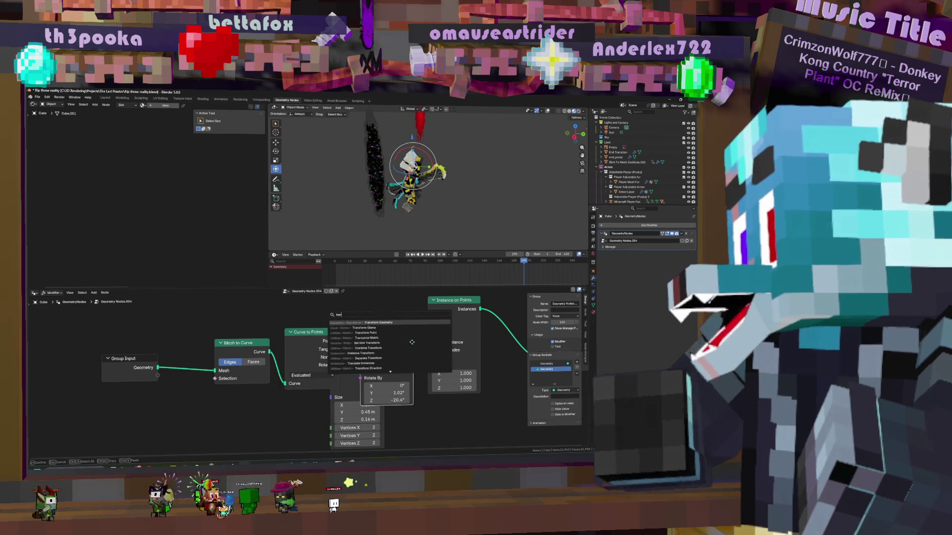
Add a Transform Geometry node on the Cube link and line up Curve to Points and Rotate Rotation before it
key(Return)
click(426, 328)
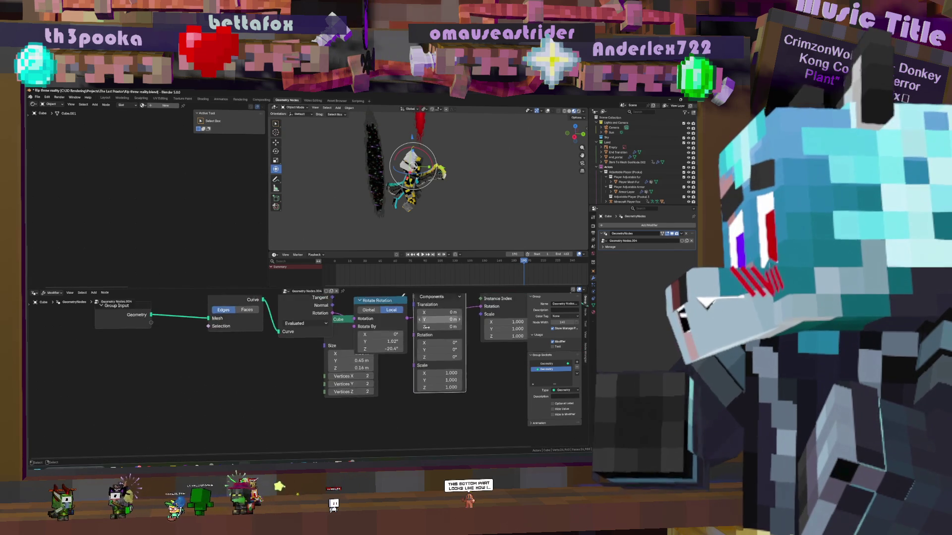
middle_drag(424, 326, 384, 377)
drag(317, 362, 306, 339)
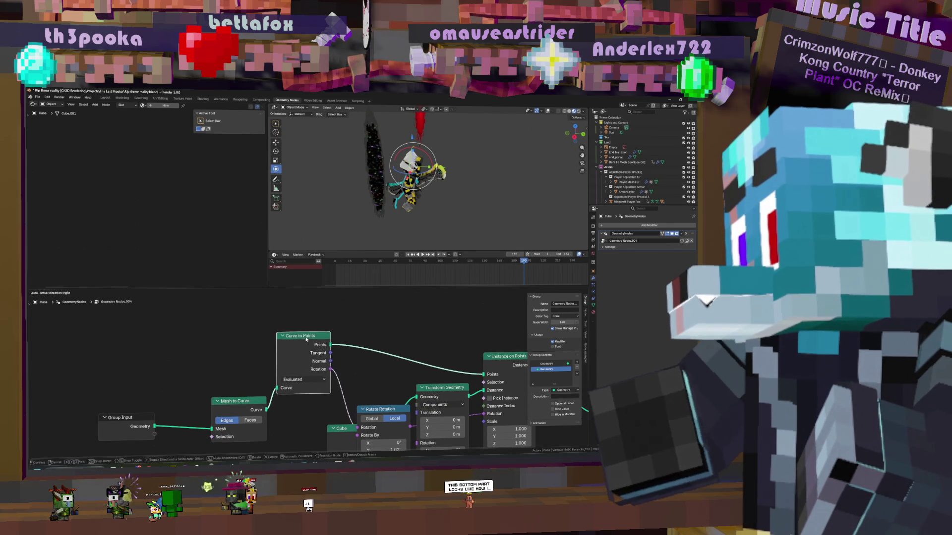
drag(372, 407, 362, 360)
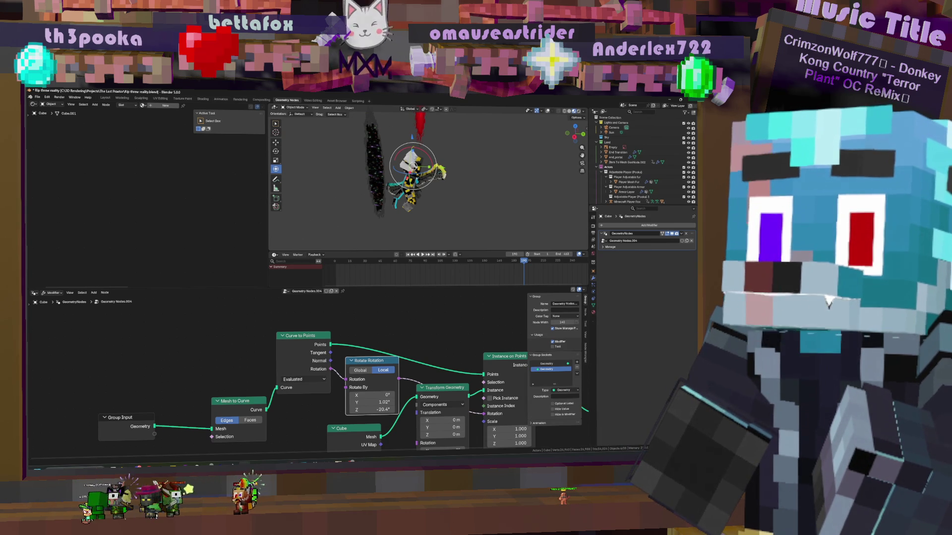
scroll(374, 354, down, 3)
scroll(374, 354, down, 2)
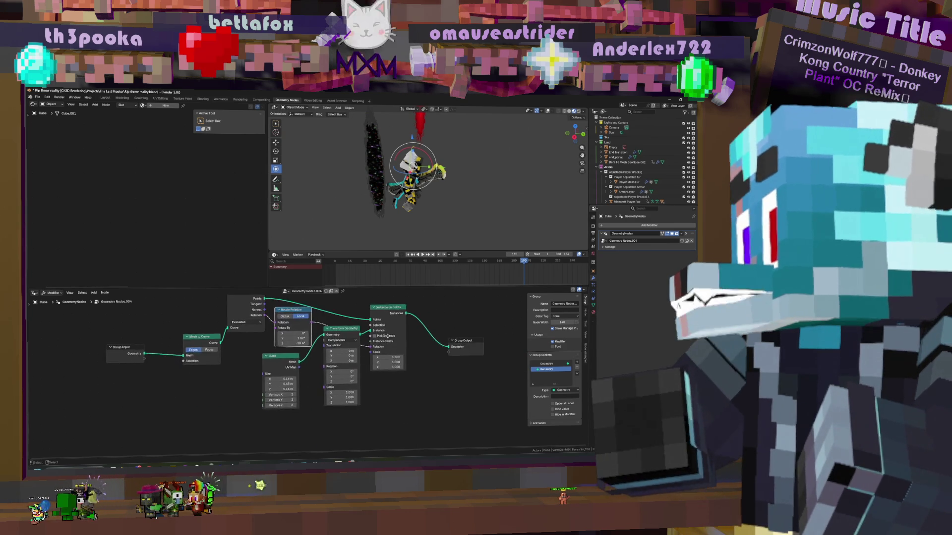
Arrange Transform Geometry and Instance on Points in a row and give the cubes a small negative Y translation
drag(374, 355, 358, 372)
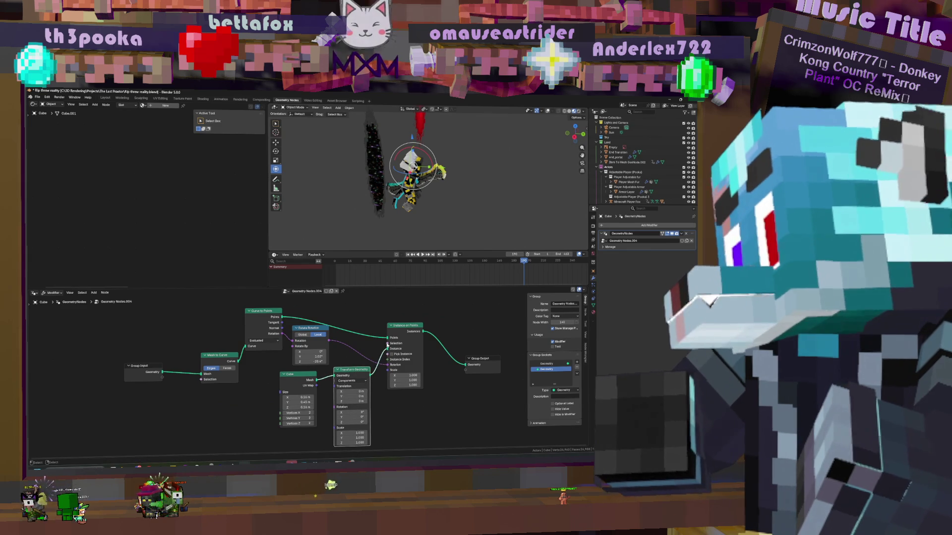
drag(406, 326, 413, 305)
drag(353, 370, 366, 362)
mouse_move(365, 394)
mouse_down()
mouse_move(395, 401)
mouse_move(364, 390)
mouse_up()
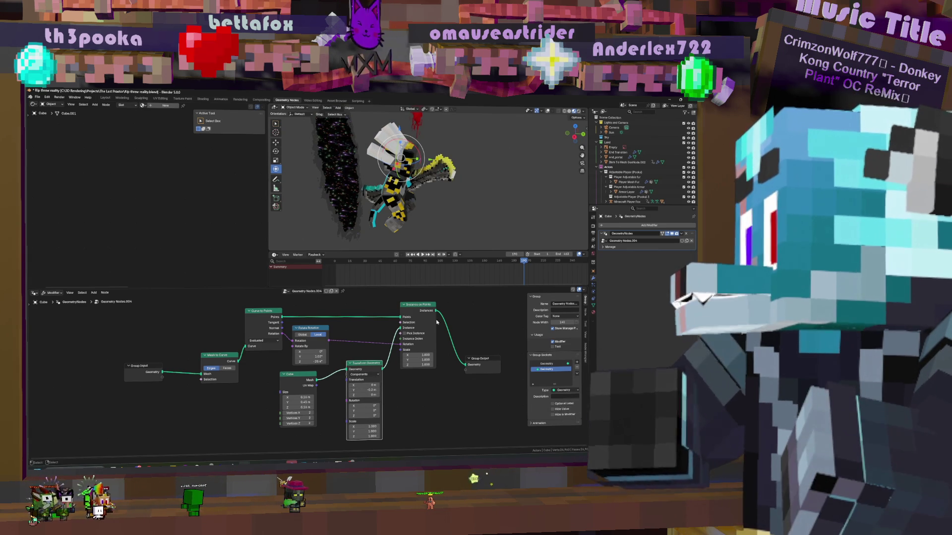
mouse_move(417, 186)
middle_down()
mouse_move(412, 155)
mouse_move(425, 153)
middle_up()
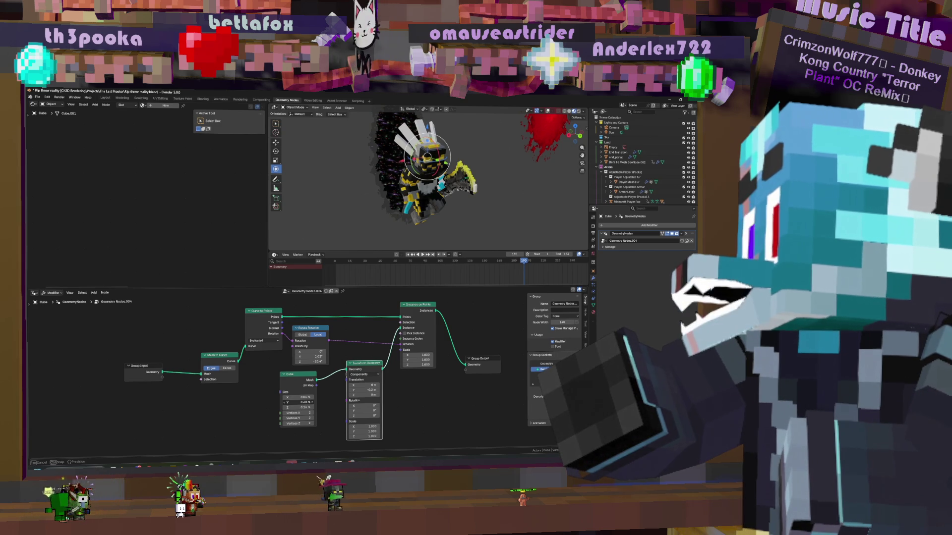
Rearrange the Mesh to Curve, Curve to Points and Rotate Rotation nodes into a cleaner layout
mouse_move(446, 160)
middle_down()
mouse_move(459, 165)
mouse_move(446, 175)
mouse_move(454, 186)
mouse_move(447, 178)
middle_up()
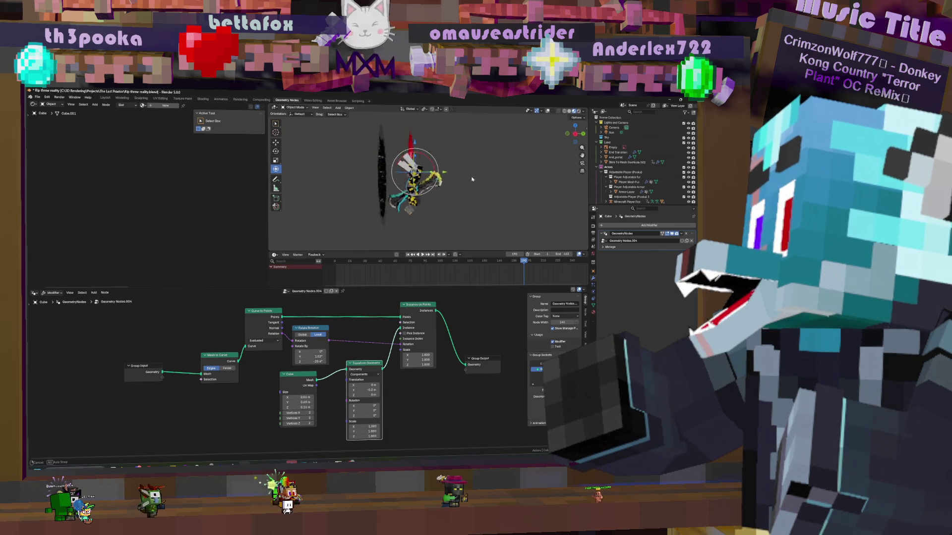
middle_drag(335, 372, 440, 393)
scroll(309, 388, up, 1)
scroll(309, 386, up, 1)
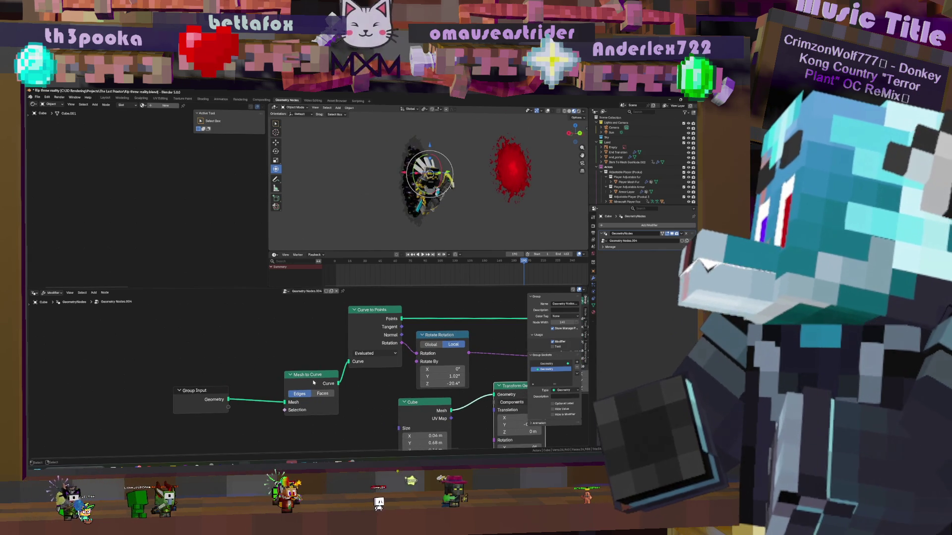
drag(315, 385, 301, 354)
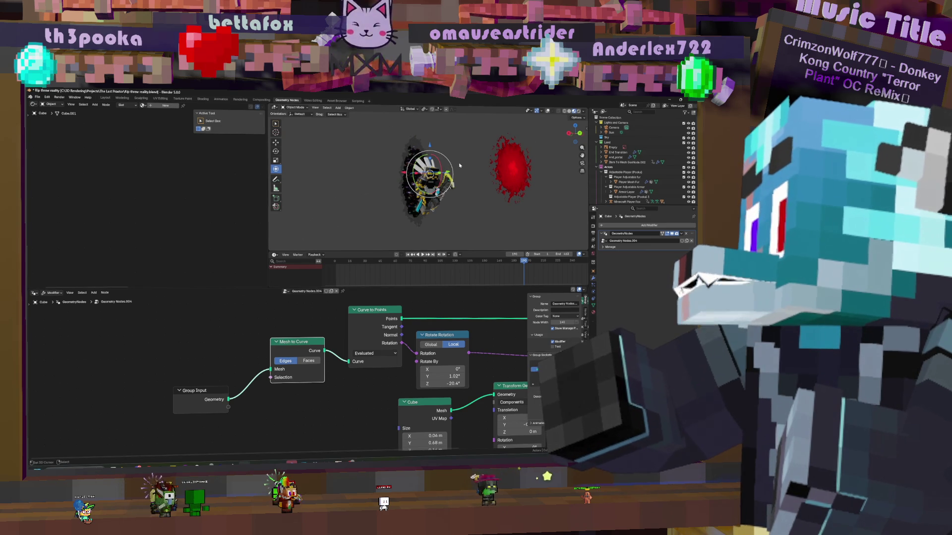
scroll(459, 165, up, 2)
scroll(459, 166, up, 2)
drag(301, 343, 293, 353)
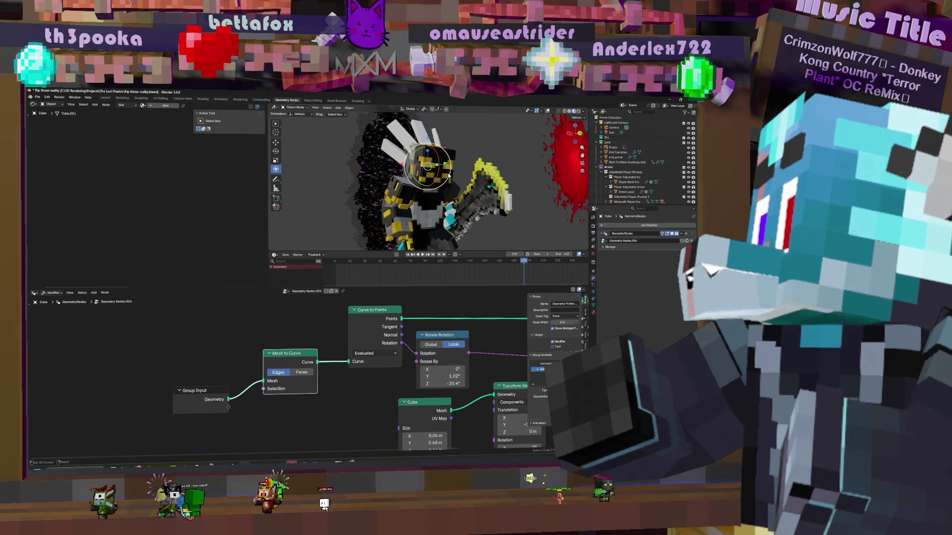
drag(372, 309, 359, 311)
middle_drag(419, 336, 227, 370)
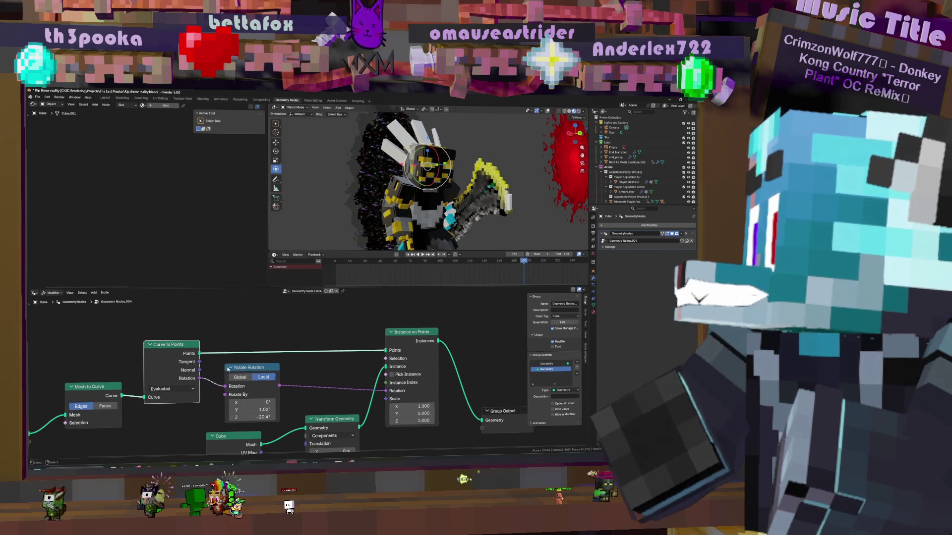
drag(269, 372, 295, 367)
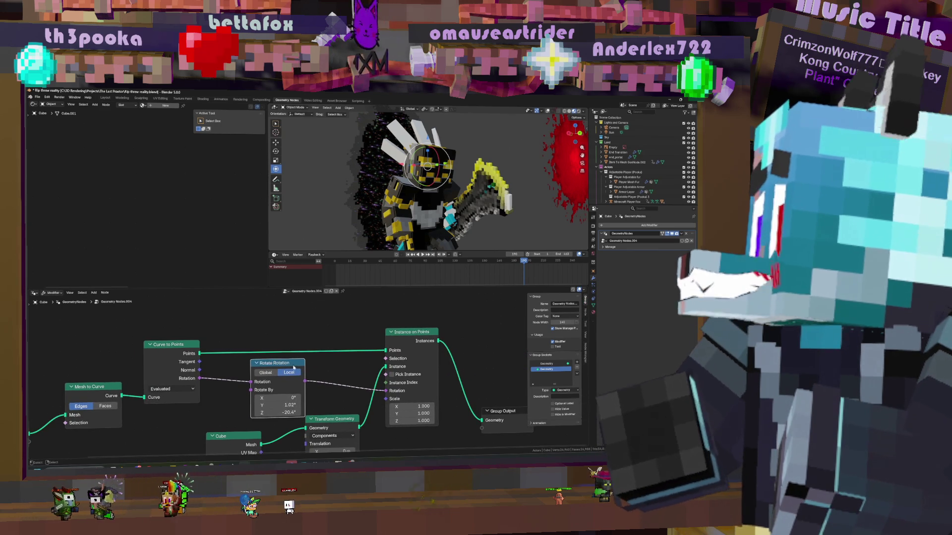
middle_drag(295, 368, 301, 363)
mouse_move(437, 211)
middle_down()
mouse_move(450, 184)
mouse_move(477, 186)
middle_up()
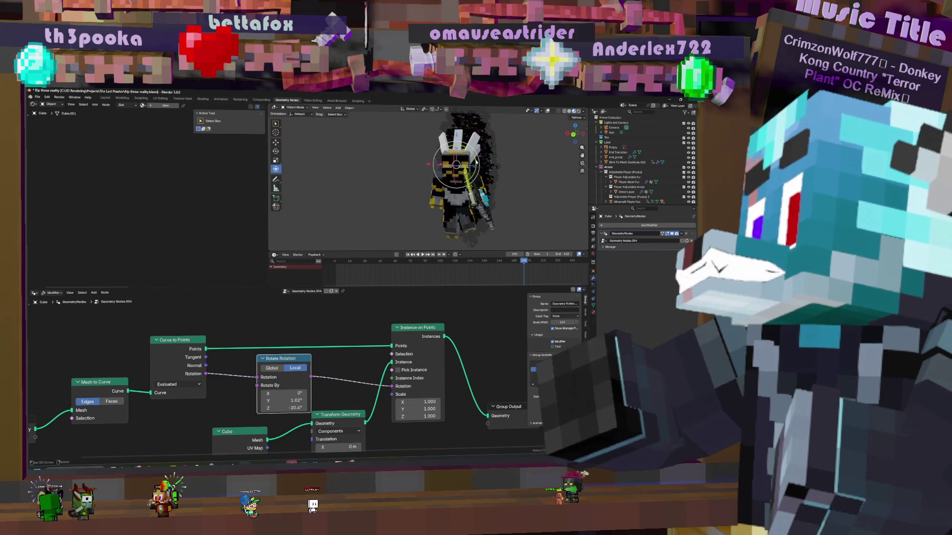
middle_drag(298, 417, 352, 354)
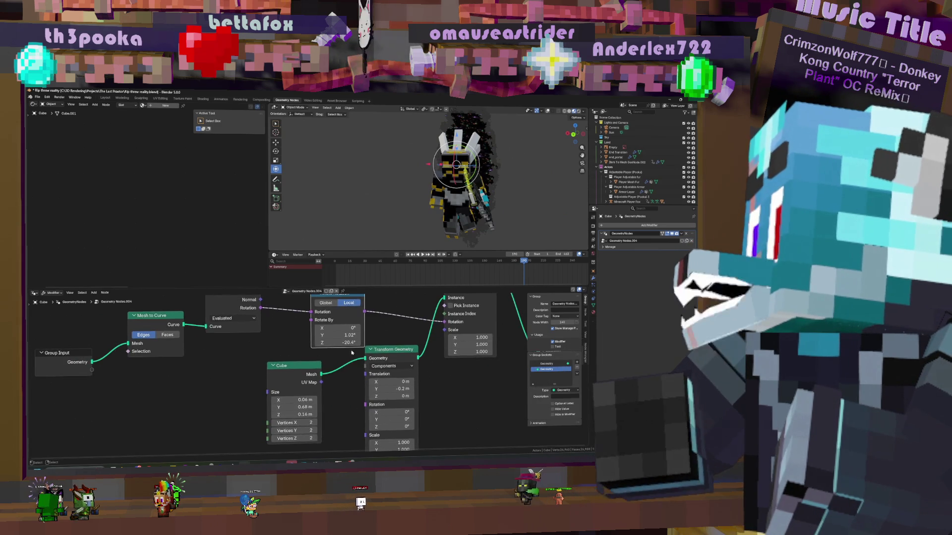
scroll(351, 354, down, 2)
Reposition the Cube node, reduce its Z size from 0.16 m to 0.12 m, and frame all nodes
drag(297, 375, 304, 380)
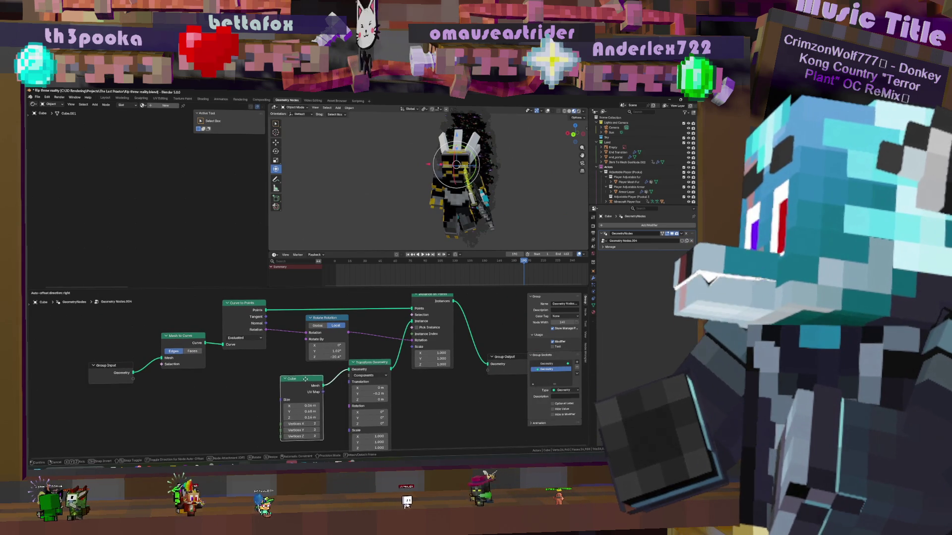
click(304, 379)
middle_drag(304, 379, 285, 439)
mouse_move(461, 186)
middle_down()
mouse_move(524, 157)
mouse_move(431, 177)
middle_up()
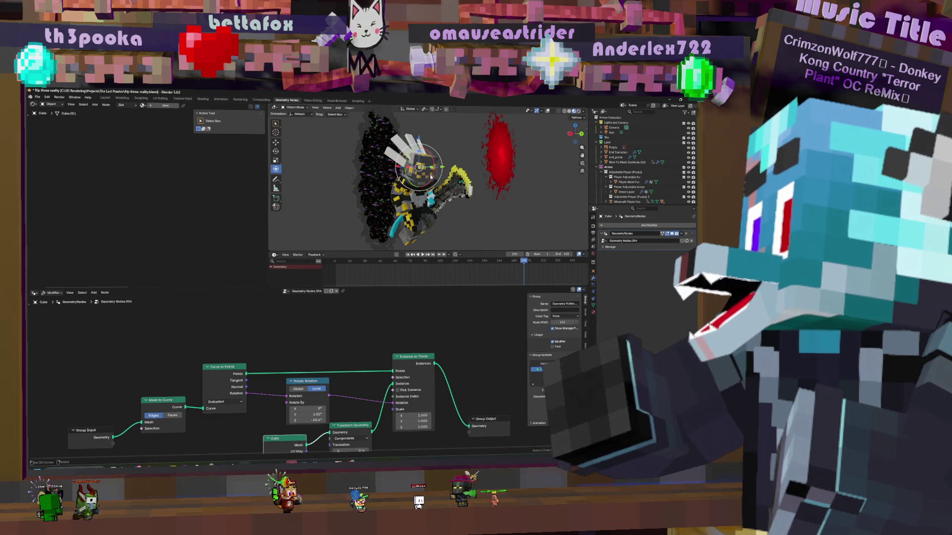
mouse_move(269, 411)
middle_down()
mouse_move(395, 354)
mouse_move(390, 342)
middle_up()
drag(403, 409, 398, 409)
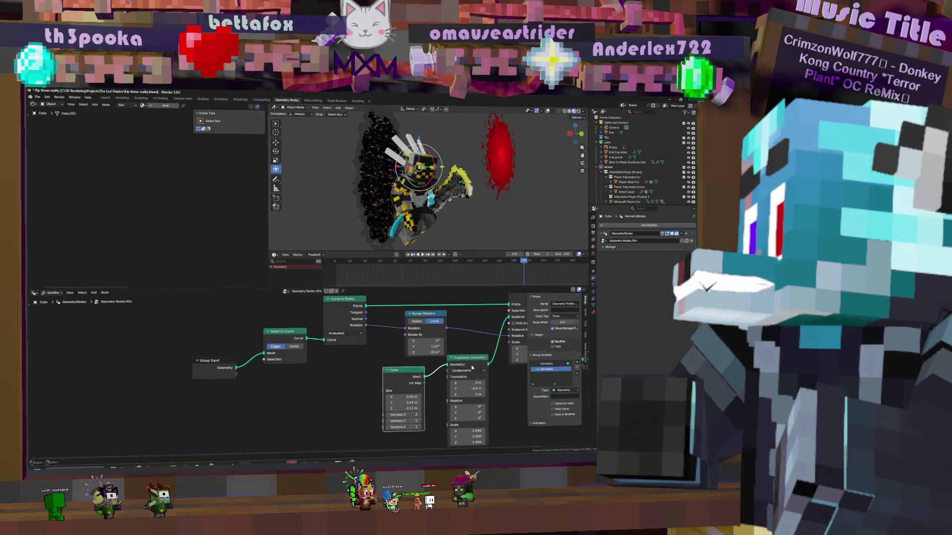
key(Home)
Create a new material for the cube with a saturated yellow base colour and yellow emission
click(593, 312)
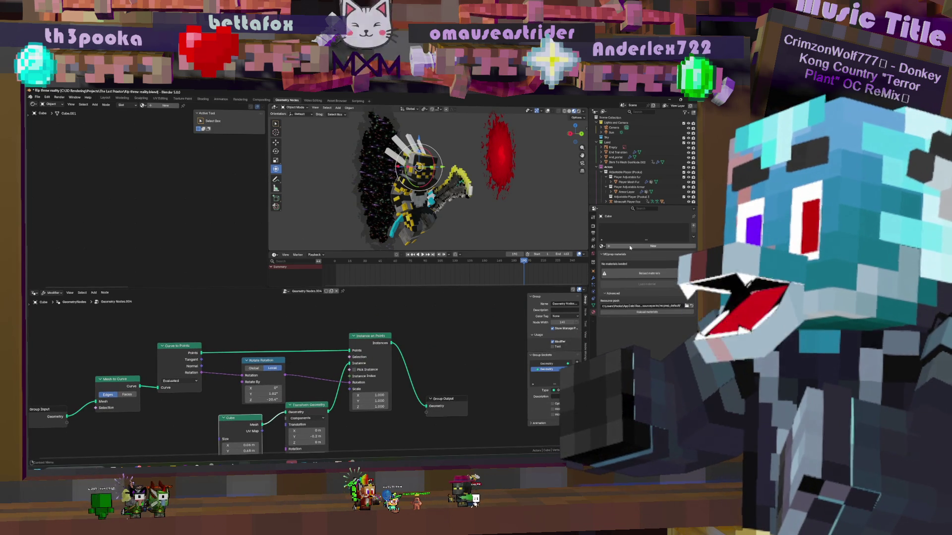
click(630, 247)
click(678, 277)
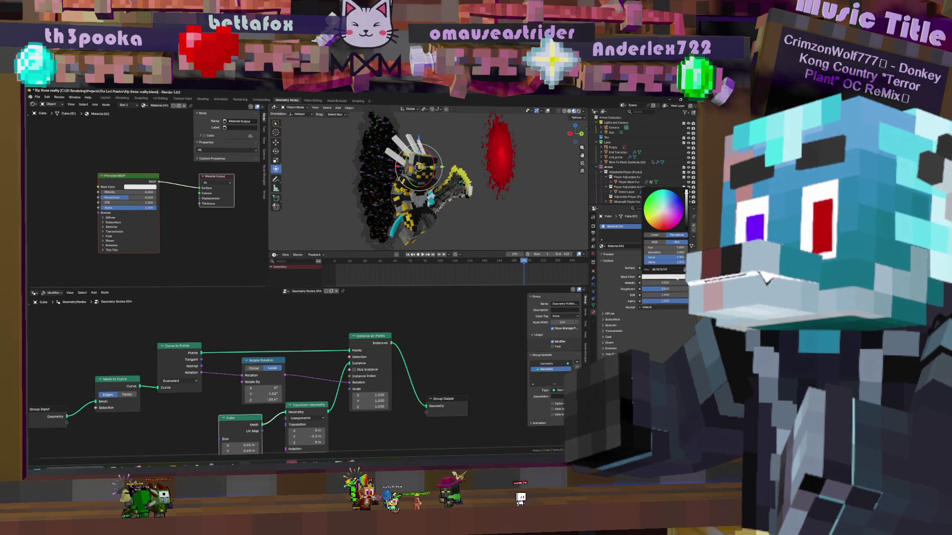
click(654, 194)
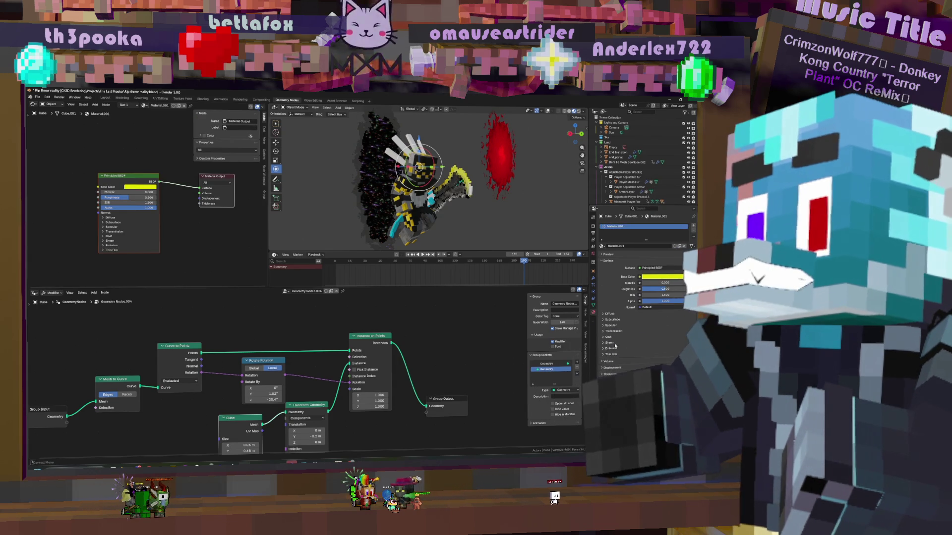
click(664, 356)
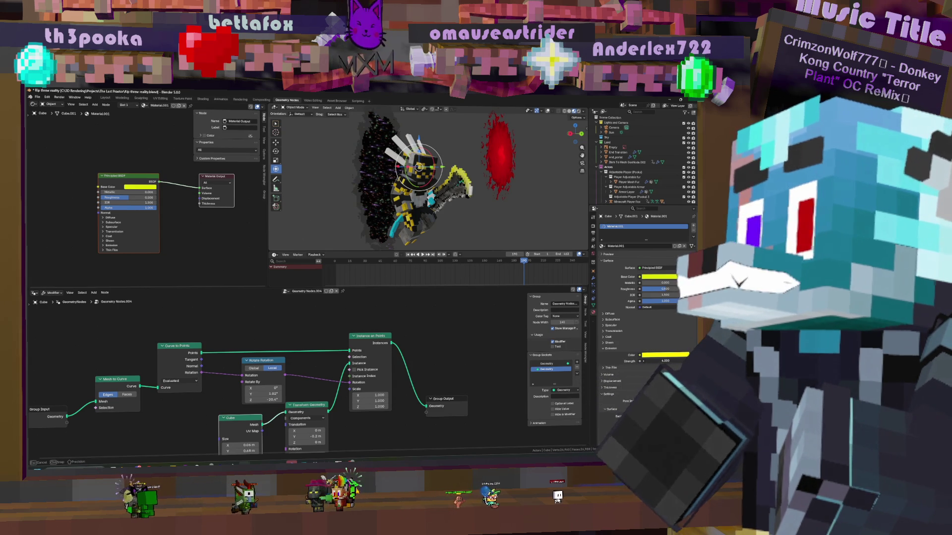
Set the viewport compositor to Always, then visit the Compositing and Shading workspaces before returning to Geometry Nodes
click(583, 110)
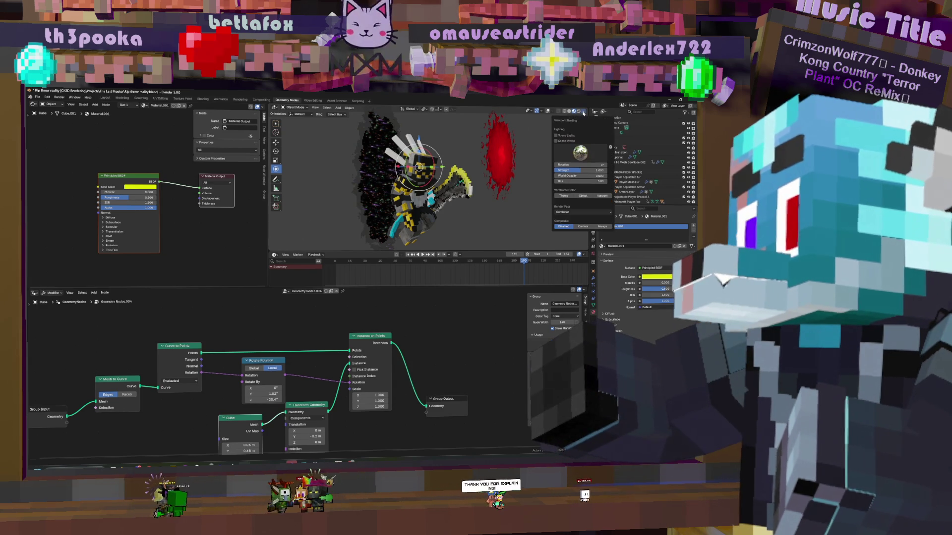
click(601, 226)
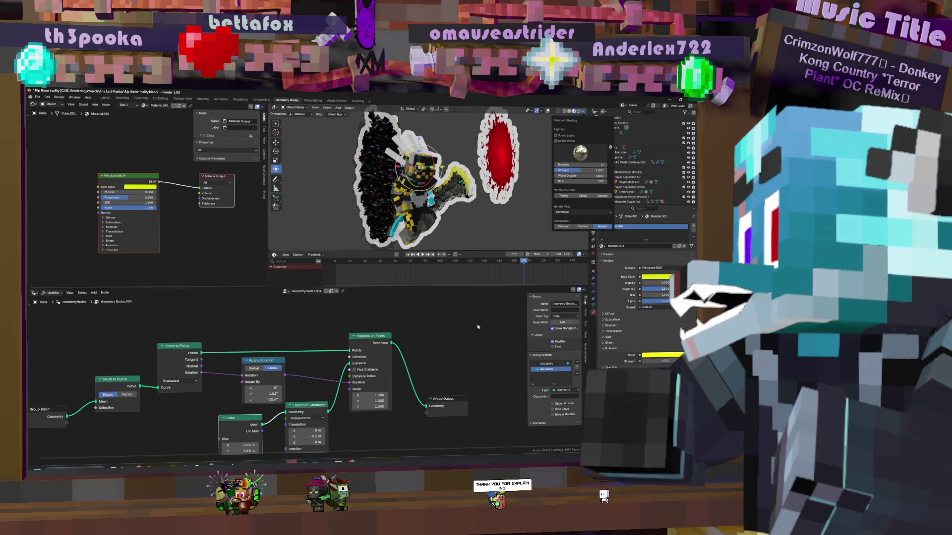
click(261, 100)
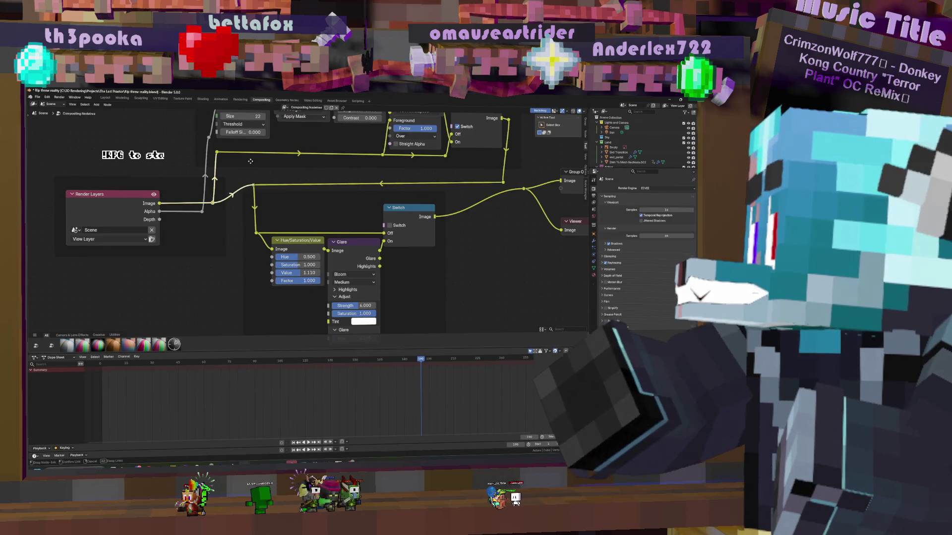
click(214, 99)
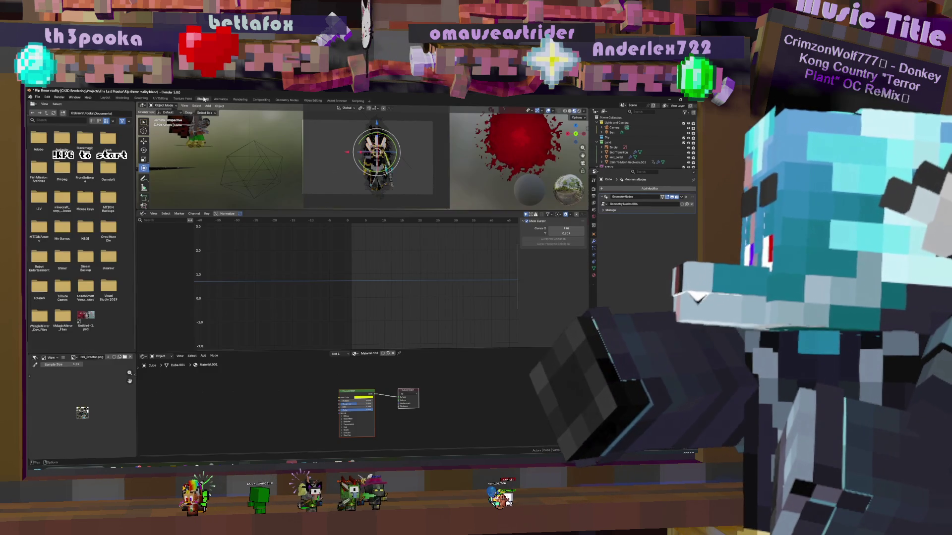
click(283, 101)
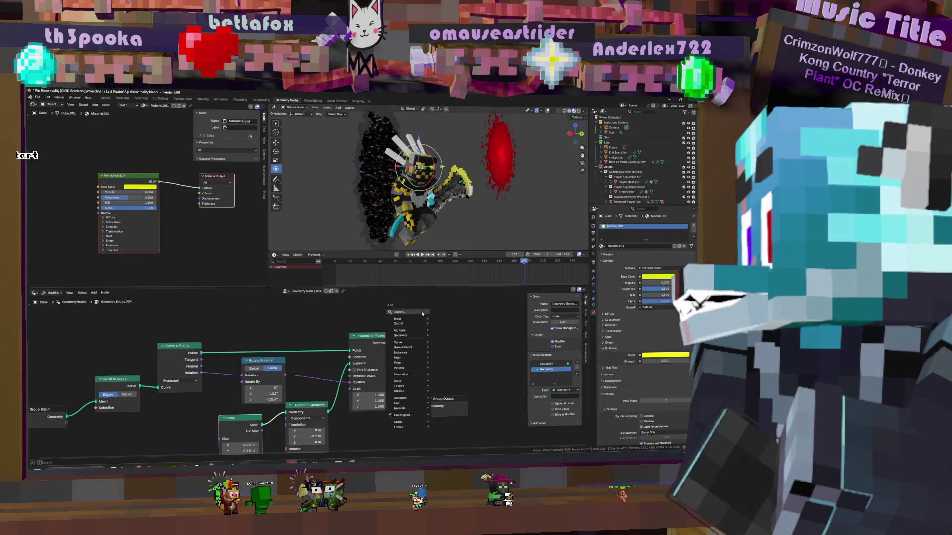
text(set ma)
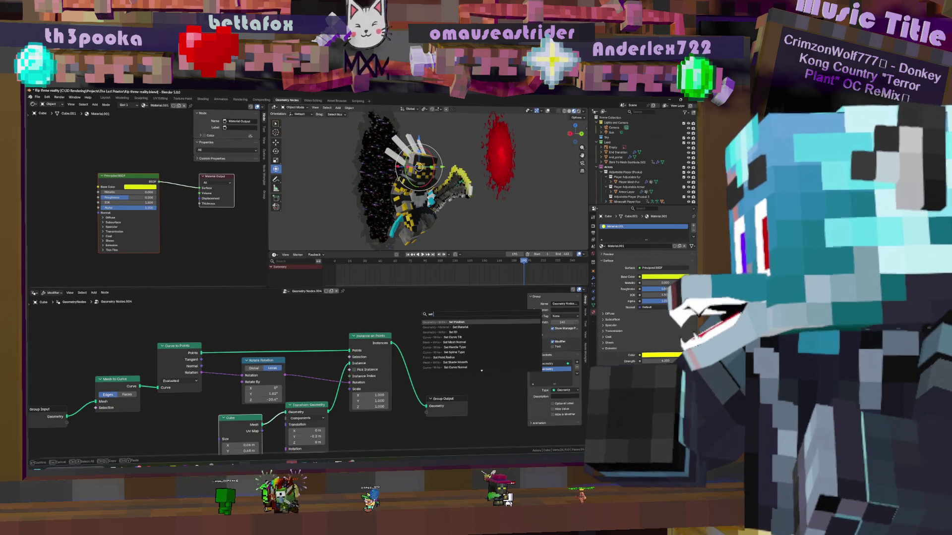
Add a Set Material node after Instance on Points assigning the yellow 'head spikes' material to the spikes
key(Return)
click(420, 360)
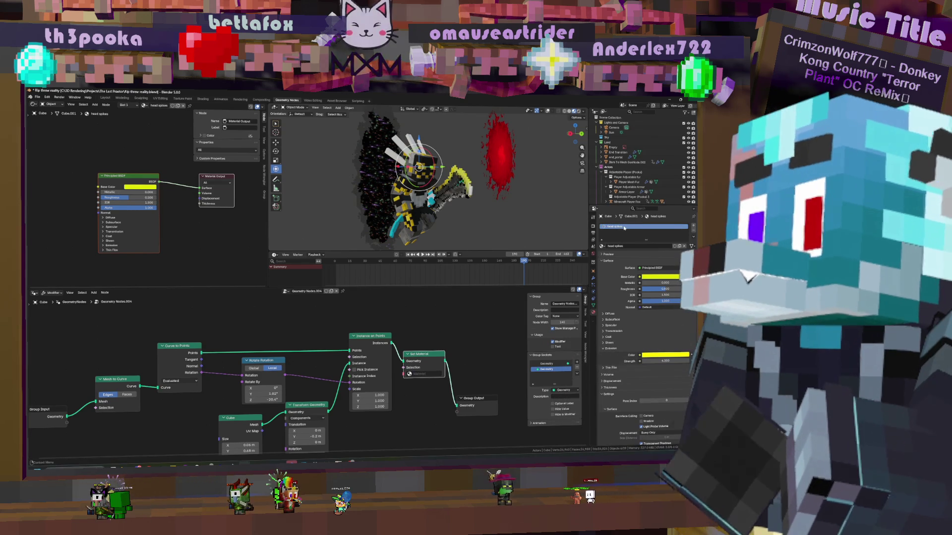
click(640, 226)
click(436, 374)
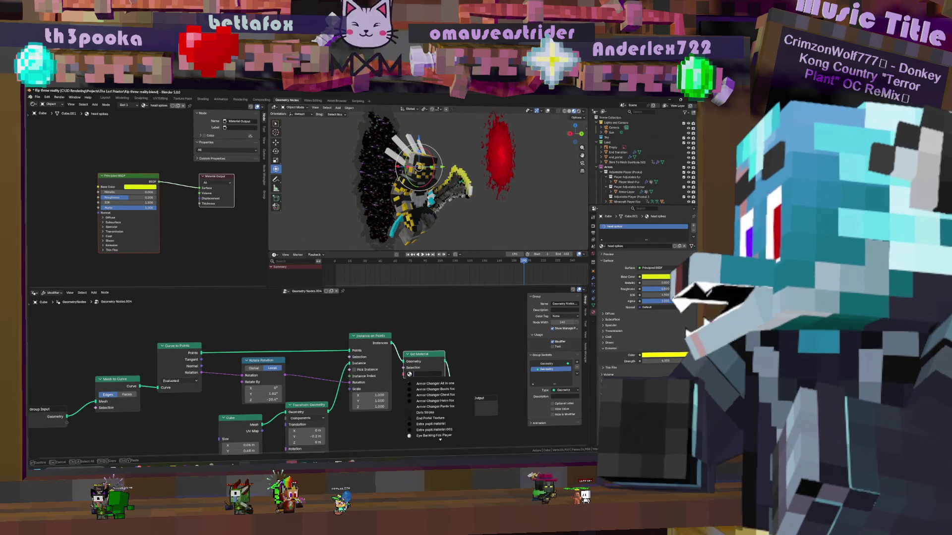
text(head)
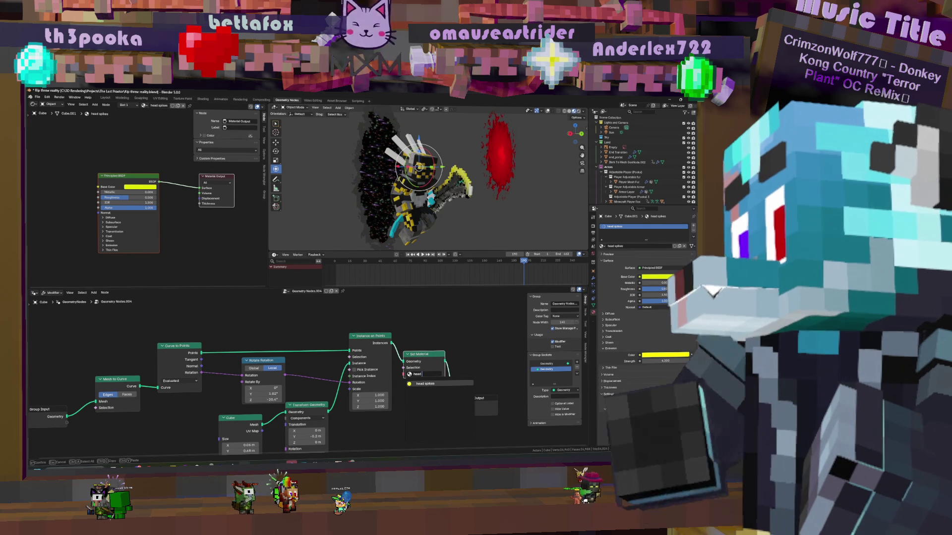
key(Return)
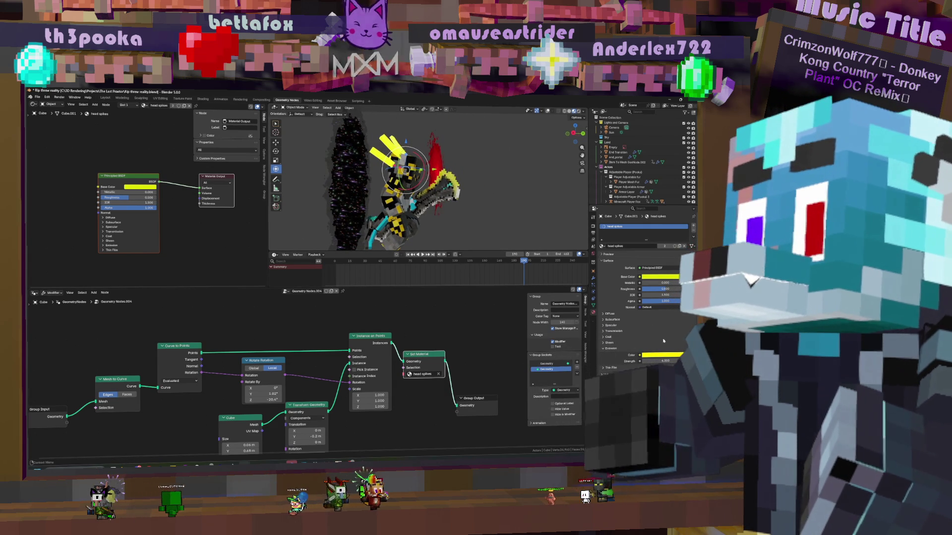
click(660, 276)
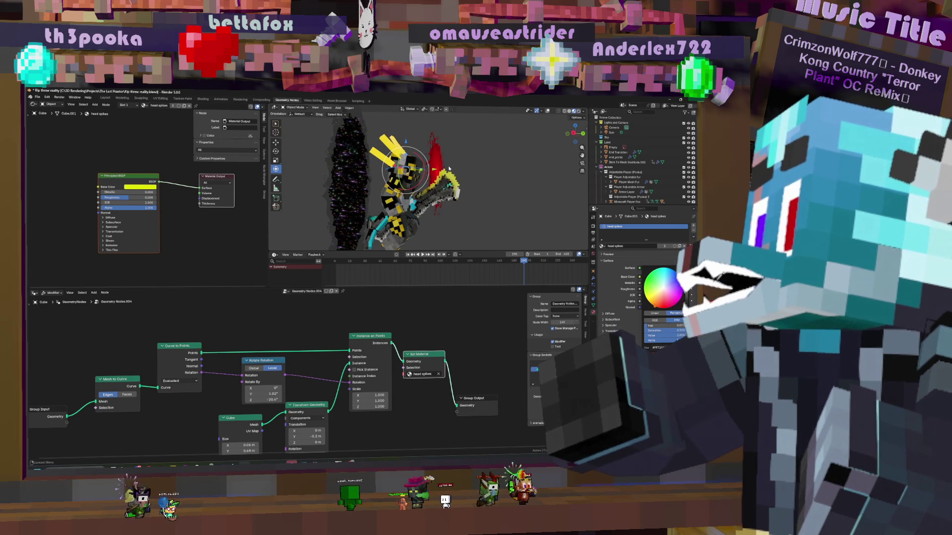
middle_drag(461, 174, 491, 182)
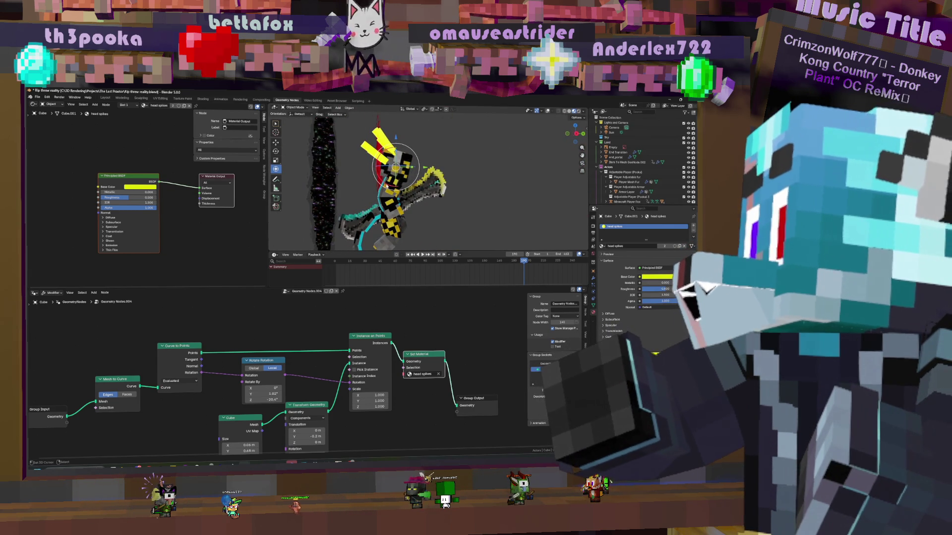
mouse_move(392, 334)
middle_down()
mouse_move(374, 374)
mouse_move(298, 410)
middle_up()
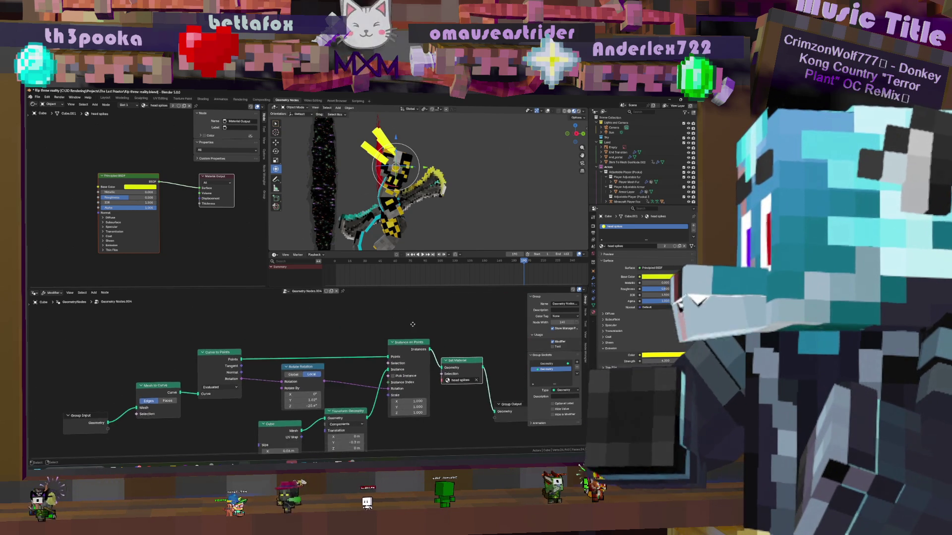
scroll(402, 320, down, 2)
Move Group Output and Set Material aside and duplicate the Instance on Points node for a second branch
drag(402, 387, 455, 353)
drag(365, 351, 384, 336)
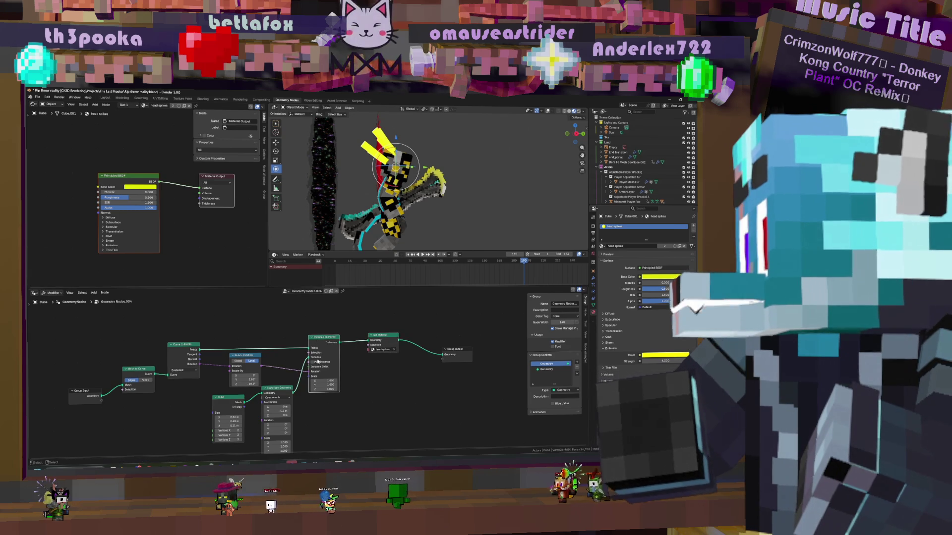
middle_drag(318, 344, 353, 322)
key(shift+d)
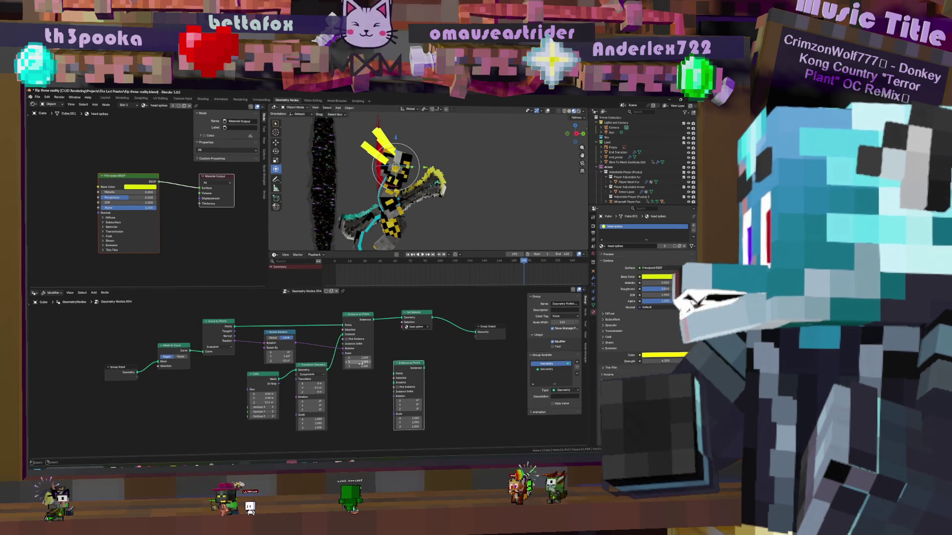
click(404, 363)
middle_drag(317, 372, 351, 366)
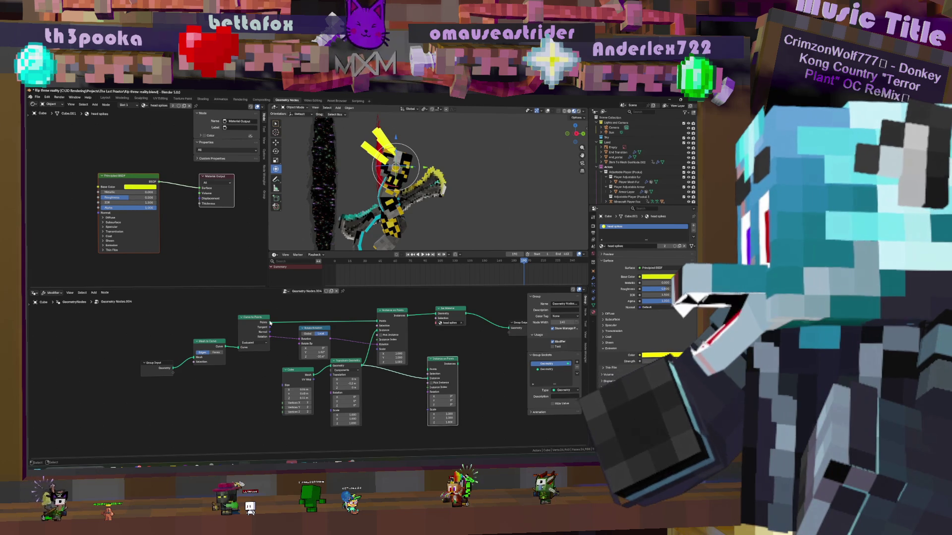
Duplicate the Curve to Points node, set it to Length mode and connect it into the new Instance on Points
drag(269, 324, 418, 380)
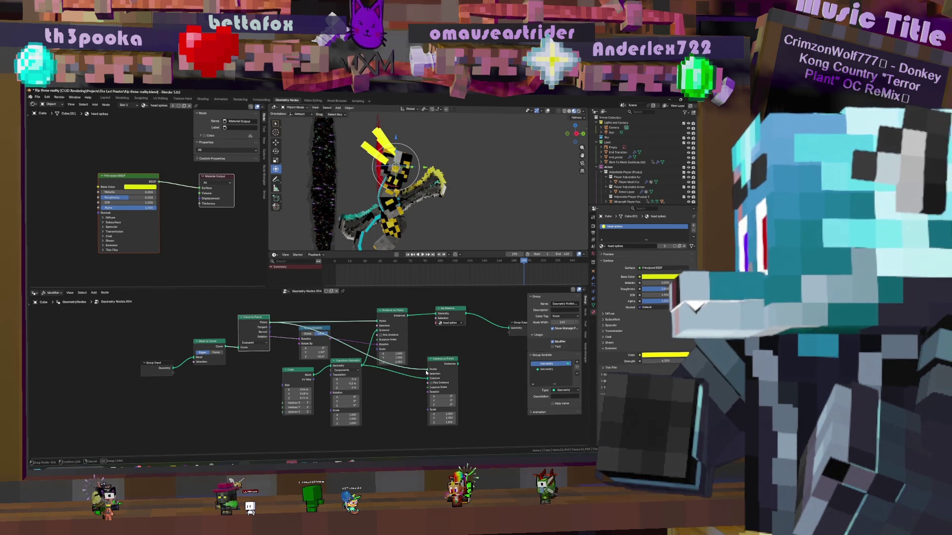
click(253, 318)
key(shift+d)
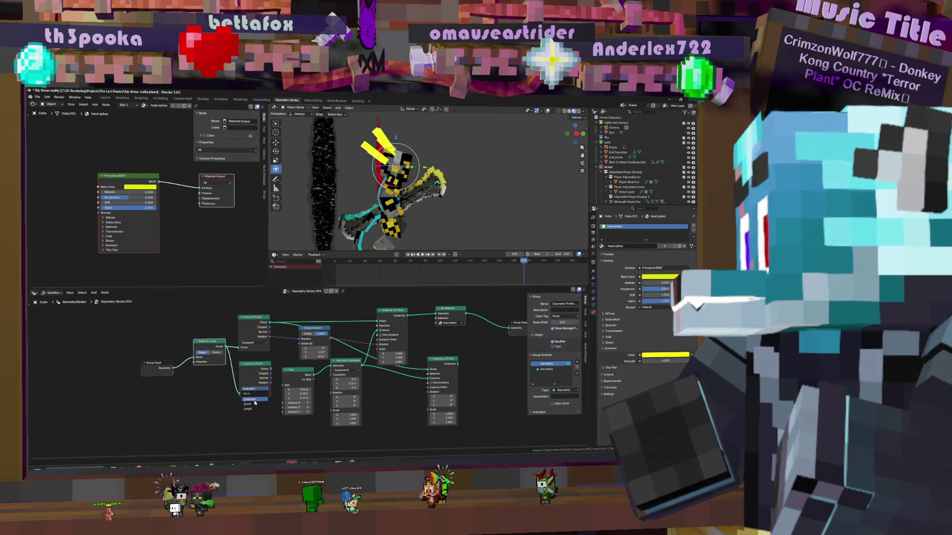
click(253, 408)
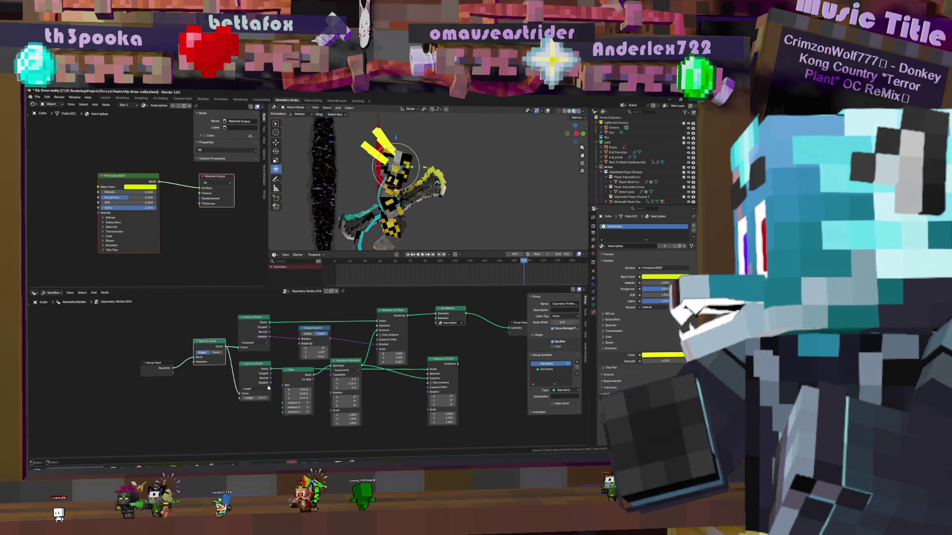
drag(270, 383, 407, 422)
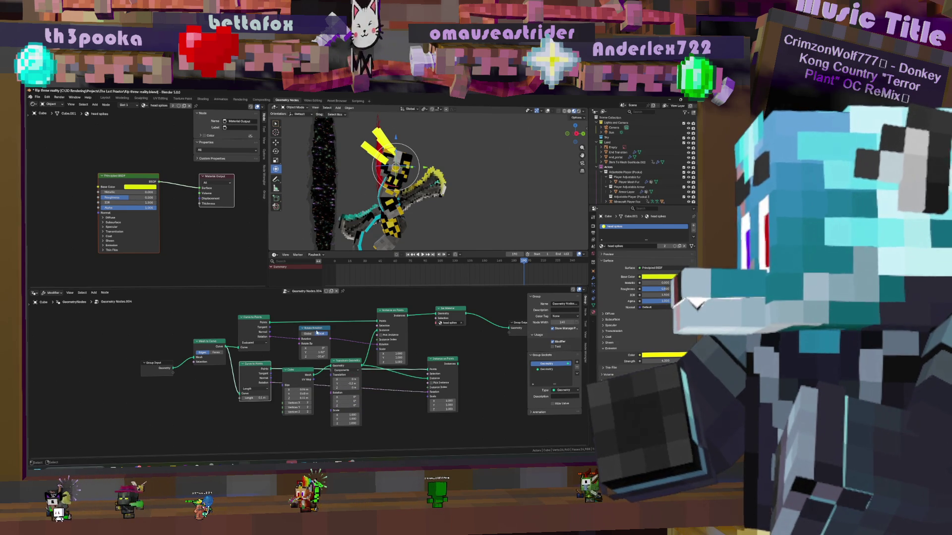
Add a Transform Geometry node to the second branch and wire its output onward, producing the red shape beside the character
click(386, 390)
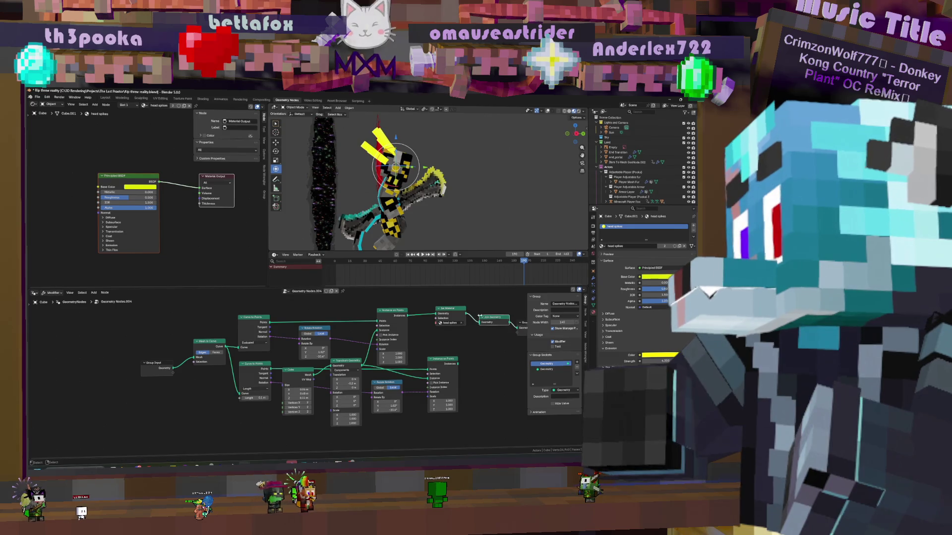
middle_drag(475, 374, 453, 384)
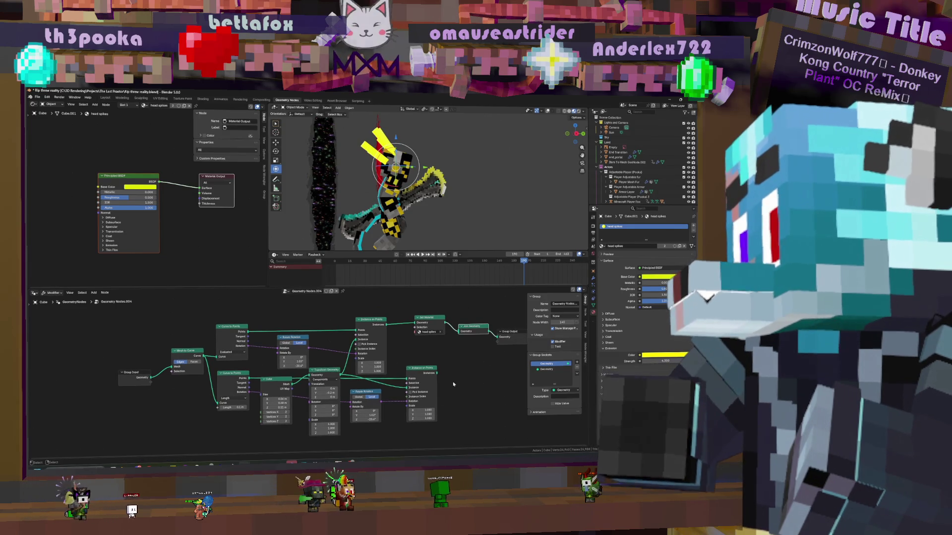
drag(437, 373, 456, 341)
mouse_move(439, 216)
middle_down()
mouse_move(460, 221)
mouse_move(386, 358)
middle_up()
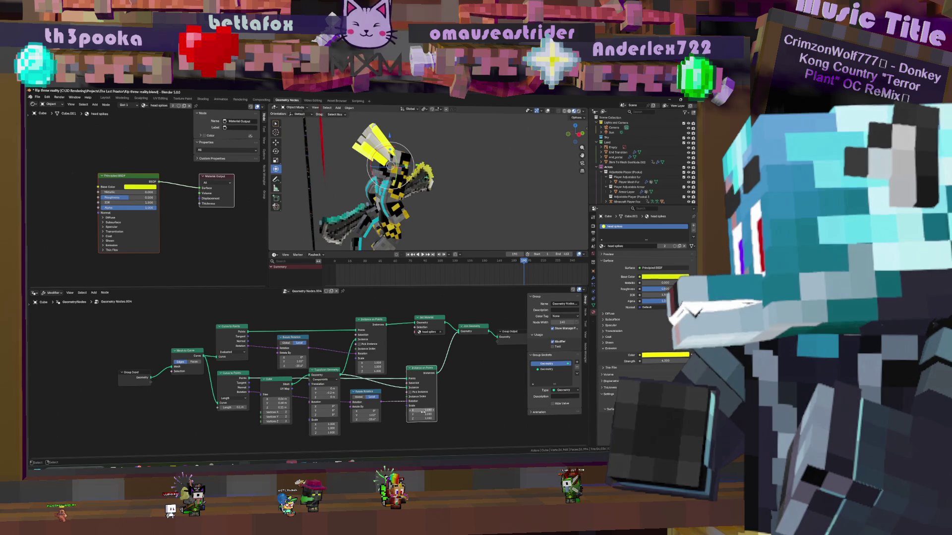
middle_drag(369, 400, 384, 372)
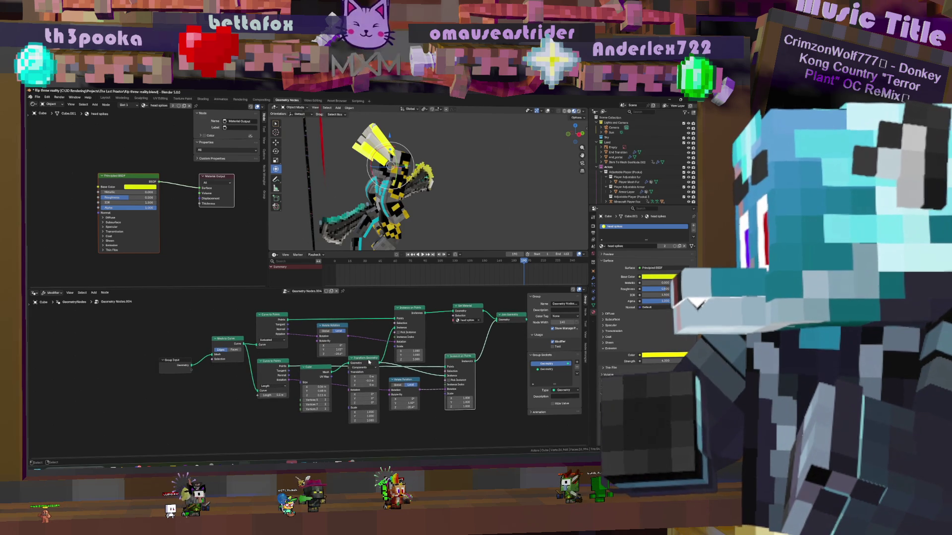
drag(367, 359, 363, 418)
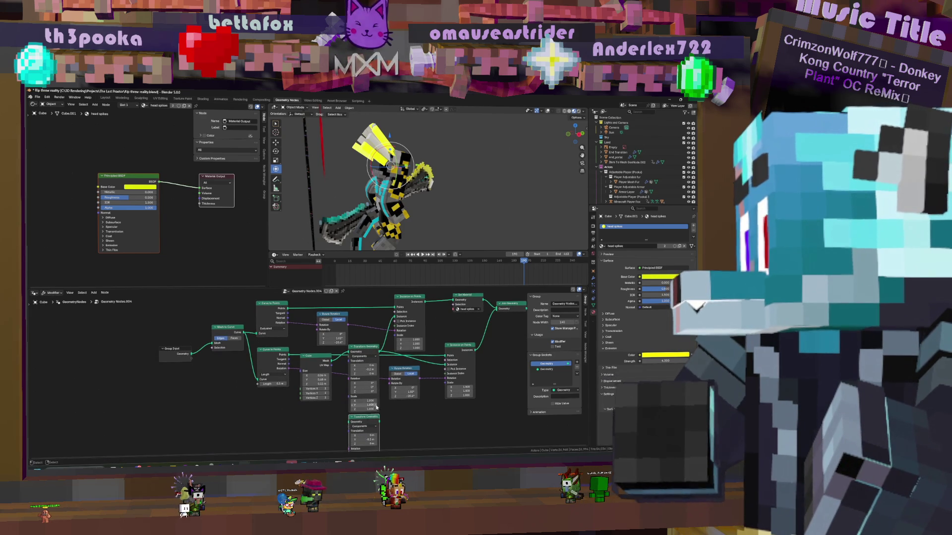
middle_drag(376, 408, 376, 382)
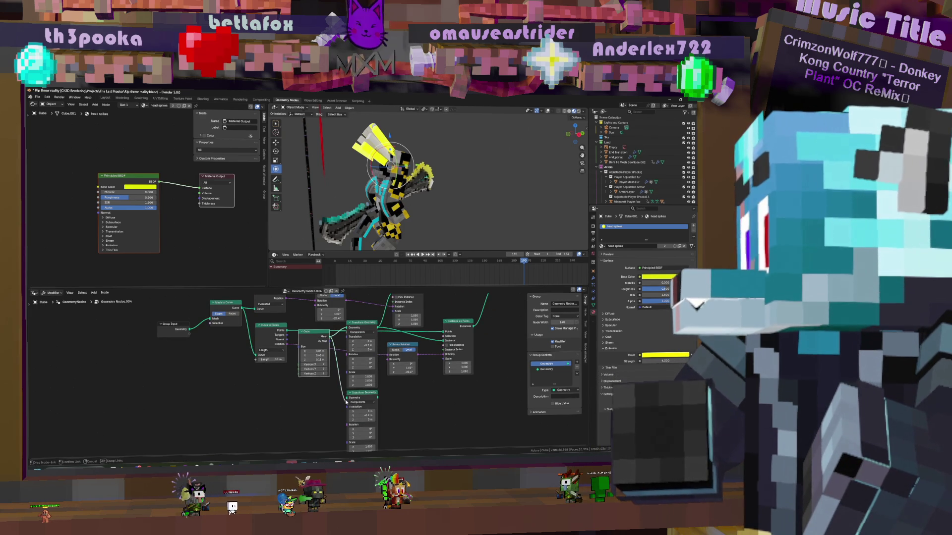
drag(379, 399, 424, 351)
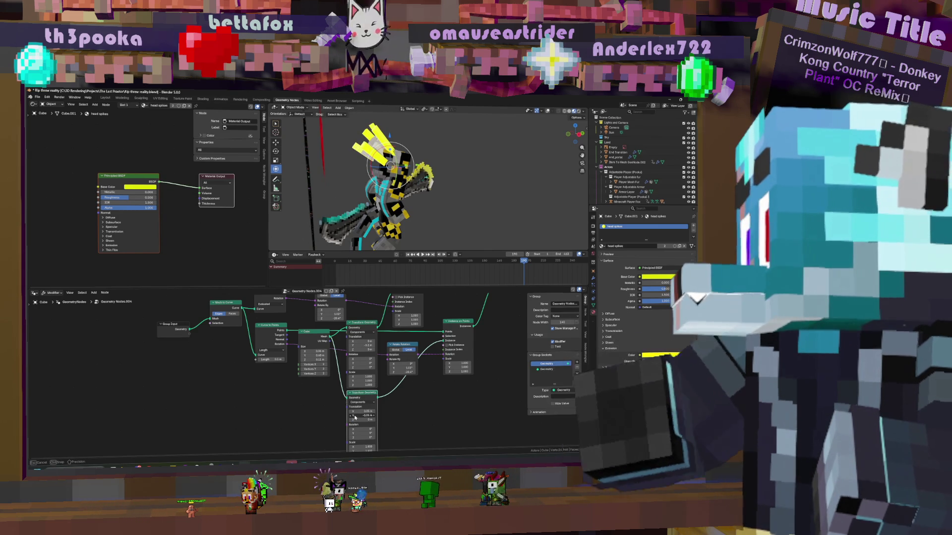
middle_drag(416, 186, 469, 186)
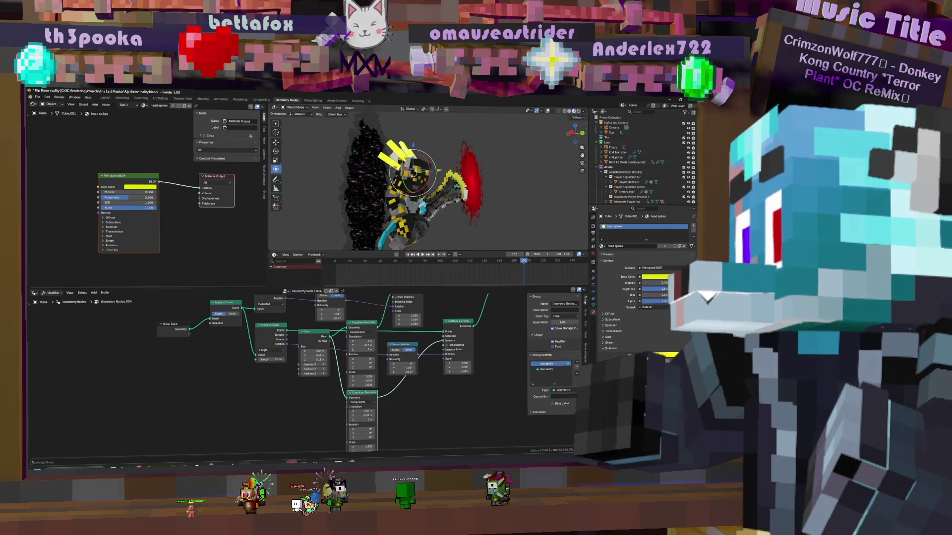
Create a yellow emissive material named 'smaller head spike' in the second material slot
click(681, 232)
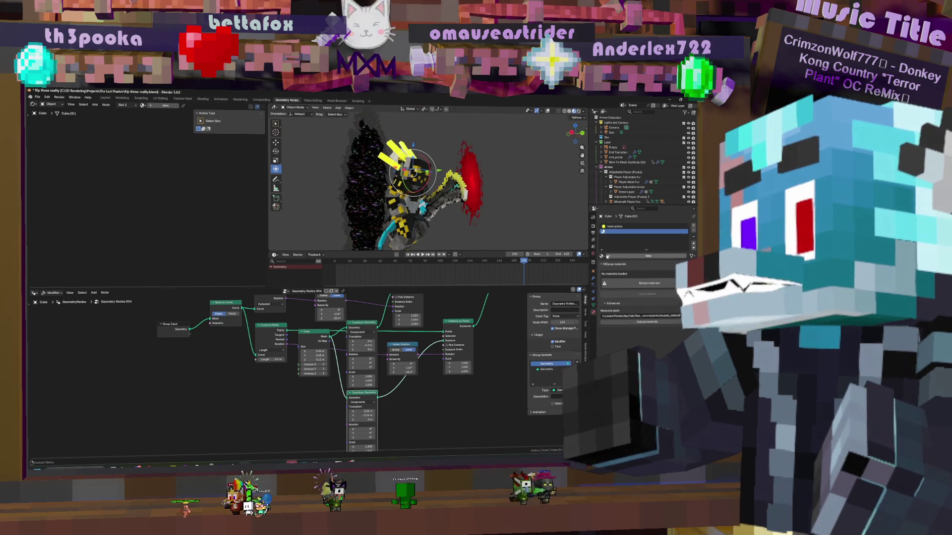
click(617, 258)
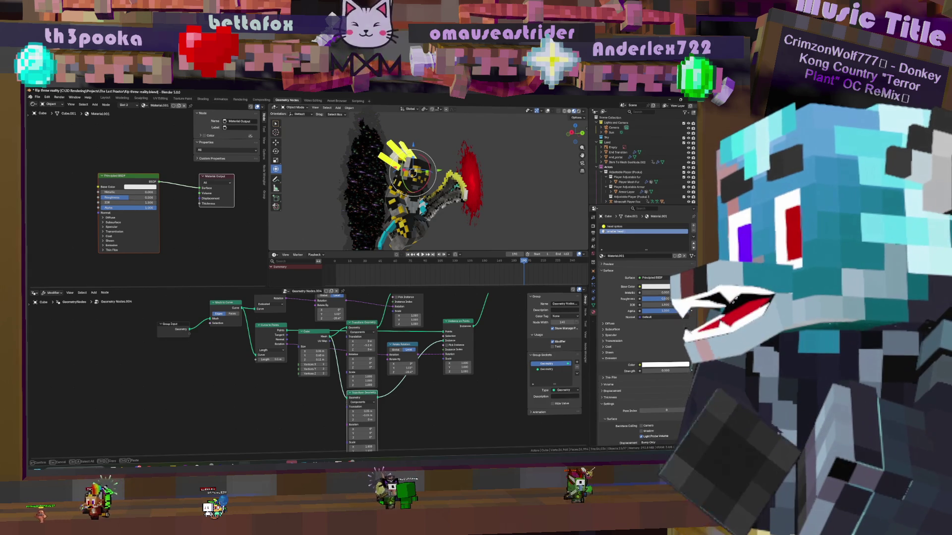
key(Return)
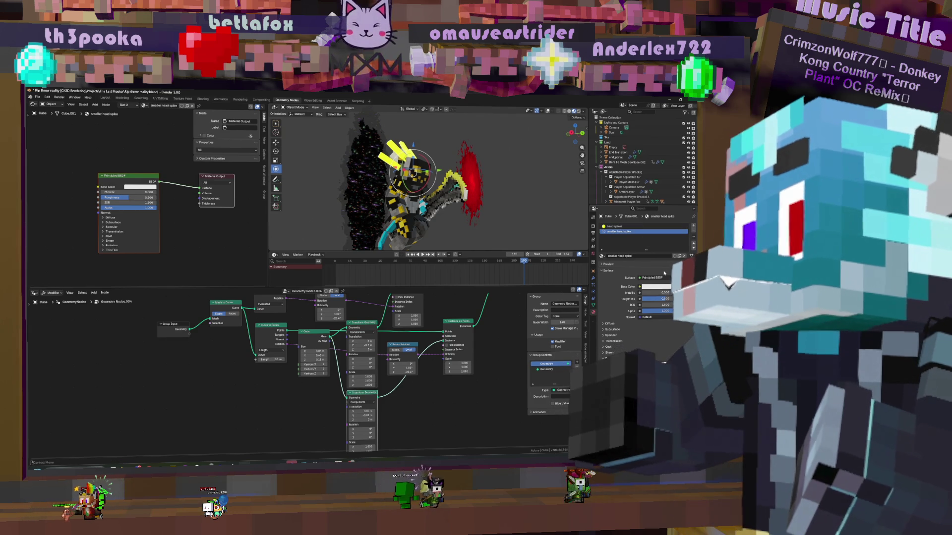
click(664, 291)
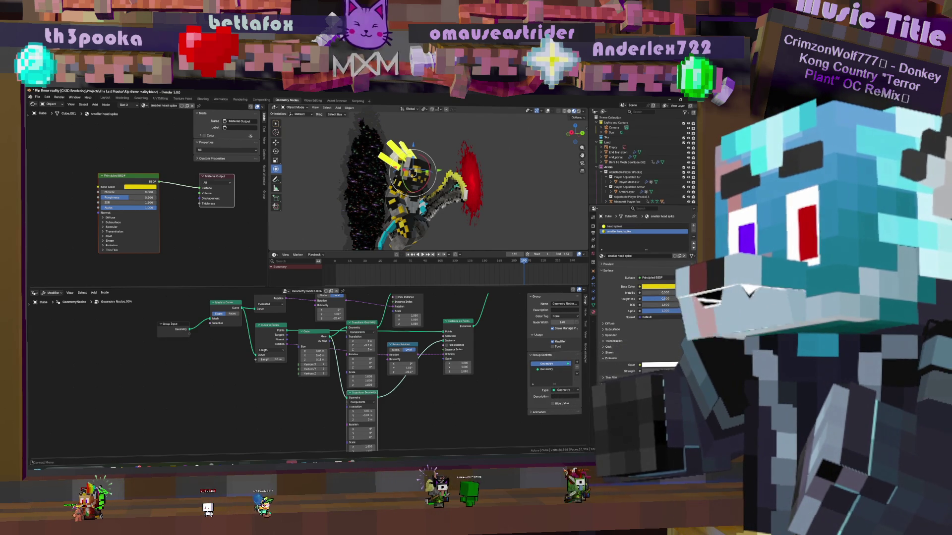
click(610, 358)
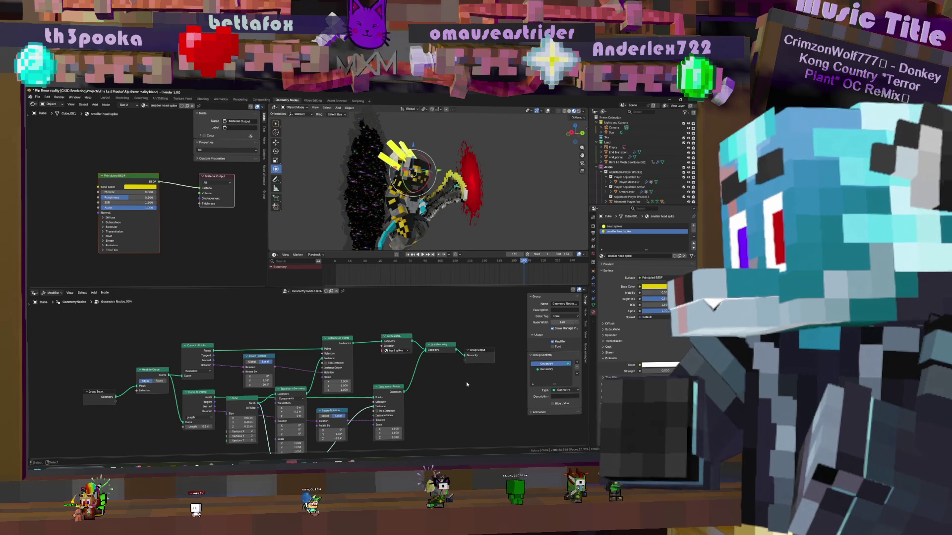
Duplicate the Set Material node to assign 'smaller head spike' to the second spike branch and inspect the result
key(shift+d)
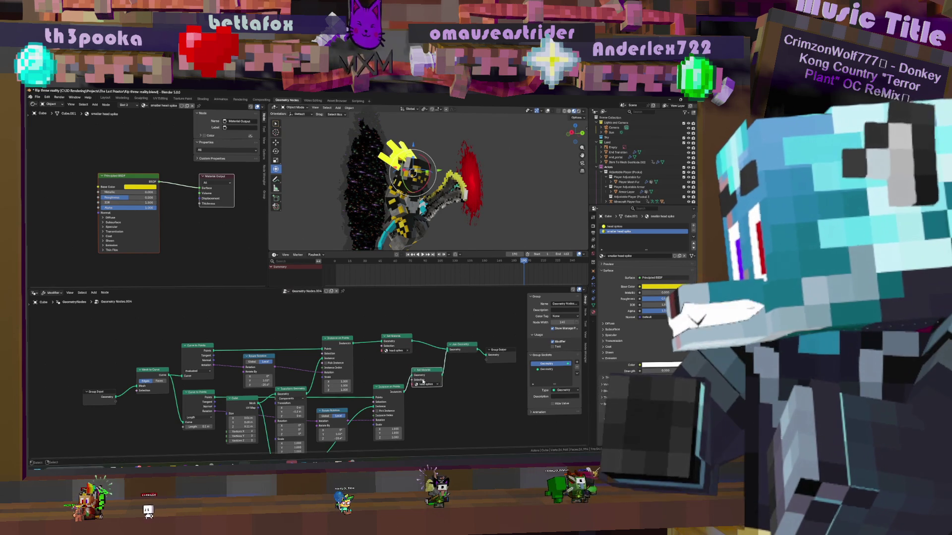
text(head)
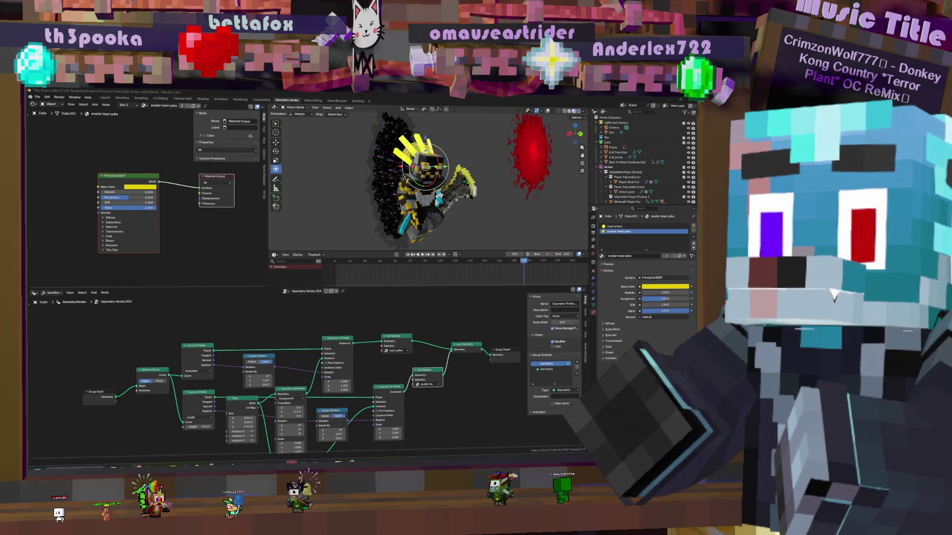
middle_drag(446, 186, 480, 194)
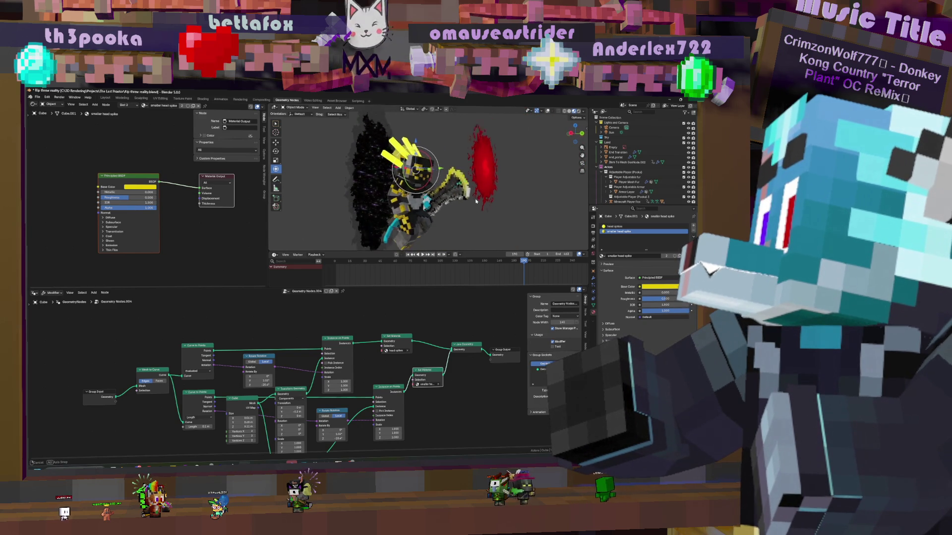
middle_drag(551, 202, 438, 180)
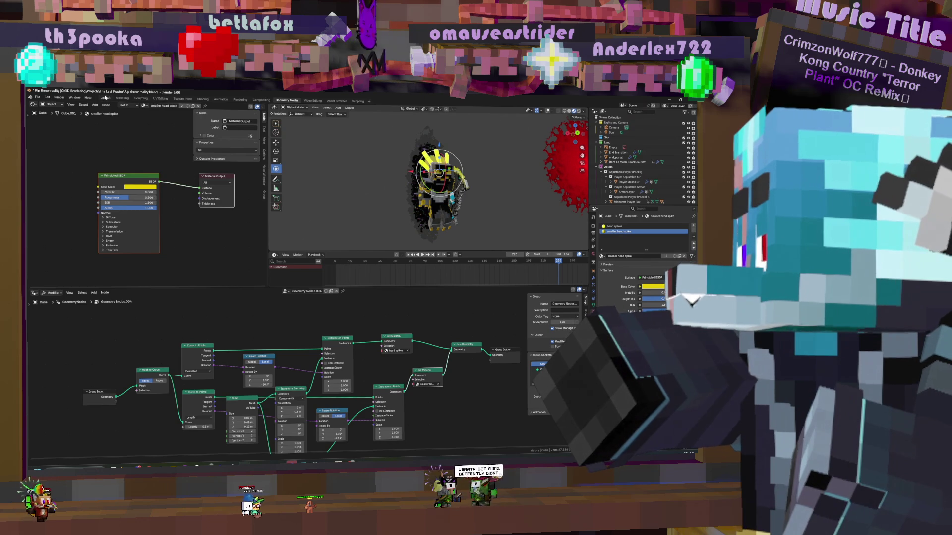
Switch to the Layout workspace, look through the camera and jump the timeline back to the first frame
click(105, 99)
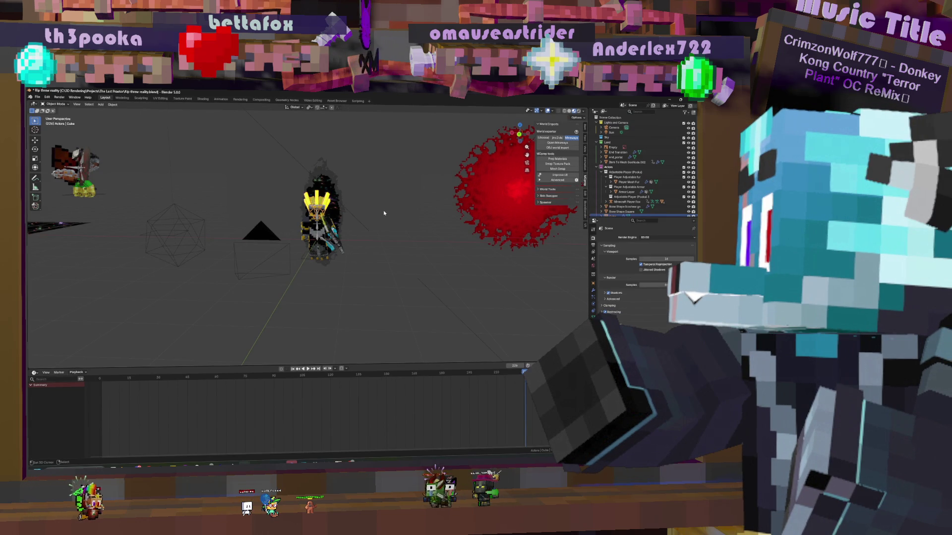
key(KP_0)
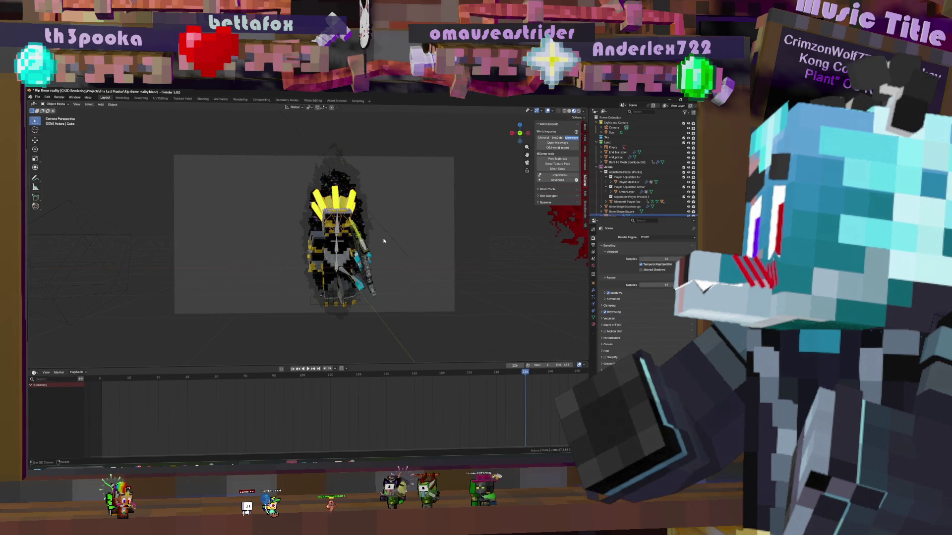
scroll(384, 240, up, 1)
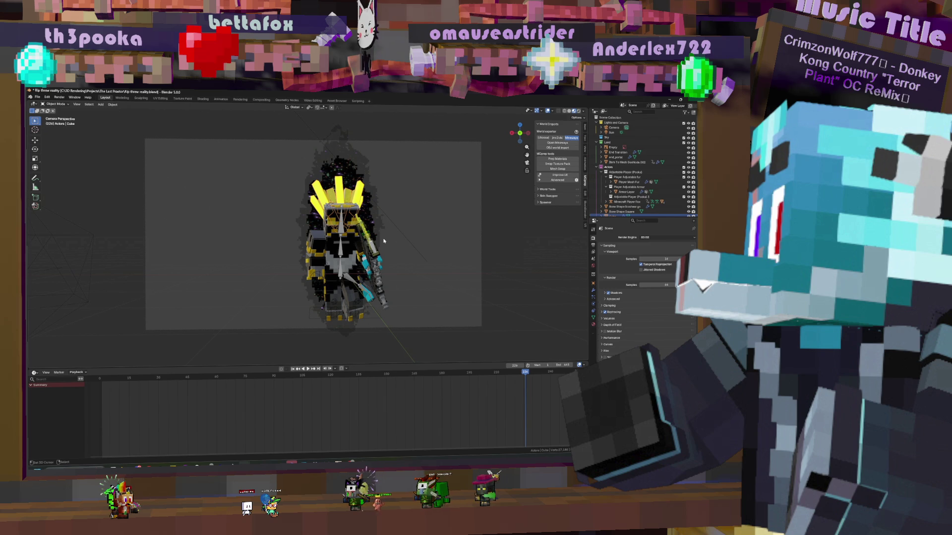
scroll(383, 241, up, 2)
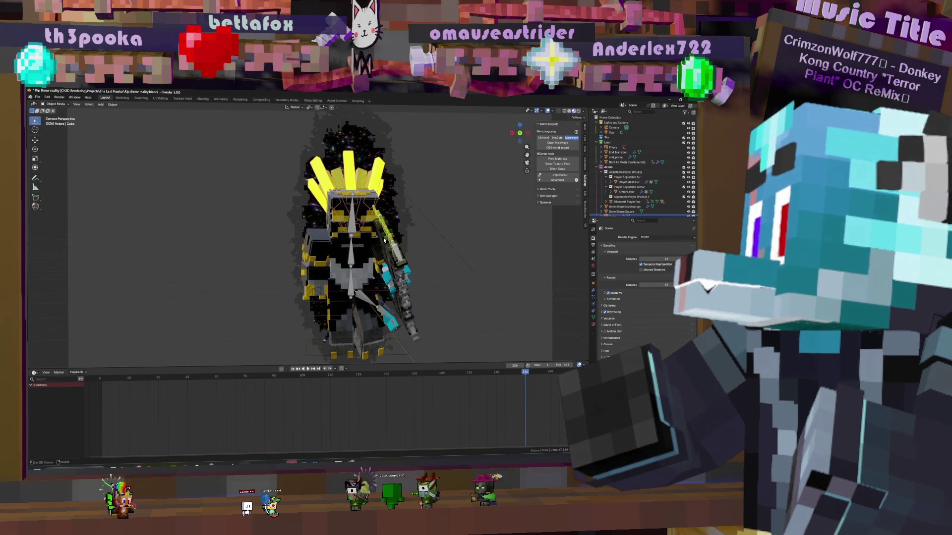
scroll(383, 238, down, 2)
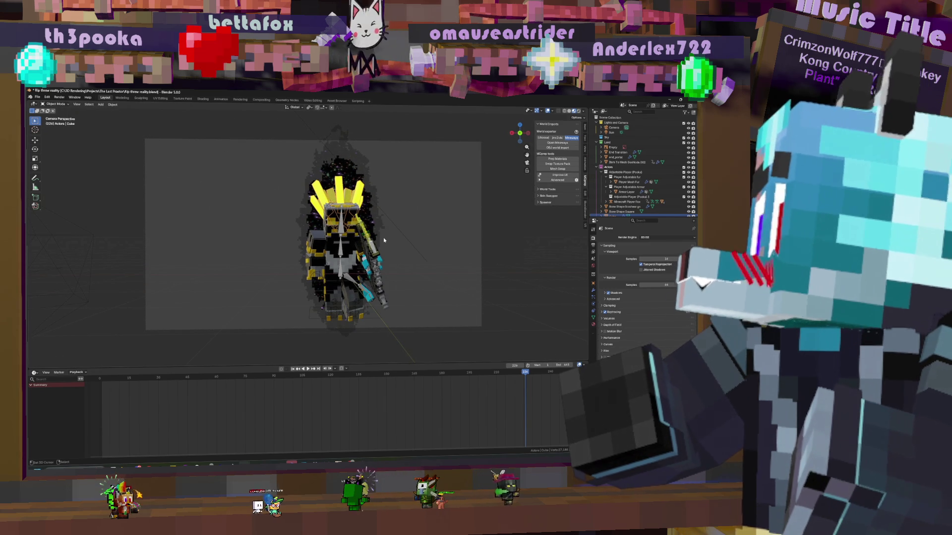
scroll(383, 237, up, 1)
scroll(382, 237, down, 1)
scroll(383, 237, up, 1)
scroll(381, 238, down, 1)
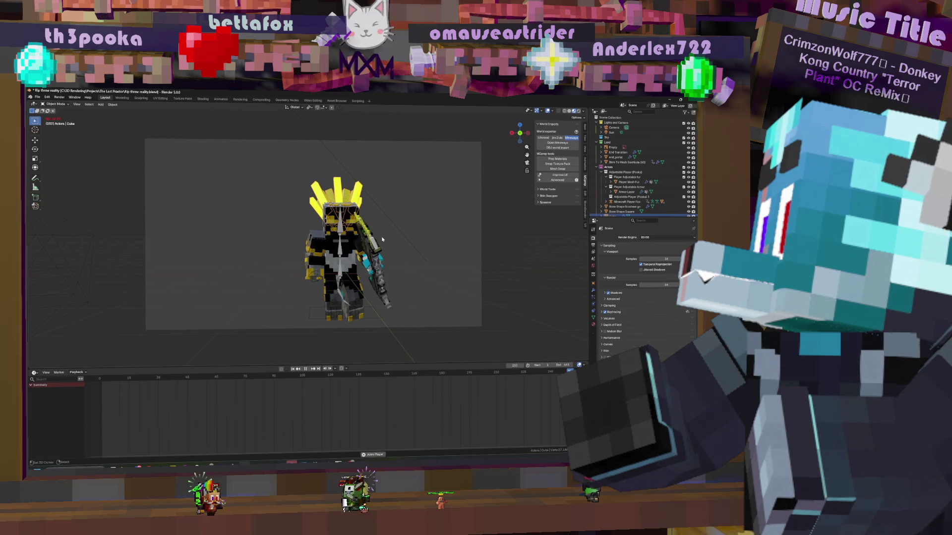
key(shift+Left)
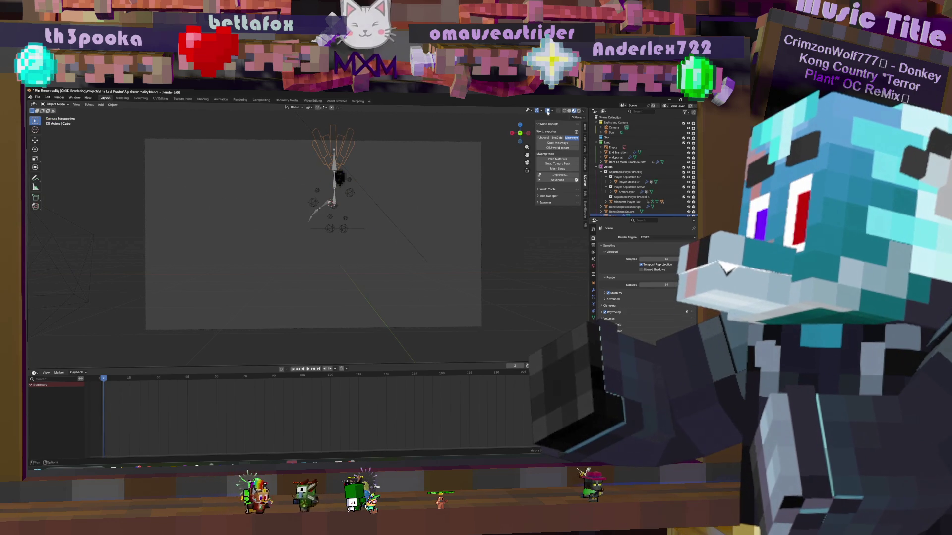
Hide overlays, replay the animation from the start, then return to the Geometry Nodes workspace
click(548, 110)
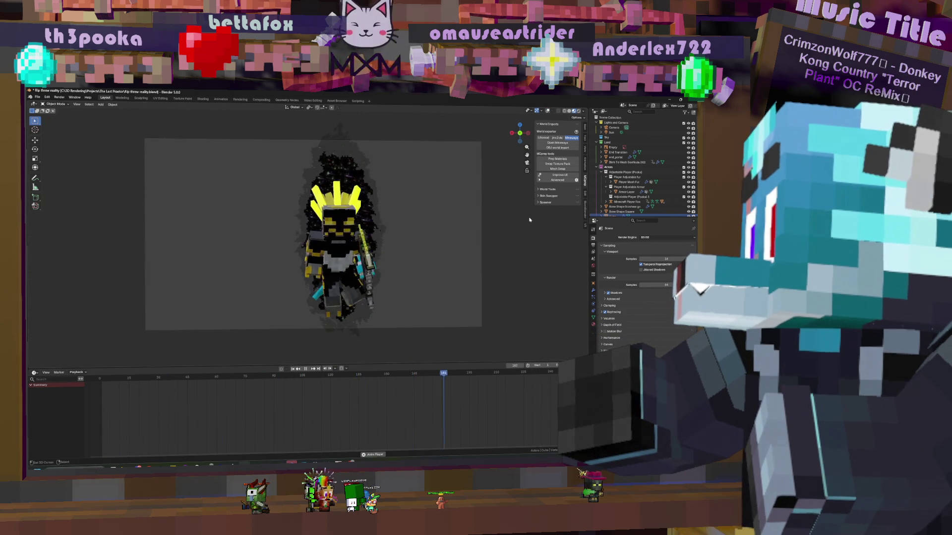
key(space)
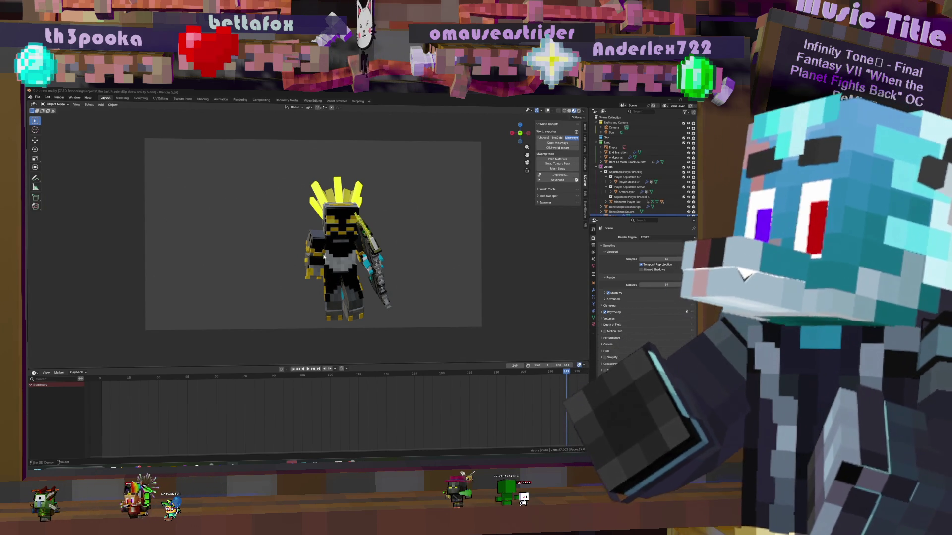
click(102, 389)
key(space)
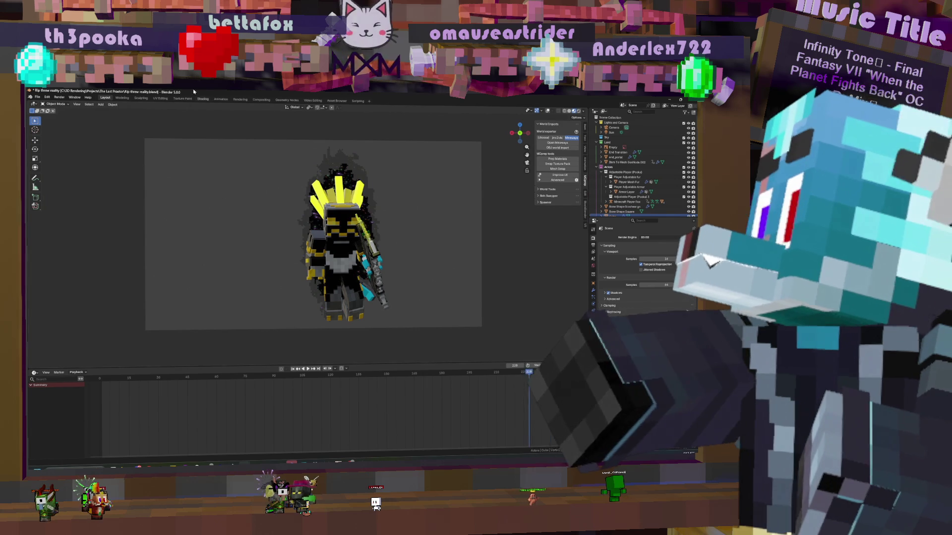
click(288, 100)
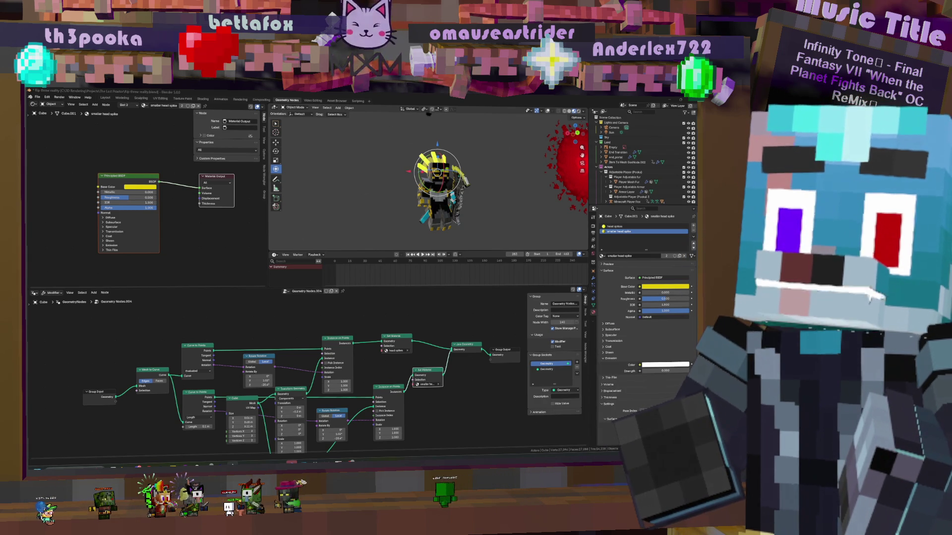
Expand the material Settings panel, select the player collection in the Outliner and bring up the Add menu for a new mesh
click(612, 419)
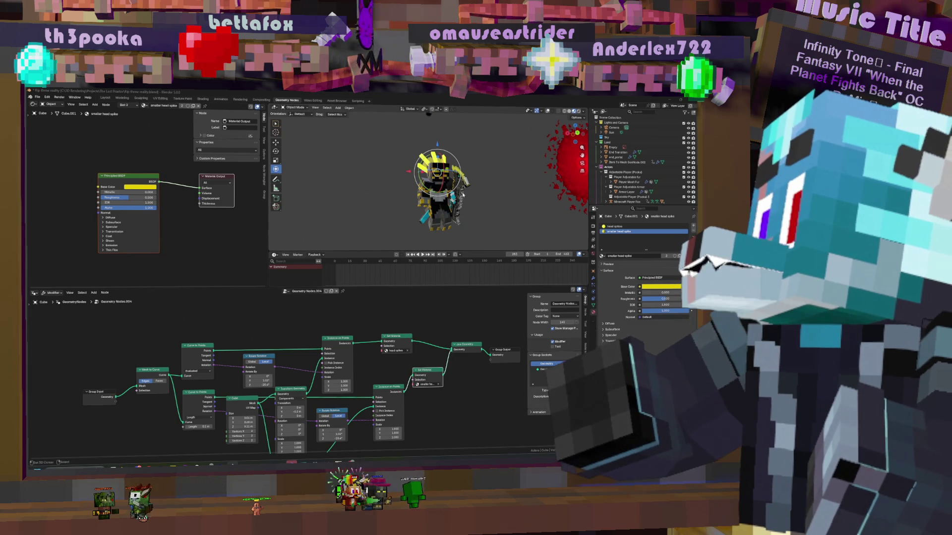
middle_drag(446, 197, 486, 197)
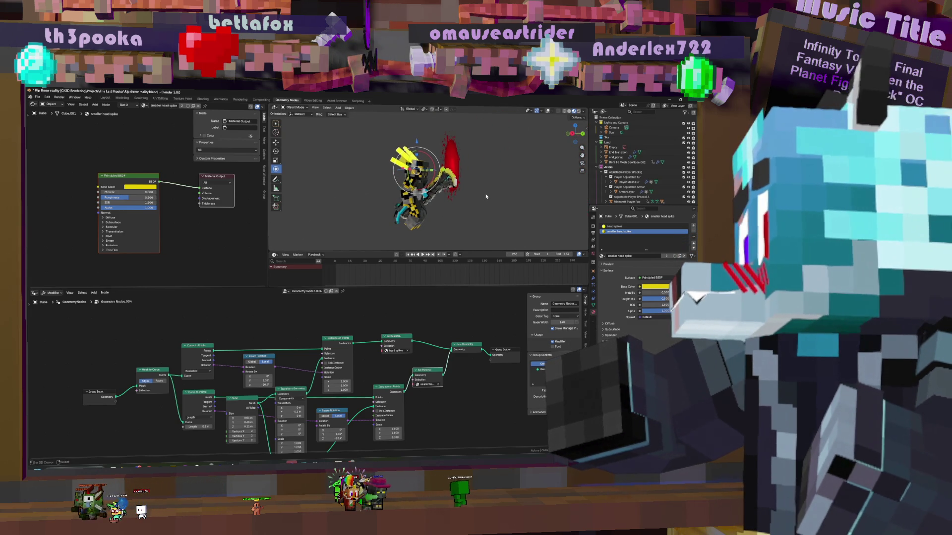
middle_drag(485, 197, 387, 193)
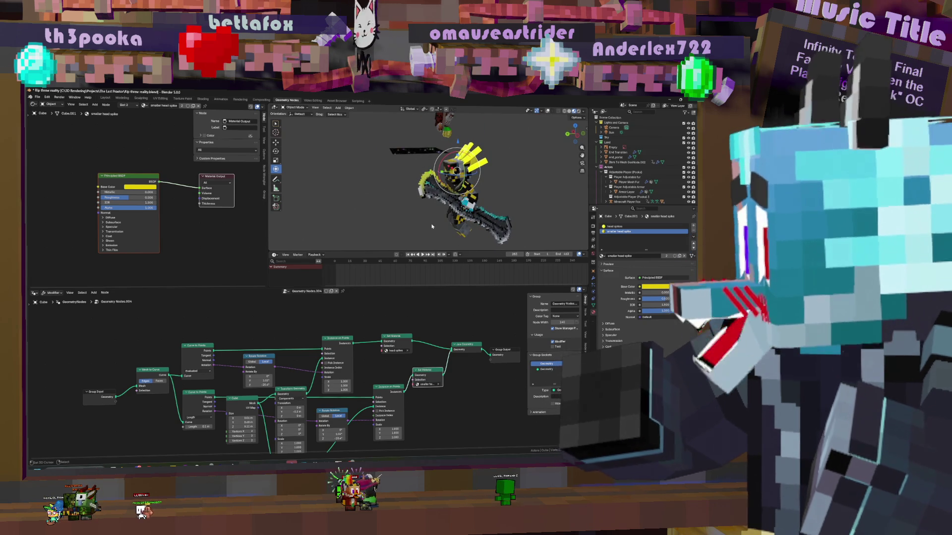
mouse_move(482, 221)
middle_down()
mouse_move(527, 196)
mouse_move(484, 197)
middle_up()
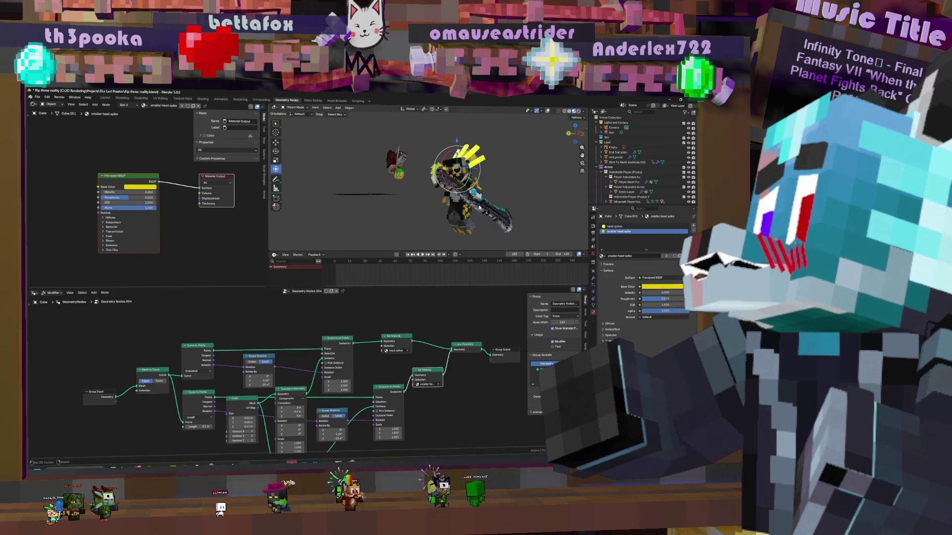
scroll(615, 167, down, 3)
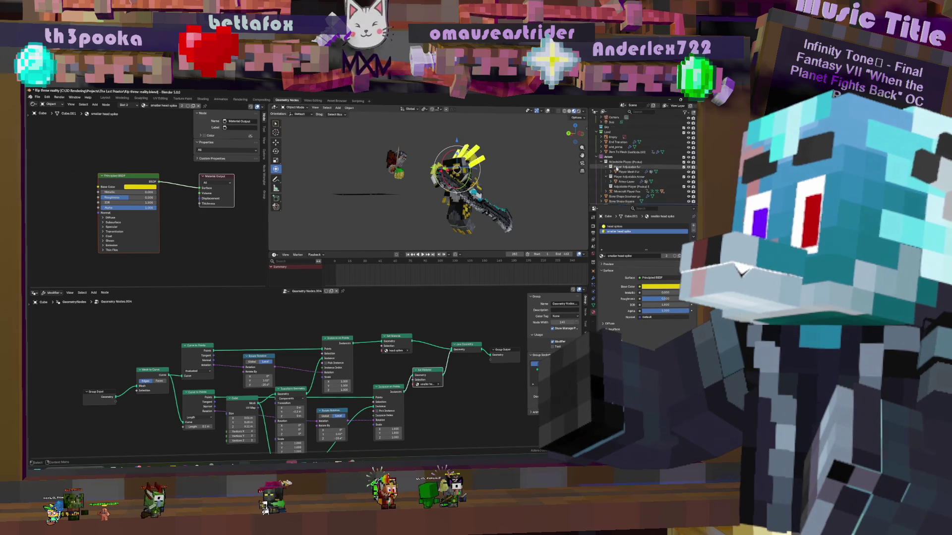
click(622, 152)
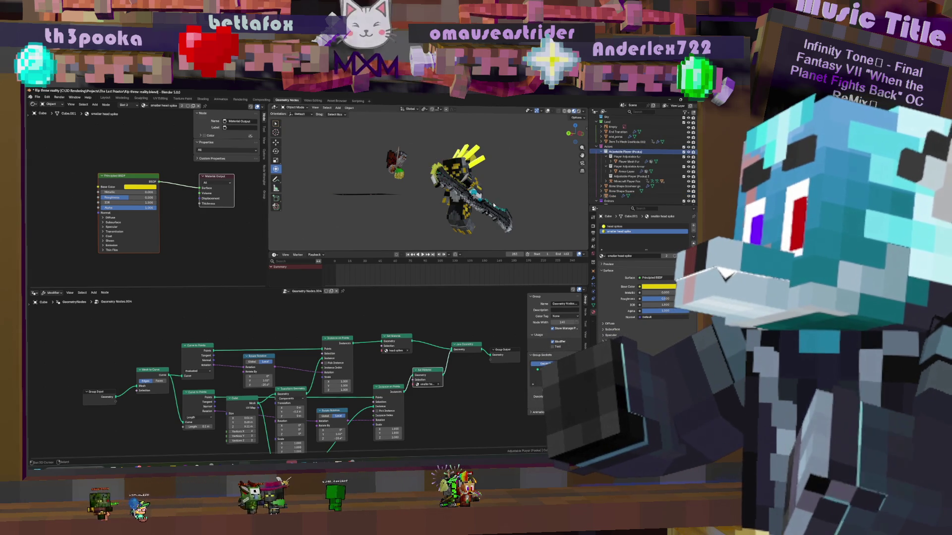
key(shift+a)
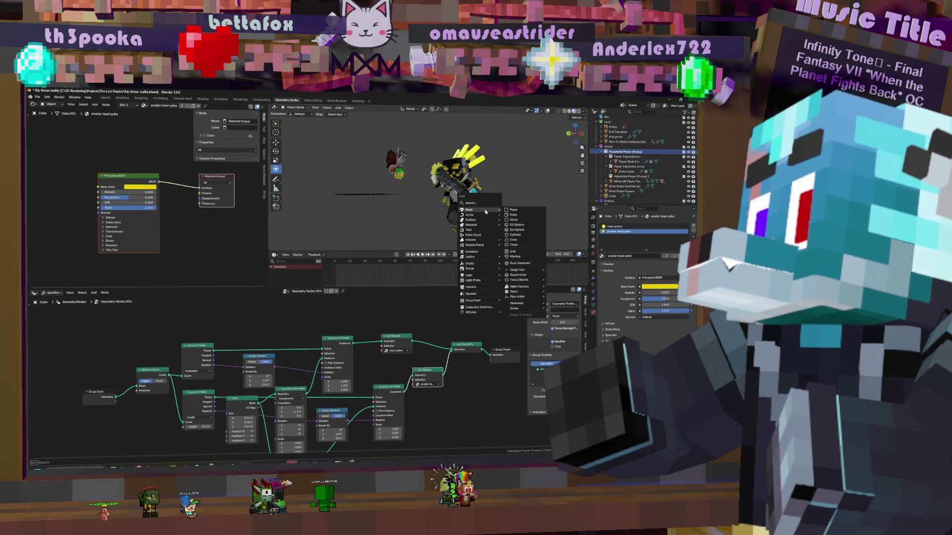
Add a mesh plane beneath the character and look down on it from above
click(520, 211)
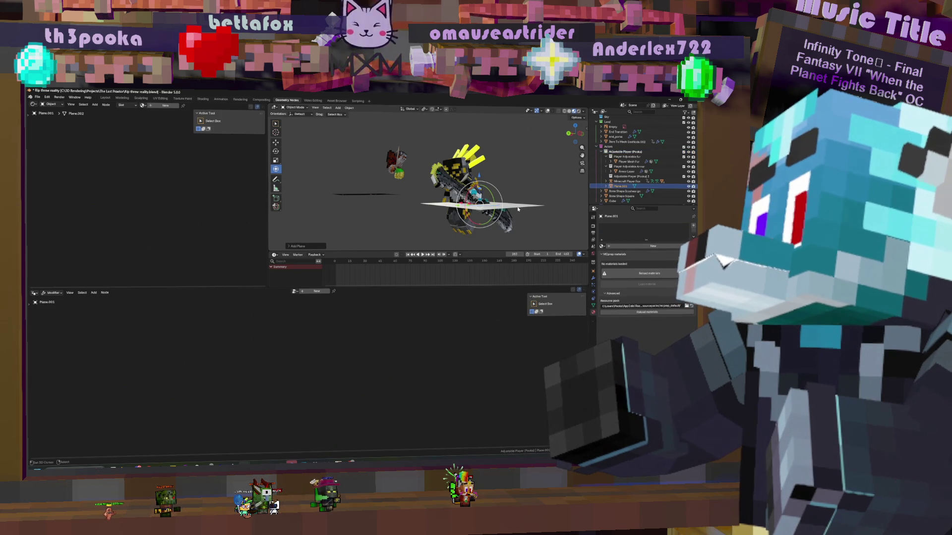
middle_drag(518, 210, 489, 203)
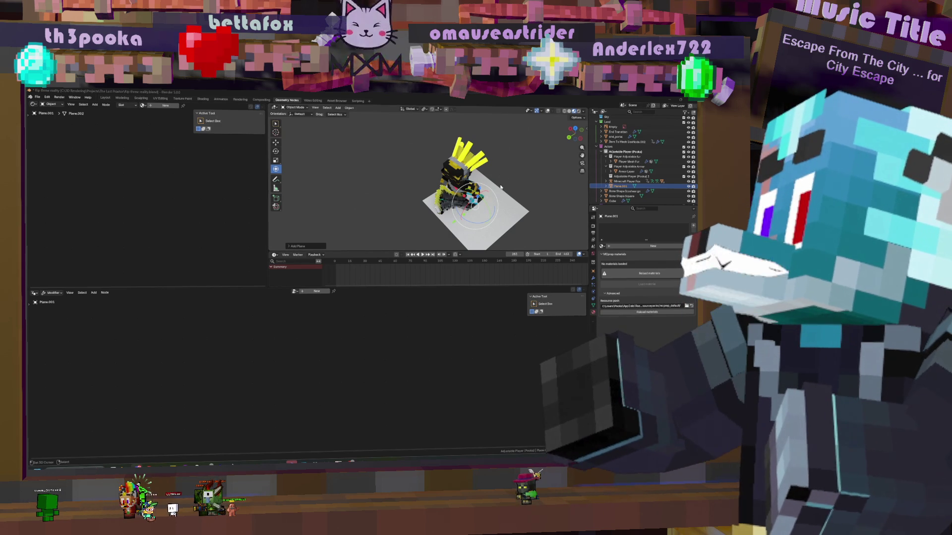
Shrink the plane in Edit Mode and return to Object Mode
middle_drag(513, 211, 553, 167)
key(Tab)
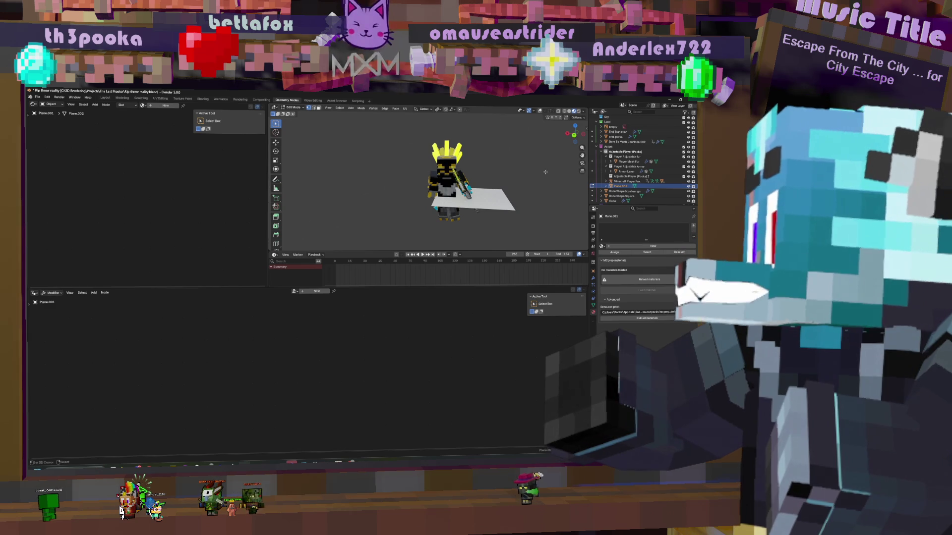
key(s)
click(520, 170)
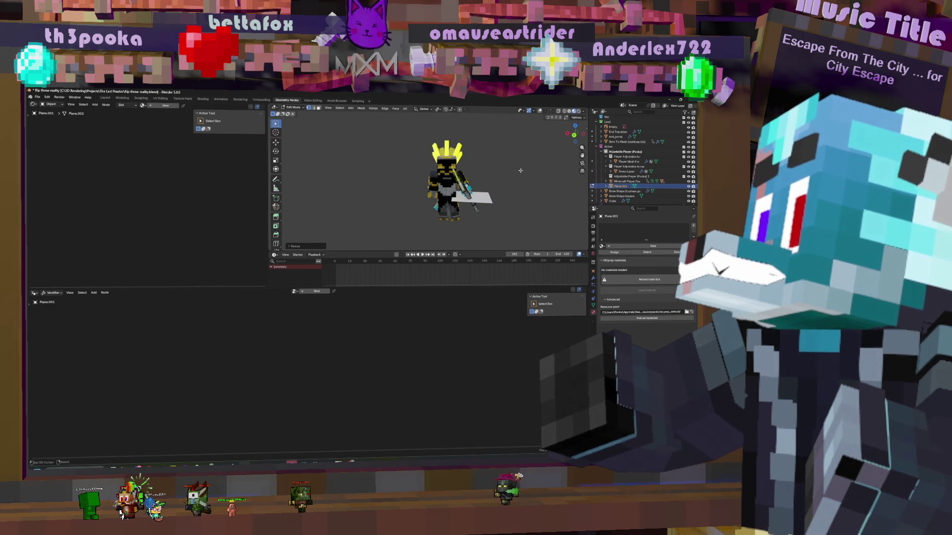
key(shift+alt+z)
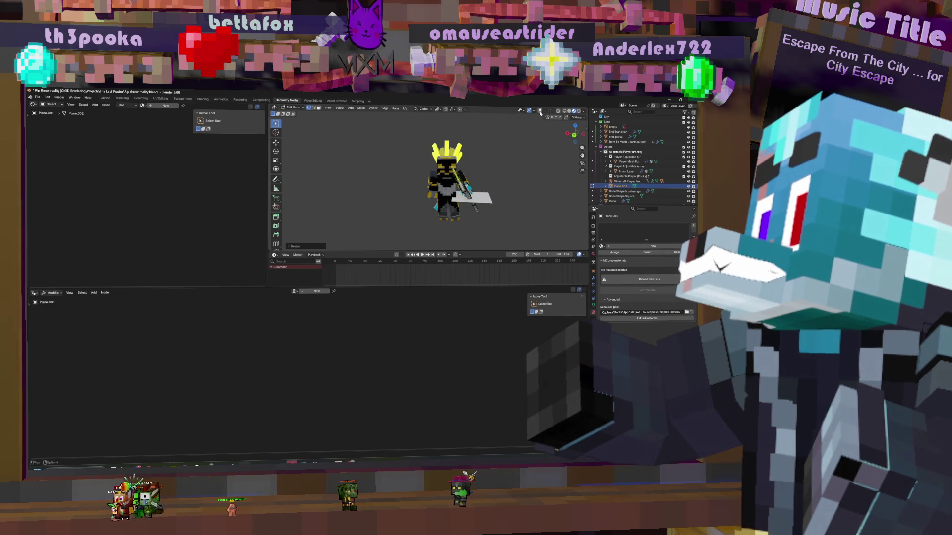
key(Tab)
Shift the plane along X beside the body, then rotate it about X to stand nearly upright
key(g)
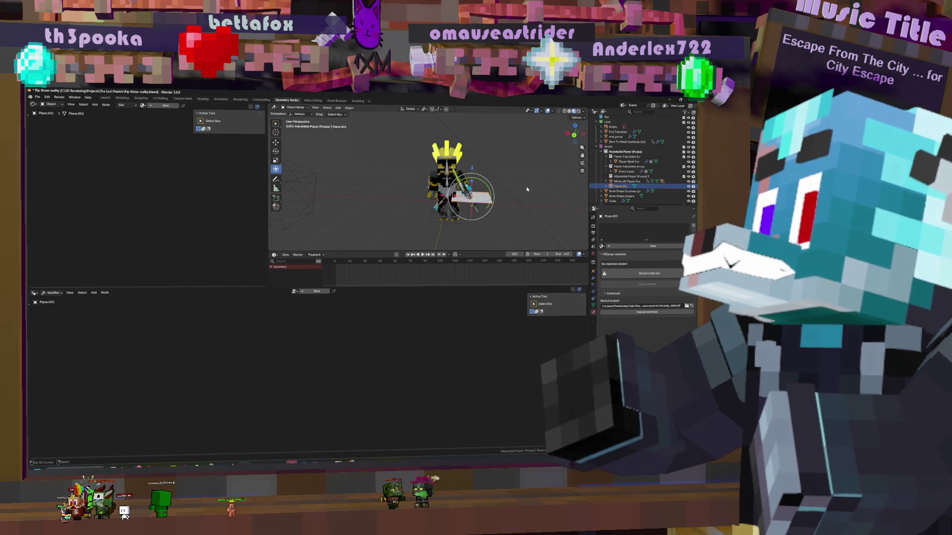
key(x)
click(500, 218)
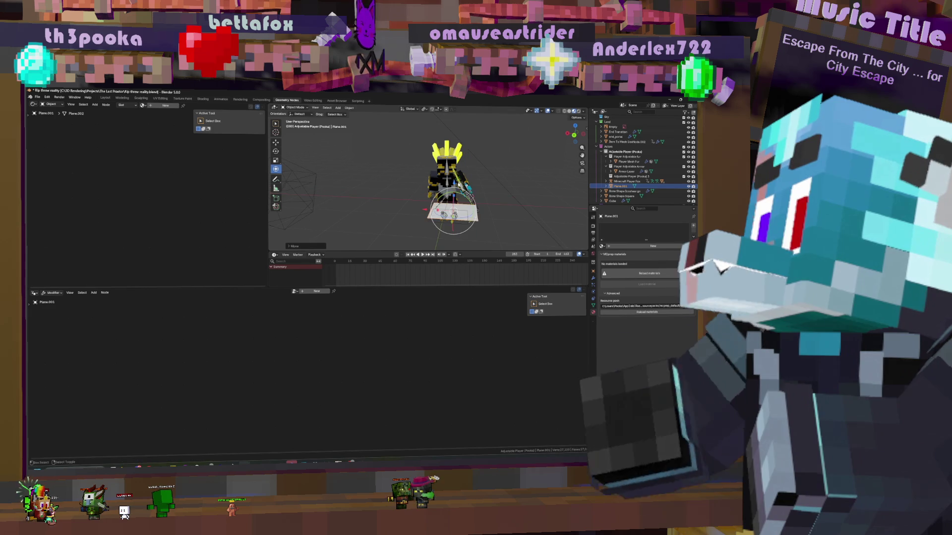
scroll(500, 218, up, 2)
mouse_move(502, 215)
middle_down()
mouse_move(477, 158)
mouse_move(425, 165)
middle_up()
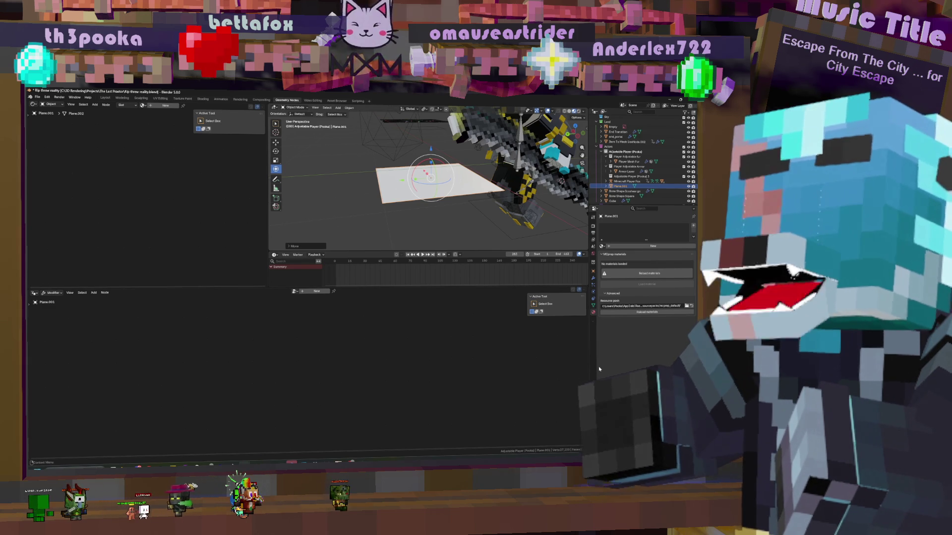
middle_drag(459, 173, 470, 160)
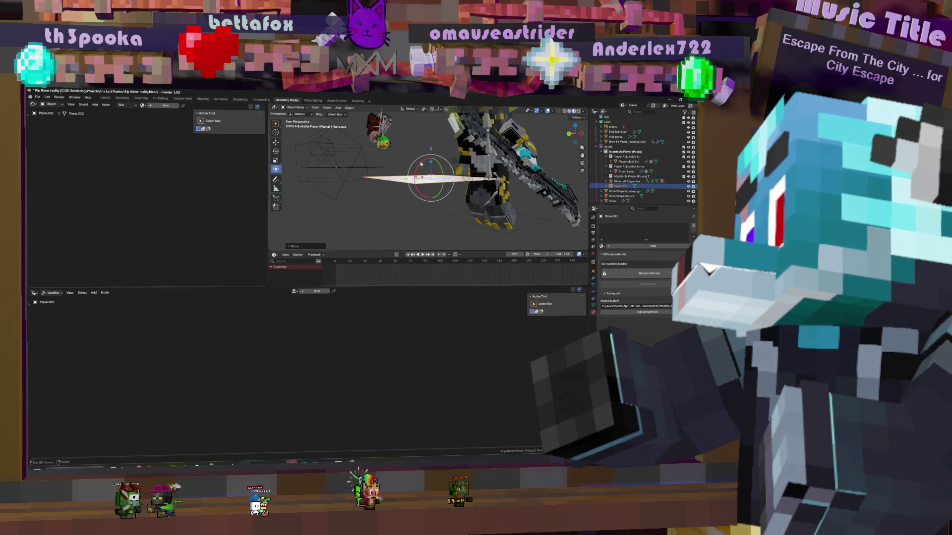
drag(421, 164, 417, 188)
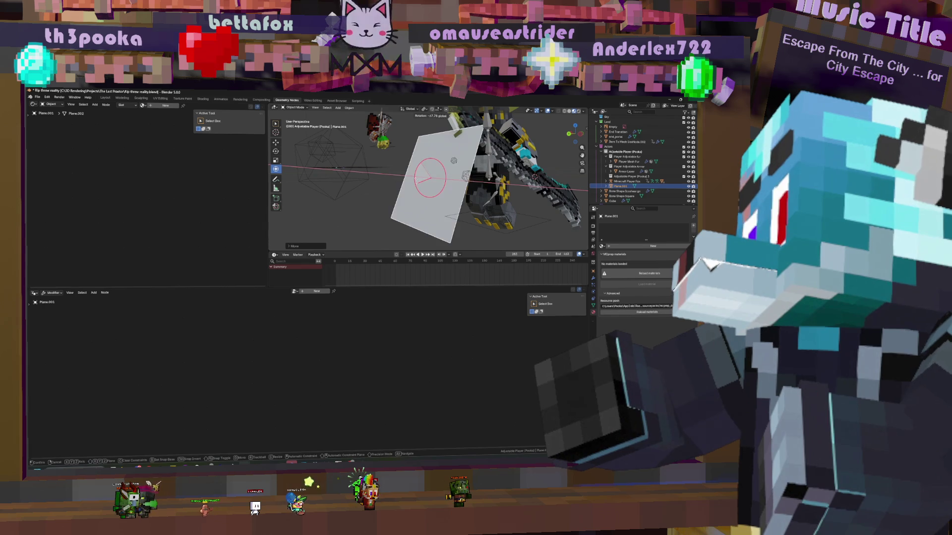
From front view, shrink the plane to a small rectangle in Edit Mode and subdivide its faces
click(416, 188)
key(KP_1)
key(Tab)
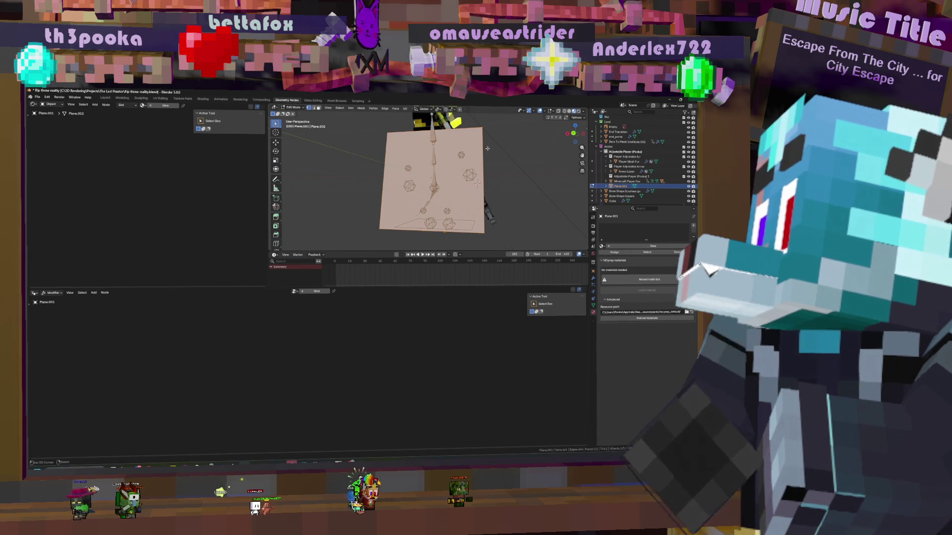
key(s)
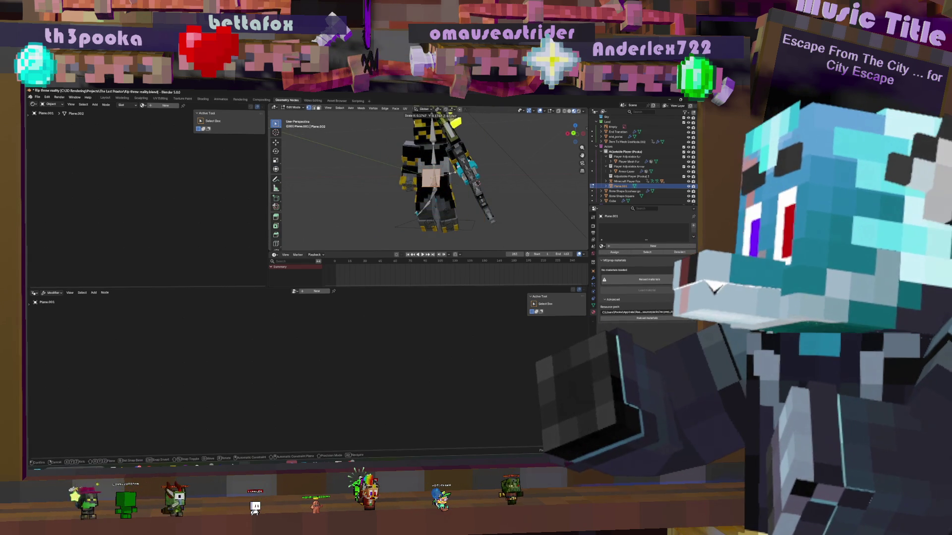
click(482, 173)
scroll(482, 172, up, 3)
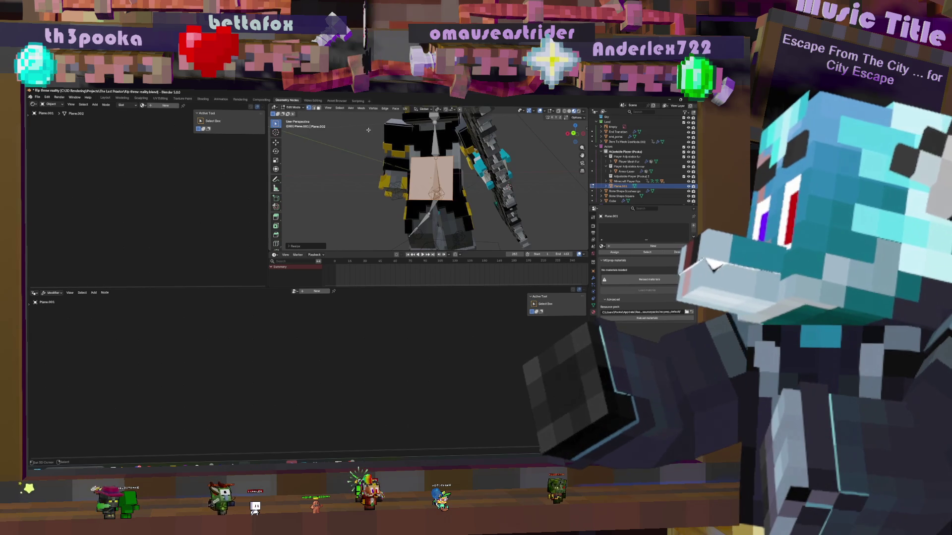
click(388, 109)
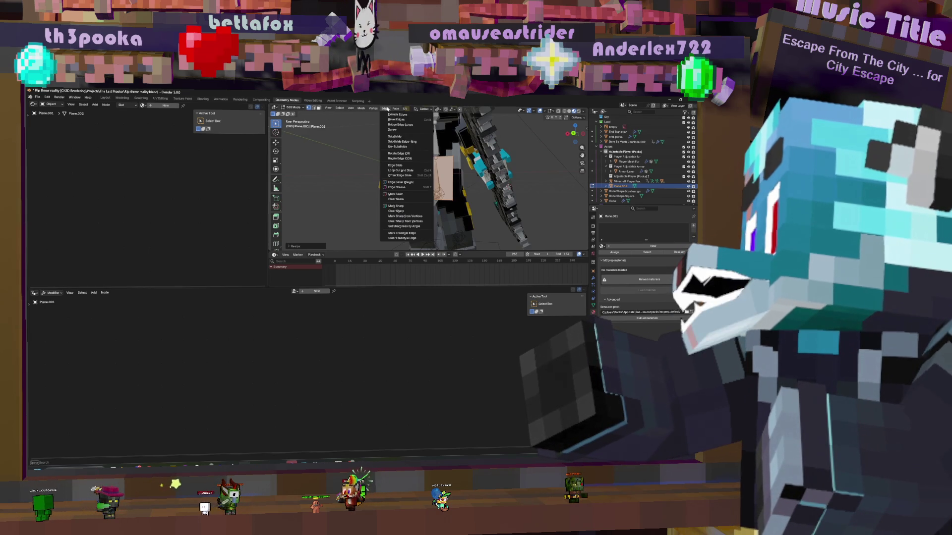
click(405, 138)
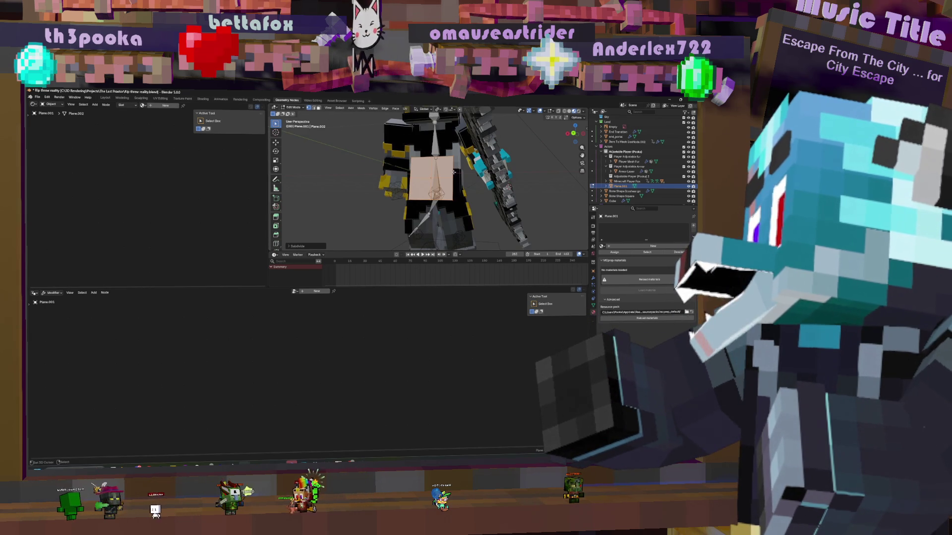
key(alt+a)
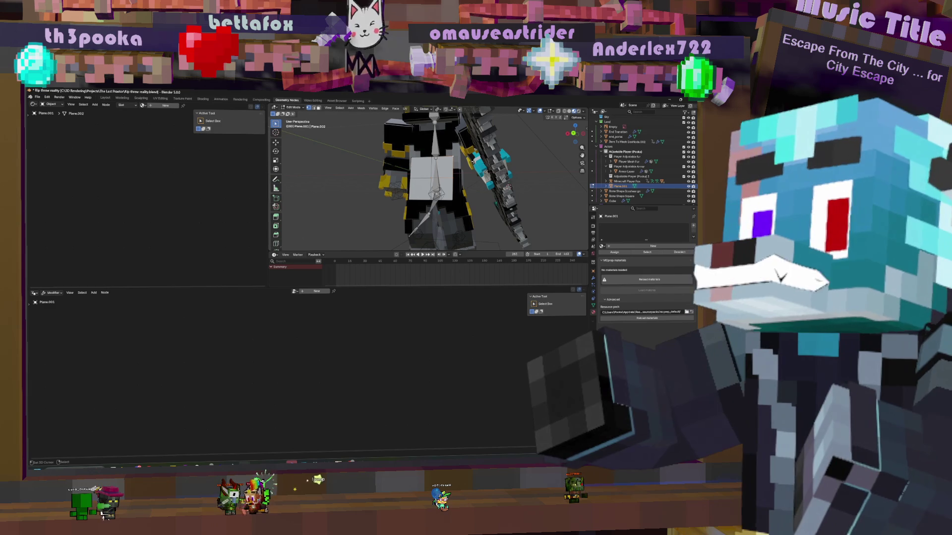
Move the plane along X and place it beside the character's body
key(r)
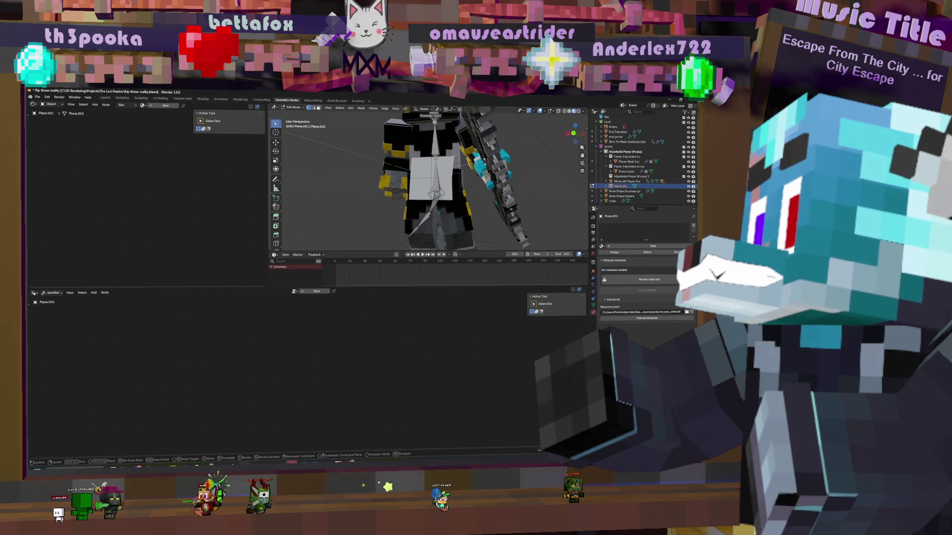
key(Escape)
key(g)
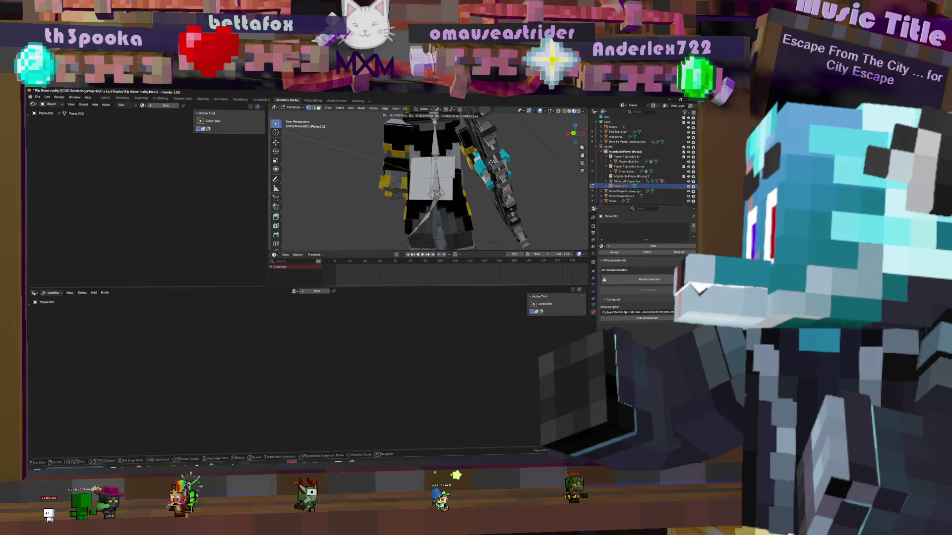
key(x)
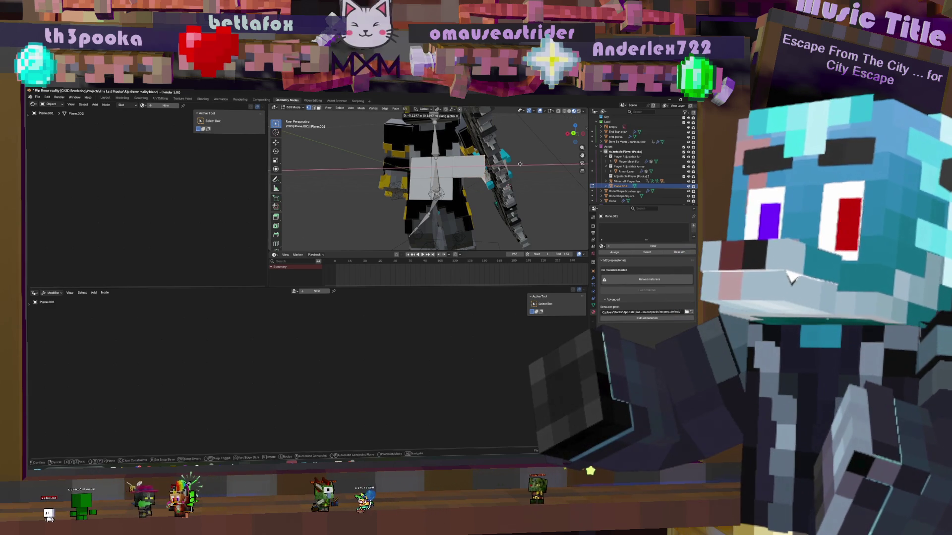
click(518, 165)
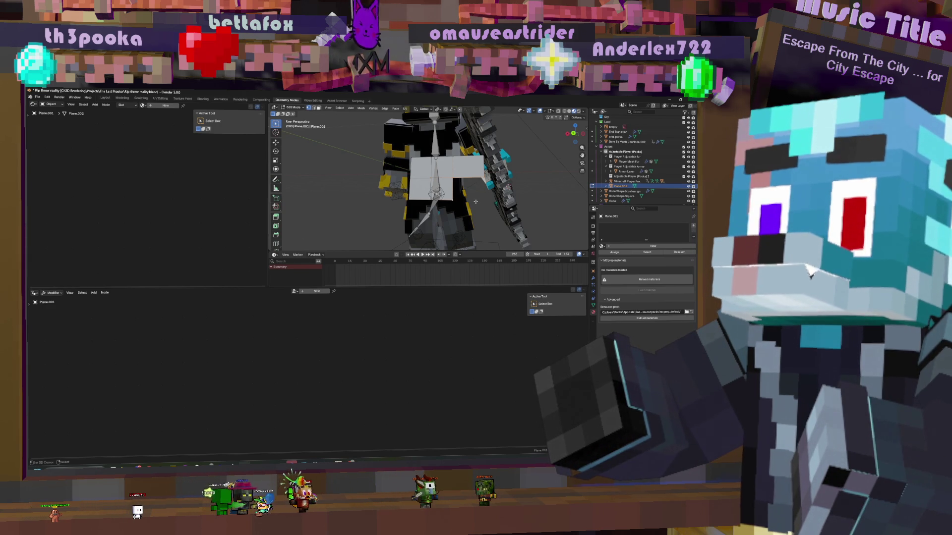
middle_drag(491, 200, 521, 186)
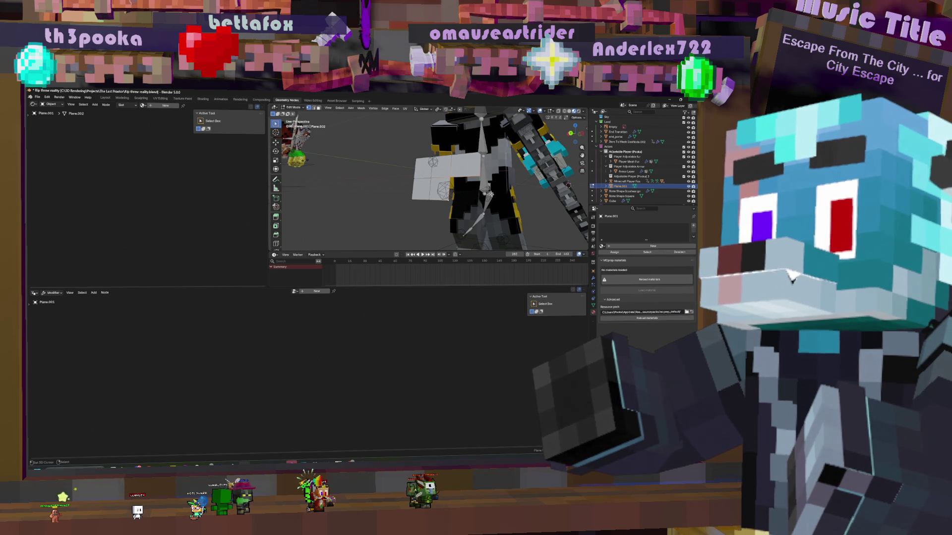
middle_drag(447, 187, 487, 182)
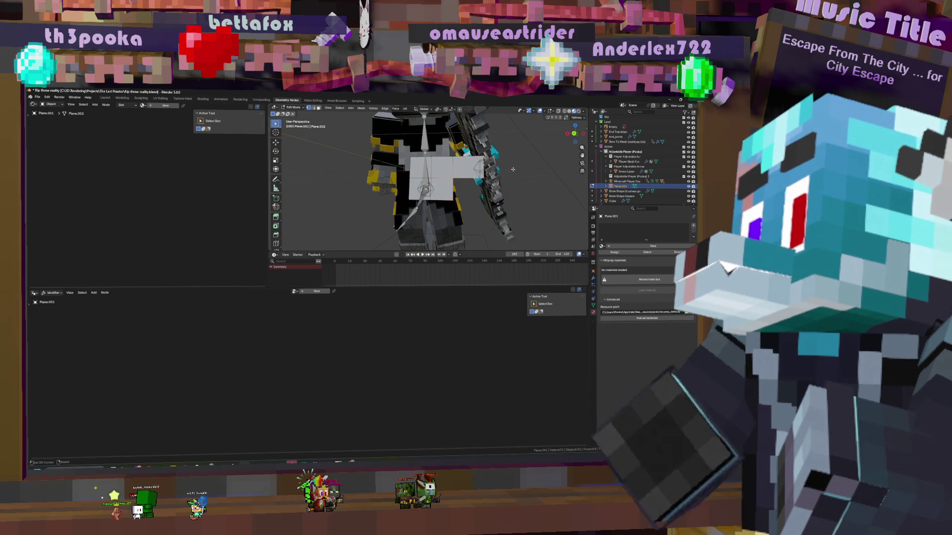
key(g)
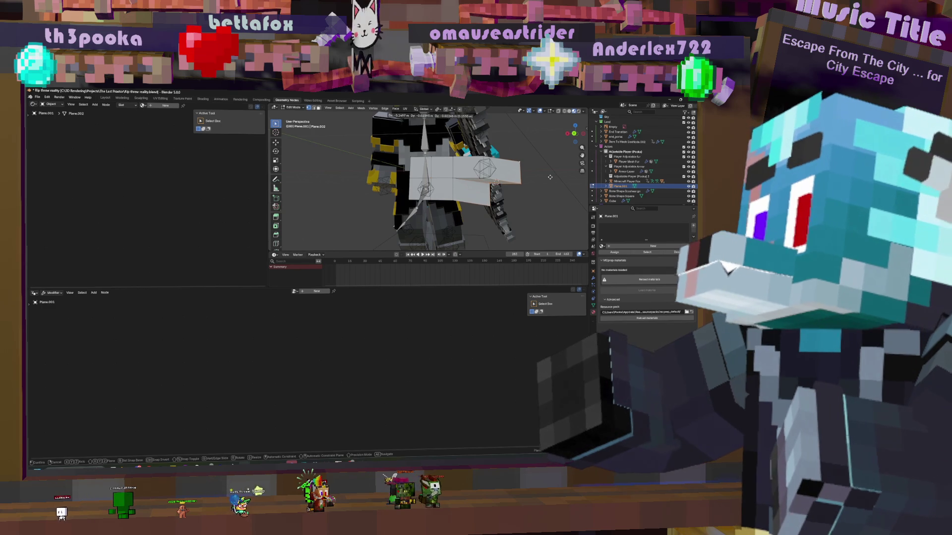
click(536, 202)
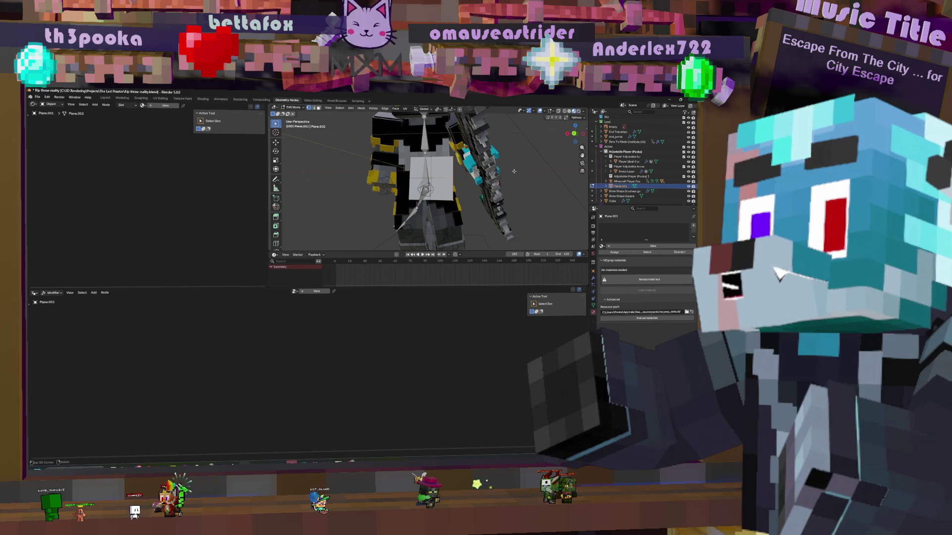
Extrude the plane's edge along X into a wider strip and box-select its right-half faces
key(g)
key(x)
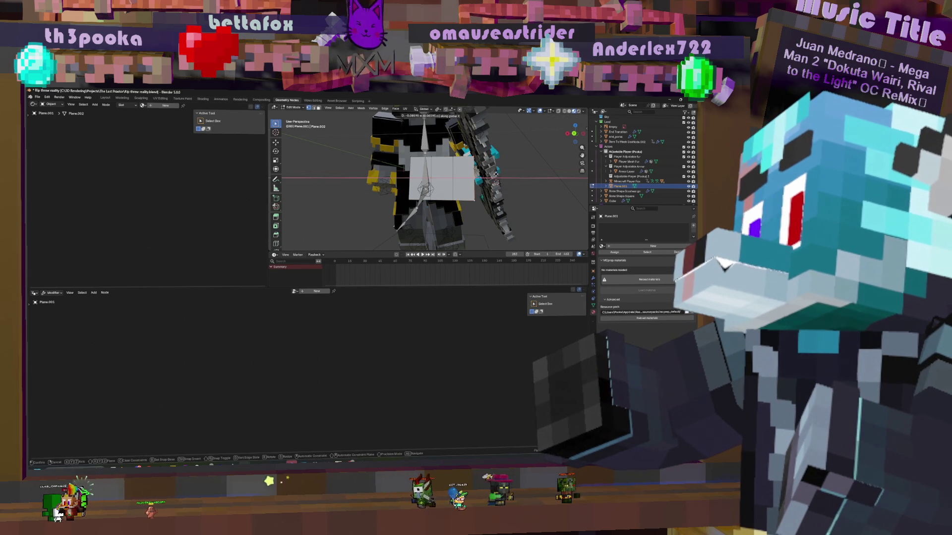
click(494, 174)
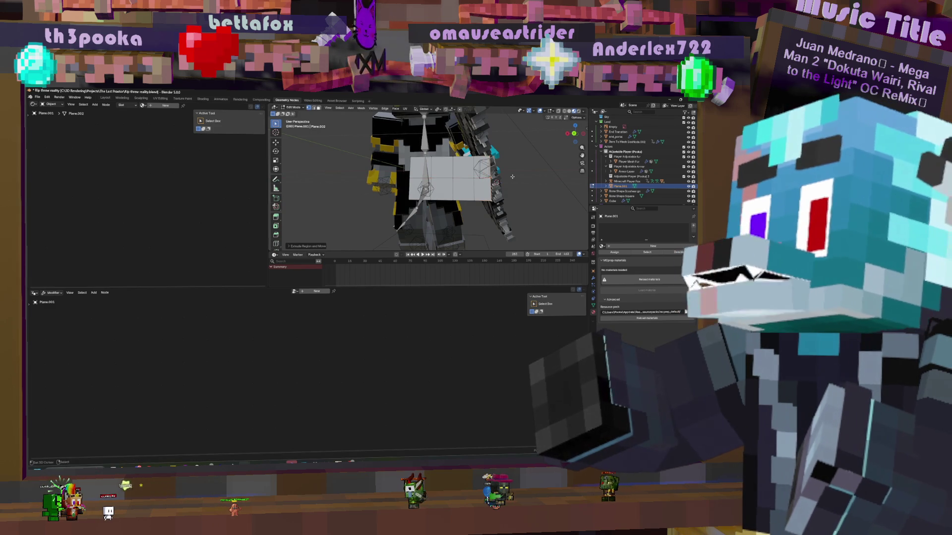
click(549, 177)
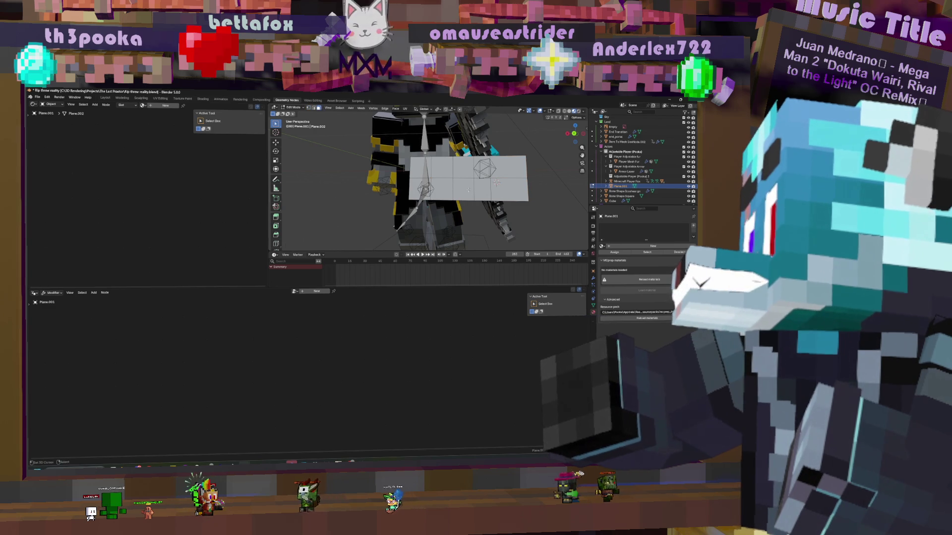
drag(455, 180, 527, 200)
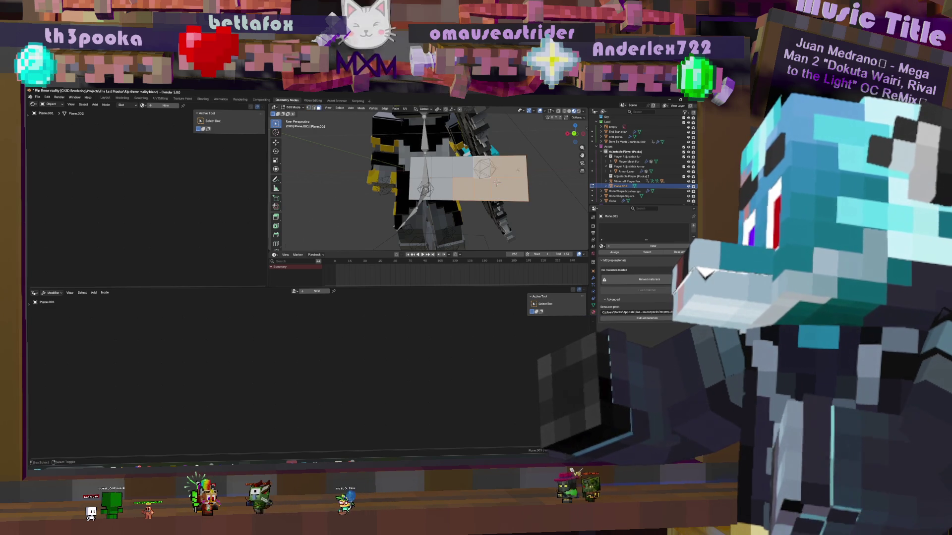
Move the selected faces outward, briefly isolating the plane in local view to inspect it
middle_drag(506, 168, 535, 168)
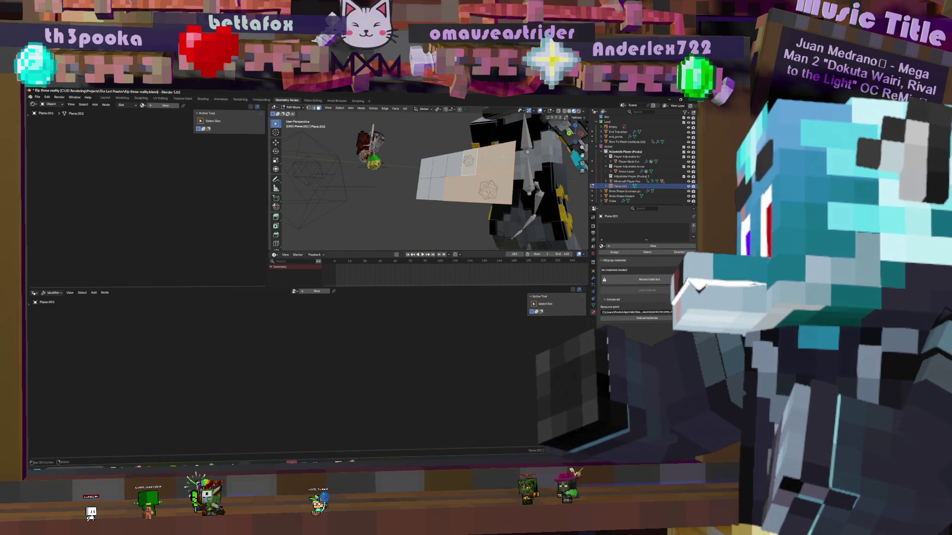
key(g)
click(504, 155)
key(KP_Divide)
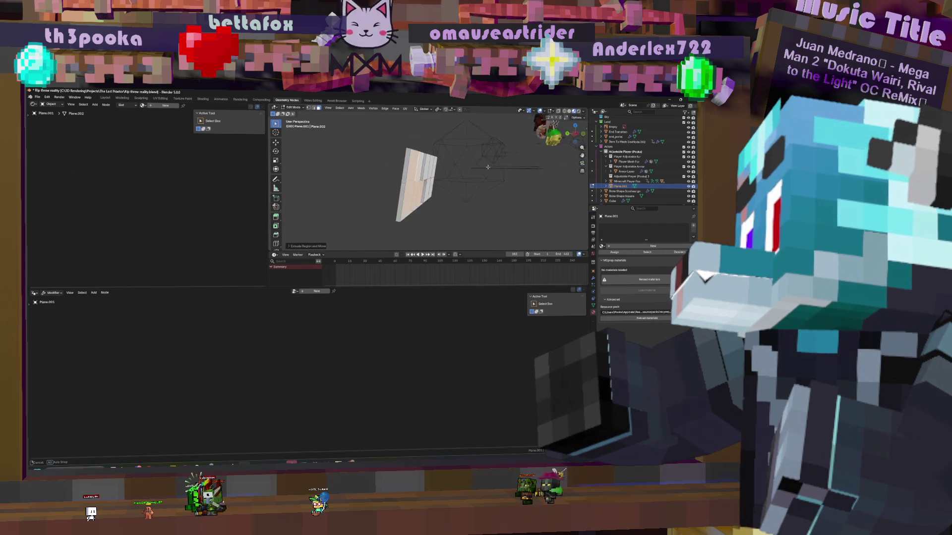
middle_drag(504, 156, 491, 173)
key(KP_Divide)
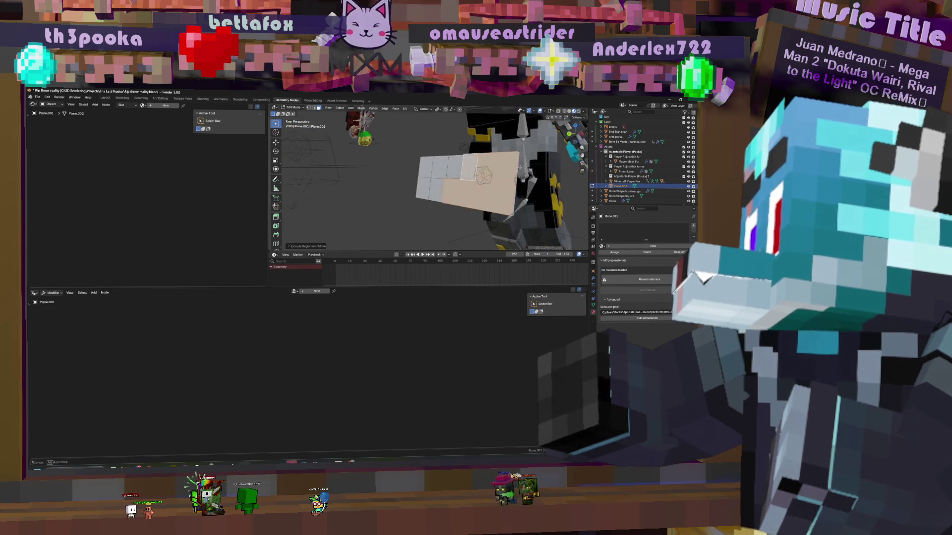
middle_drag(491, 172, 541, 172)
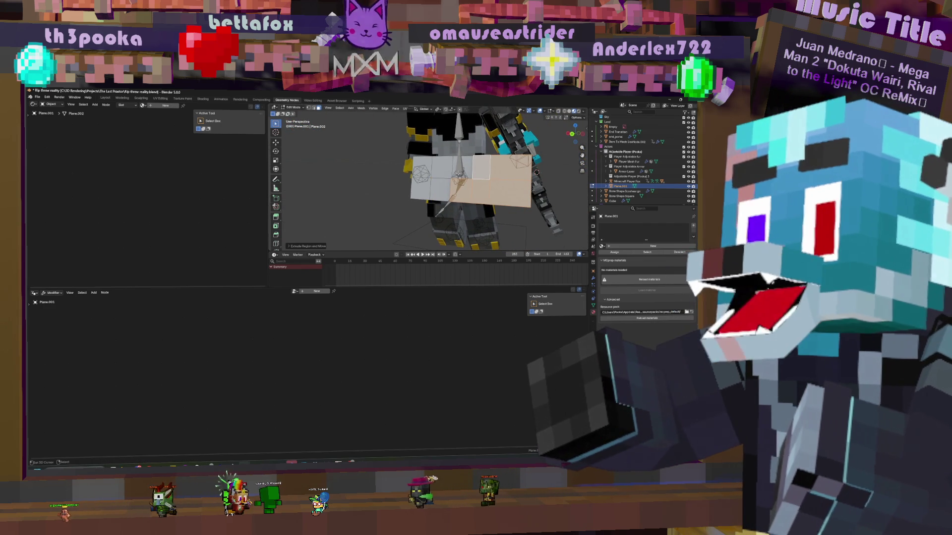
Select a single face and extrude it twice to lengthen the strip into a wing-like shape
key(alt+a)
click(447, 165)
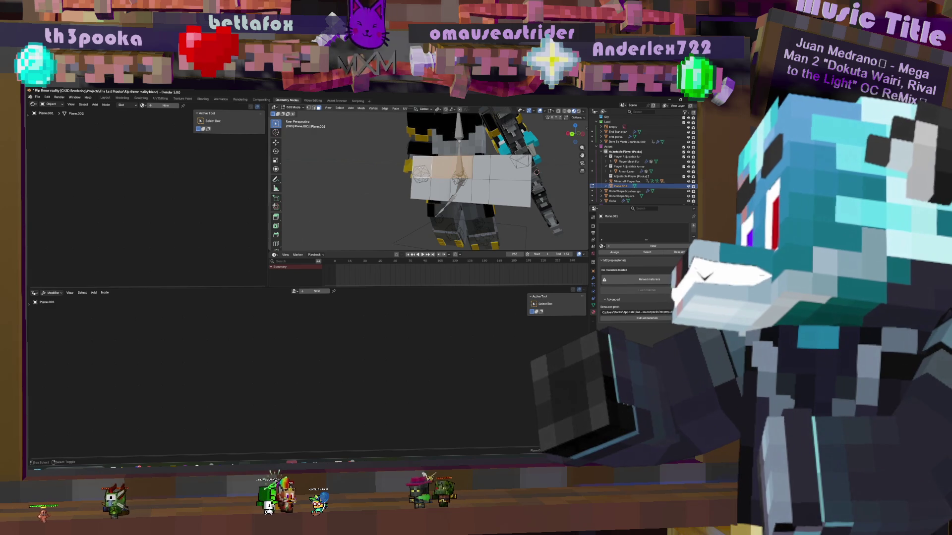
middle_drag(447, 166, 530, 180)
key(e)
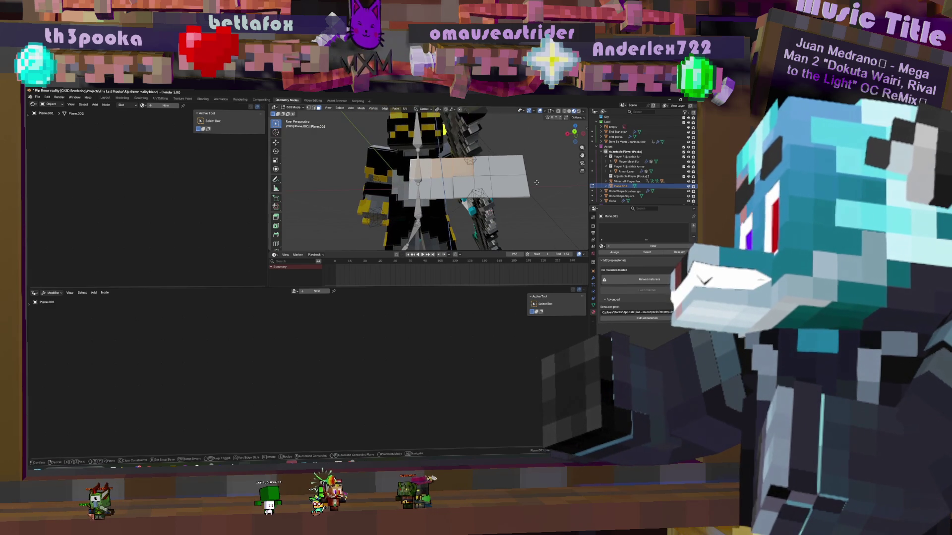
key(Escape)
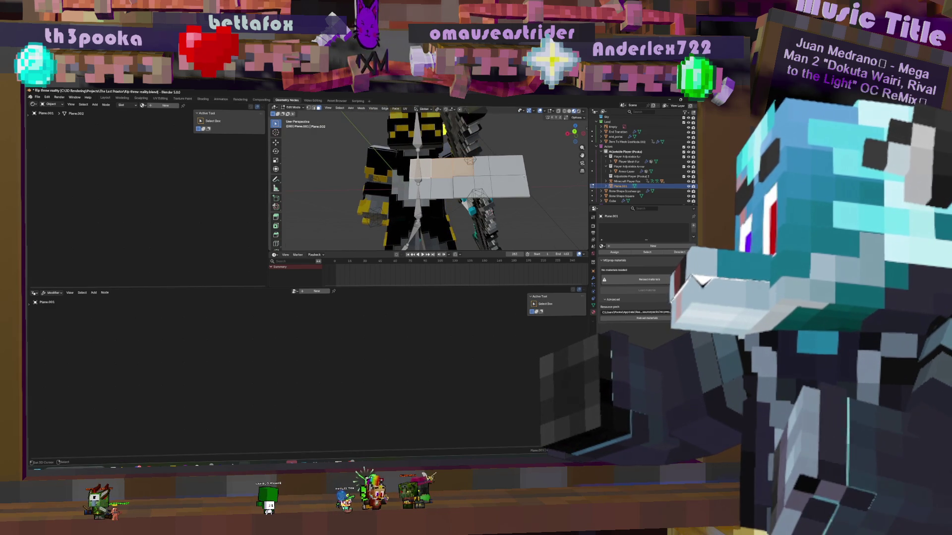
key(e)
key(Escape)
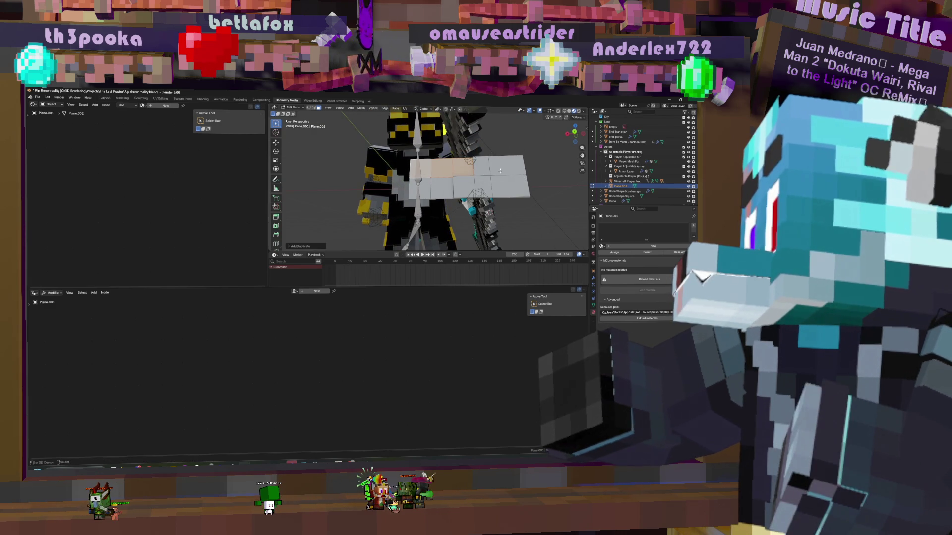
key(shift+space)
key(t)
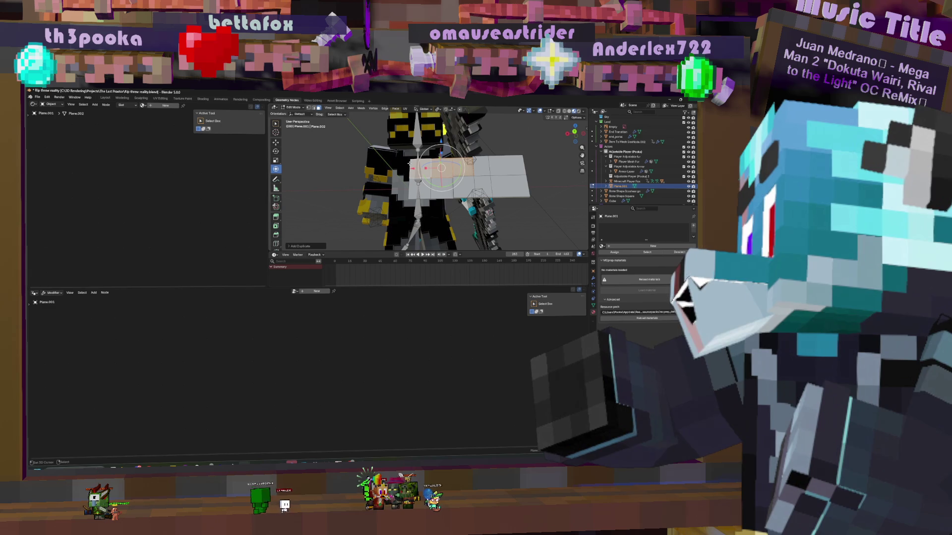
Shift the extruded section along X and then along Y beside the body
key(g)
key(x)
click(410, 168)
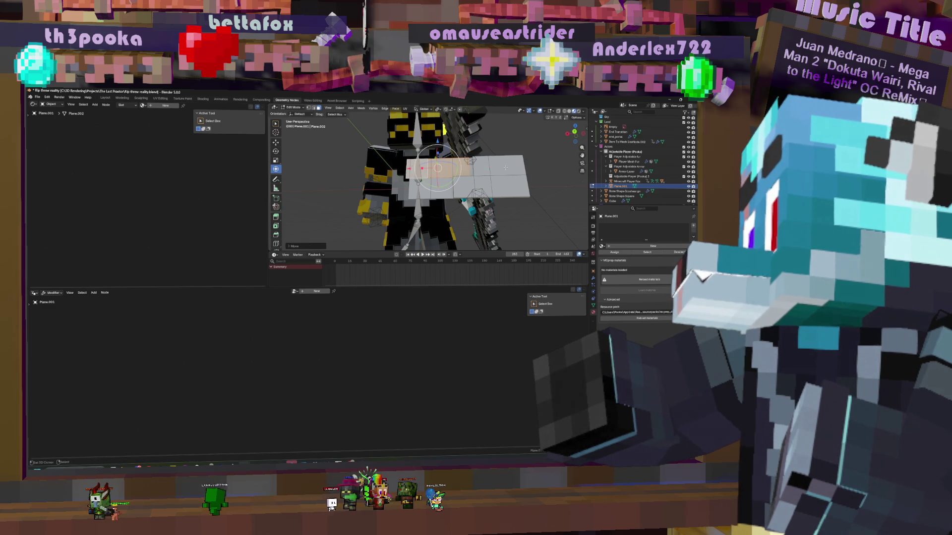
middle_drag(411, 168, 462, 171)
key(g)
key(y)
Finish the Y move, then nudge the section along Z and again along Y
click(392, 160)
middle_drag(392, 160, 447, 125)
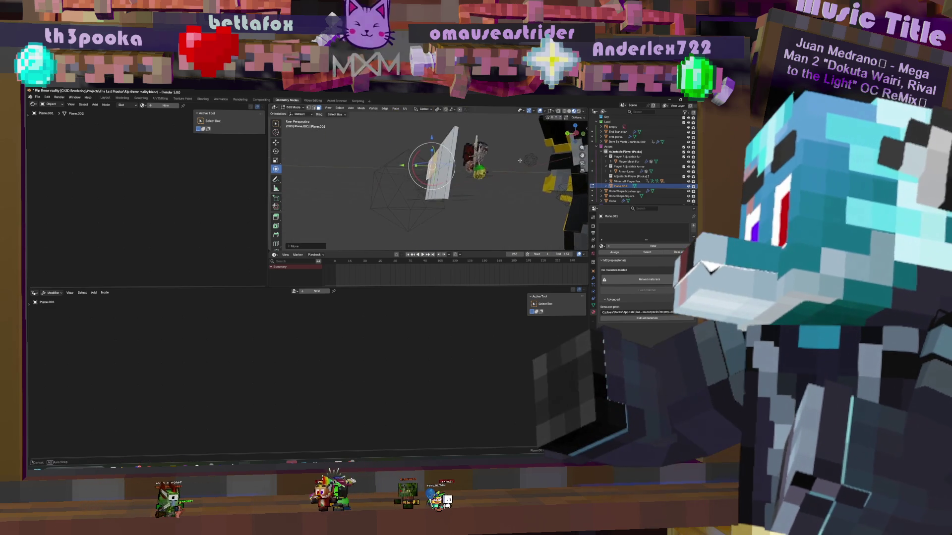
key(g)
key(z)
click(430, 138)
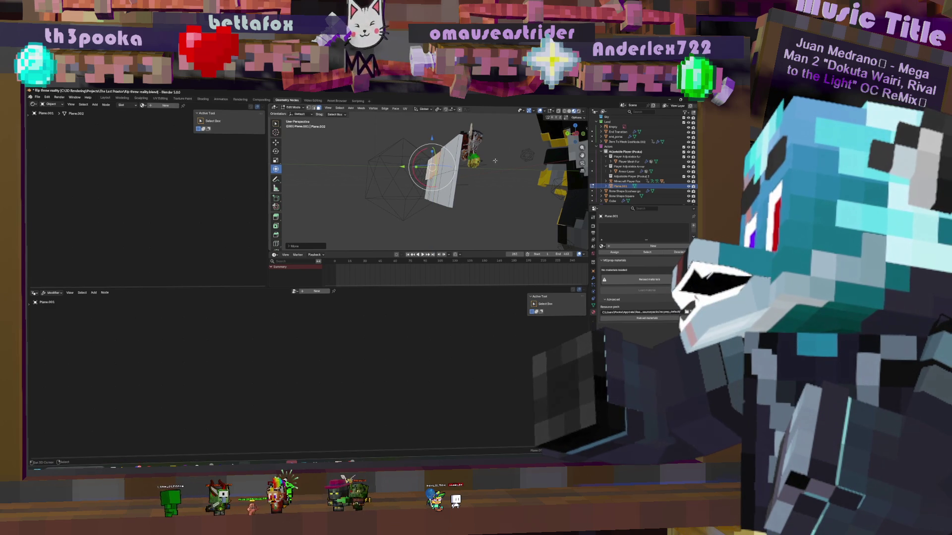
key(g)
key(y)
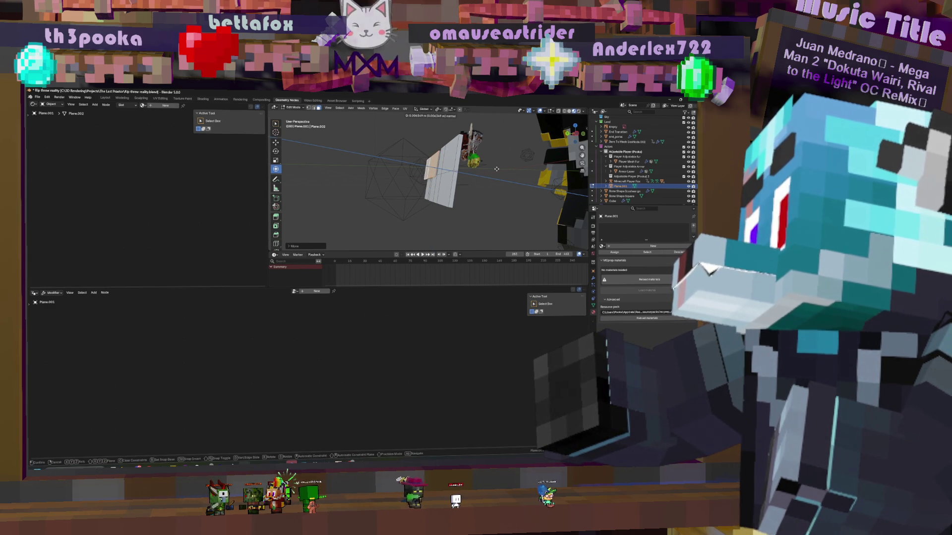
click(495, 169)
Pick a different transform orientation for the last move in its operation options
click(294, 246)
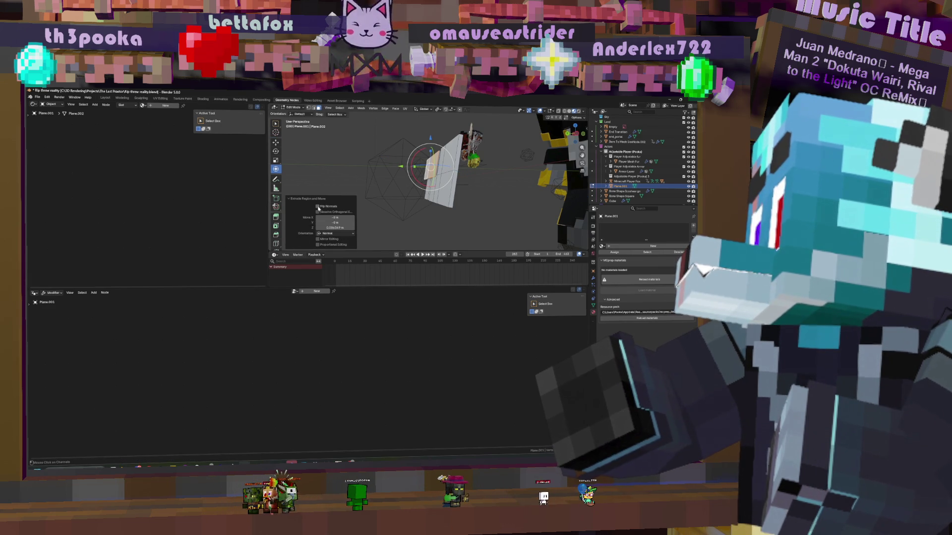
mouse_move(416, 194)
middle_down()
mouse_move(468, 220)
mouse_move(447, 223)
middle_up()
click(329, 235)
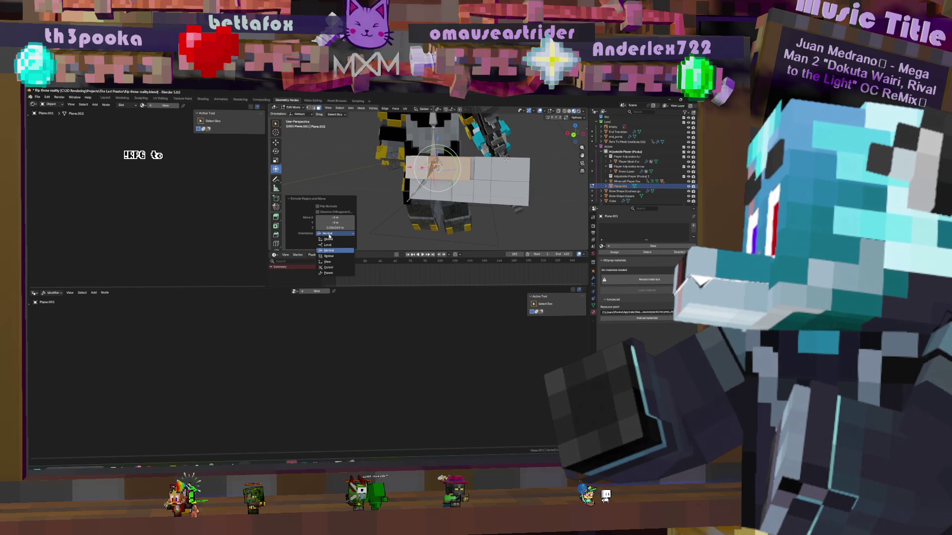
click(329, 237)
middle_drag(417, 194, 461, 209)
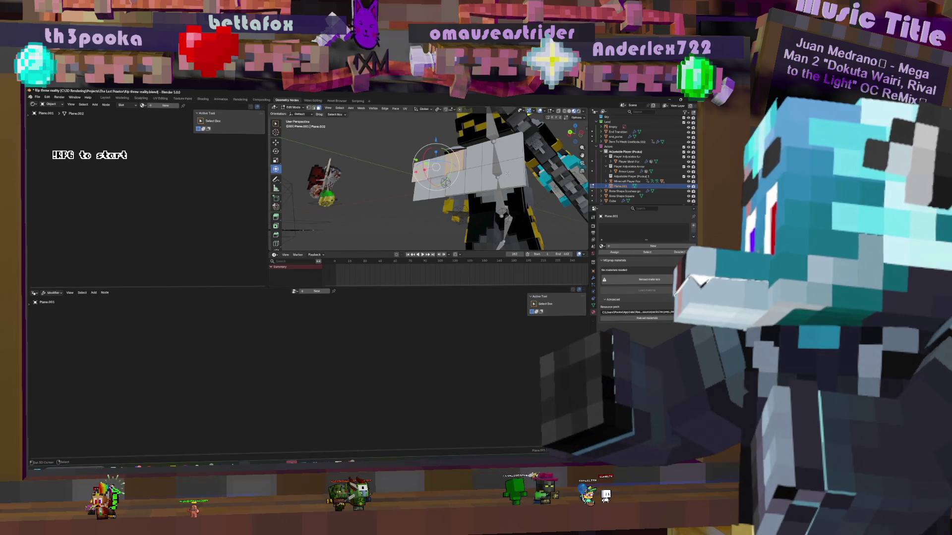
middle_drag(447, 164, 509, 157)
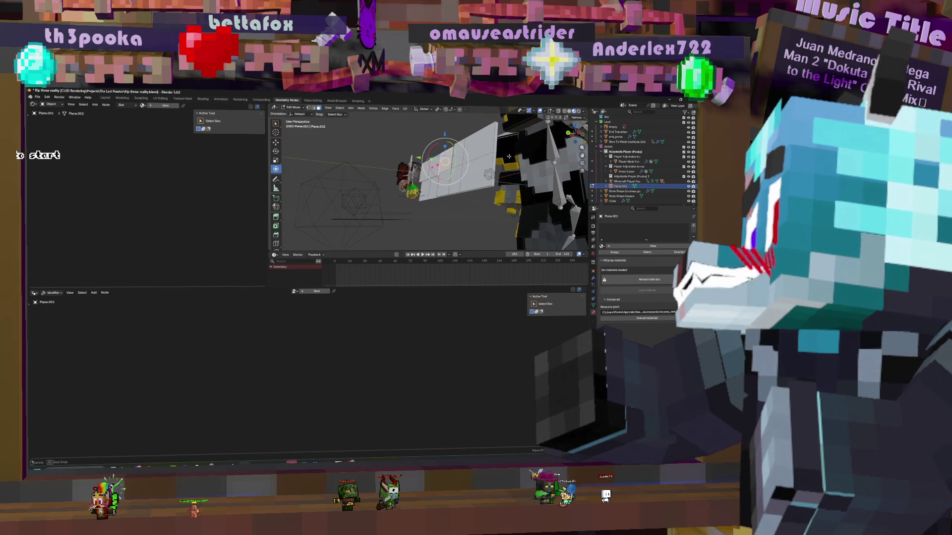
Reposition the plane, extrude a new angled section outward and scale it slightly wider
key(g)
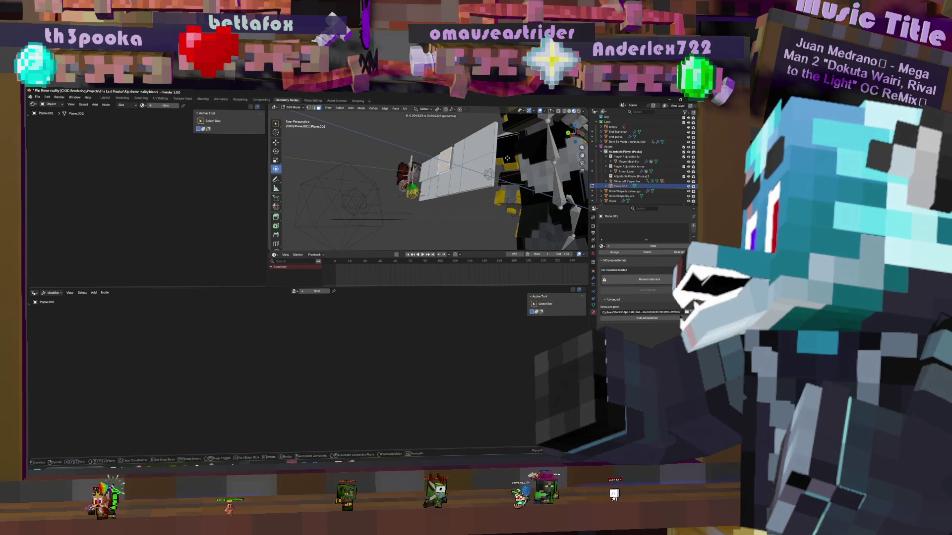
click(505, 158)
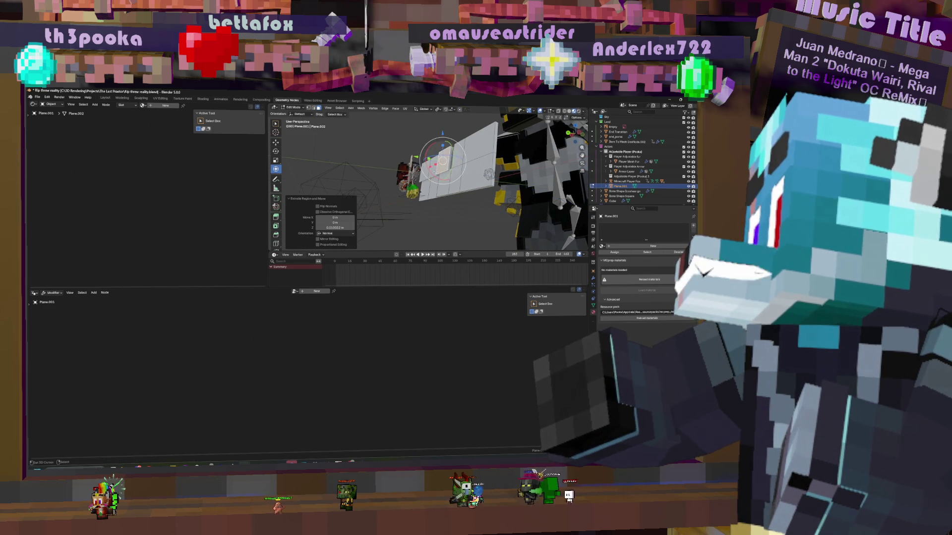
key(g)
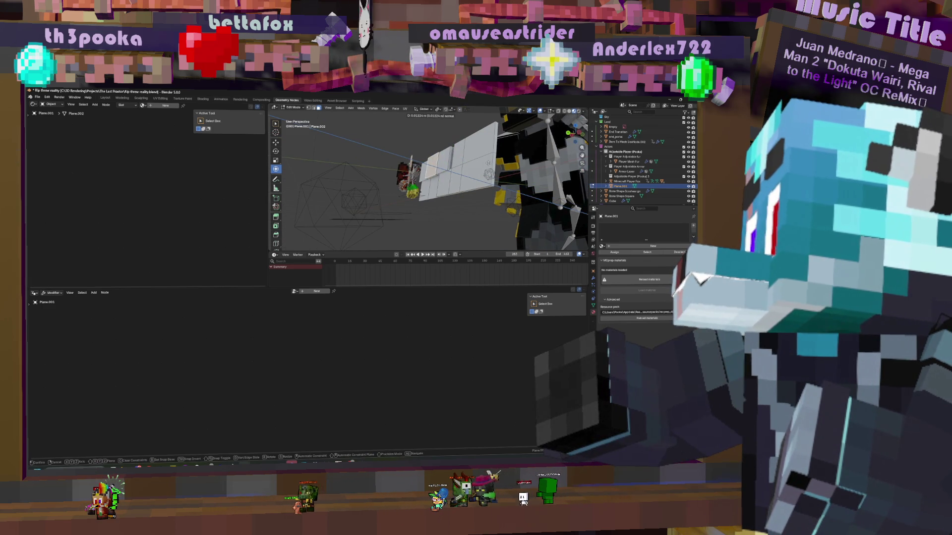
click(489, 162)
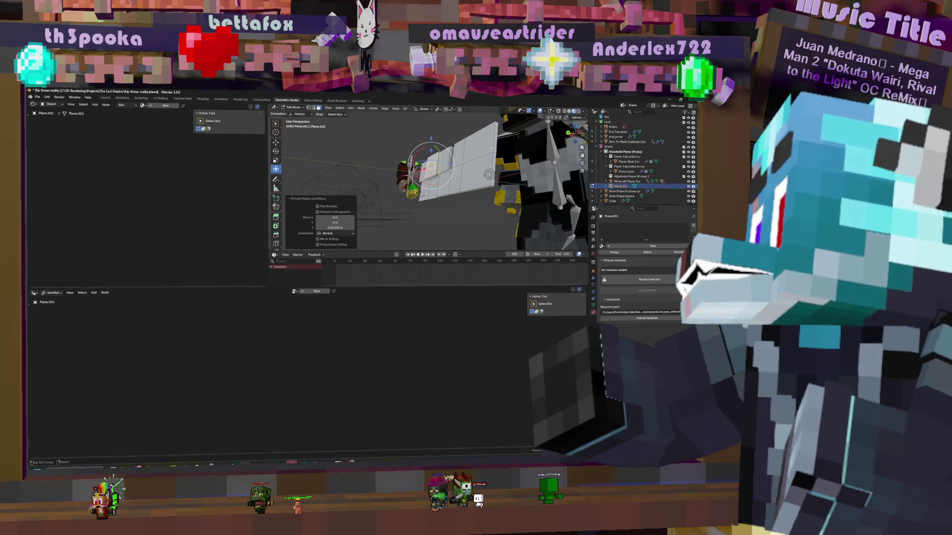
click(476, 148)
mouse_move(476, 148)
middle_down()
mouse_move(495, 156)
mouse_move(483, 160)
middle_up()
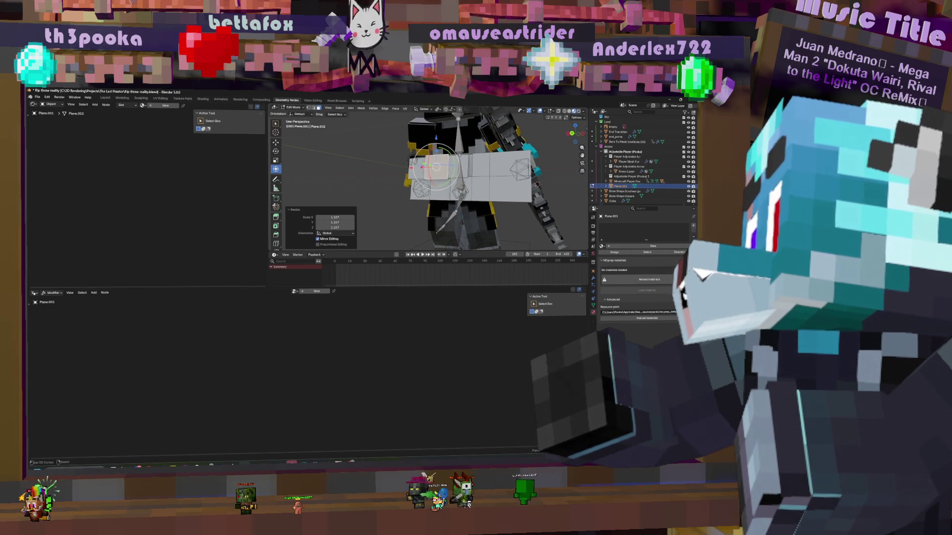
Extrude one more strip from the plane's edge and resize it, extending the panel further out
key(s)
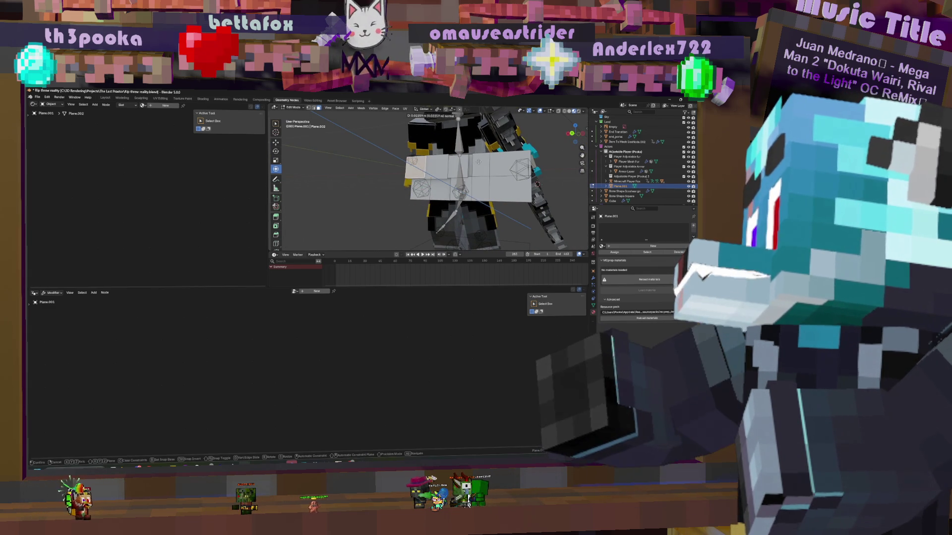
key(Return)
key(e)
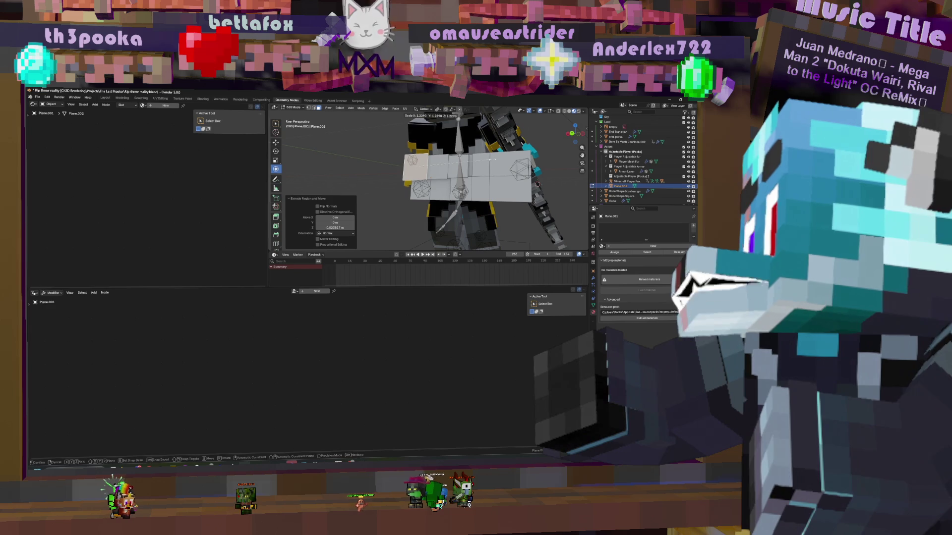
key(Return)
mouse_move(489, 159)
middle_down()
mouse_move(417, 171)
mouse_move(510, 155)
middle_up()
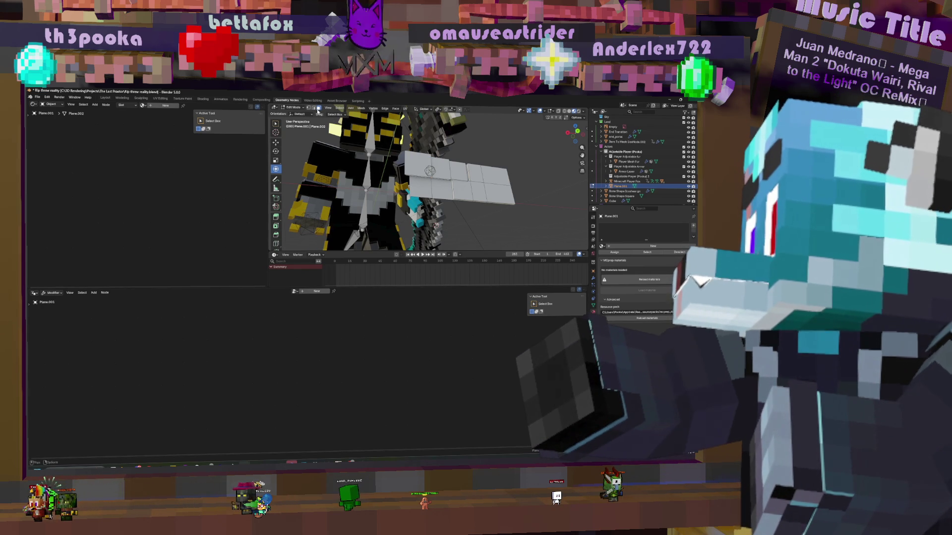
Circle-select vertices on the wing and move them, then shift them along Y
key(c)
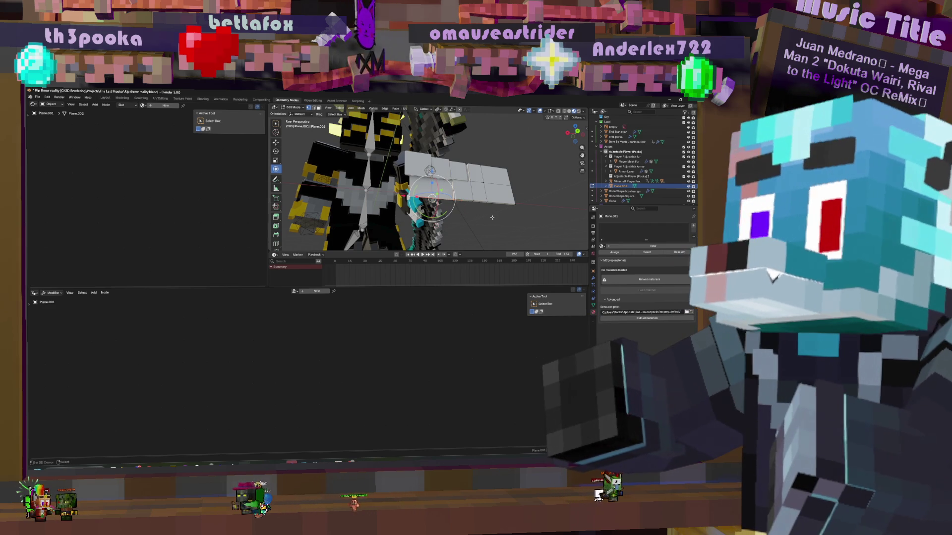
middle_drag(431, 199, 428, 201)
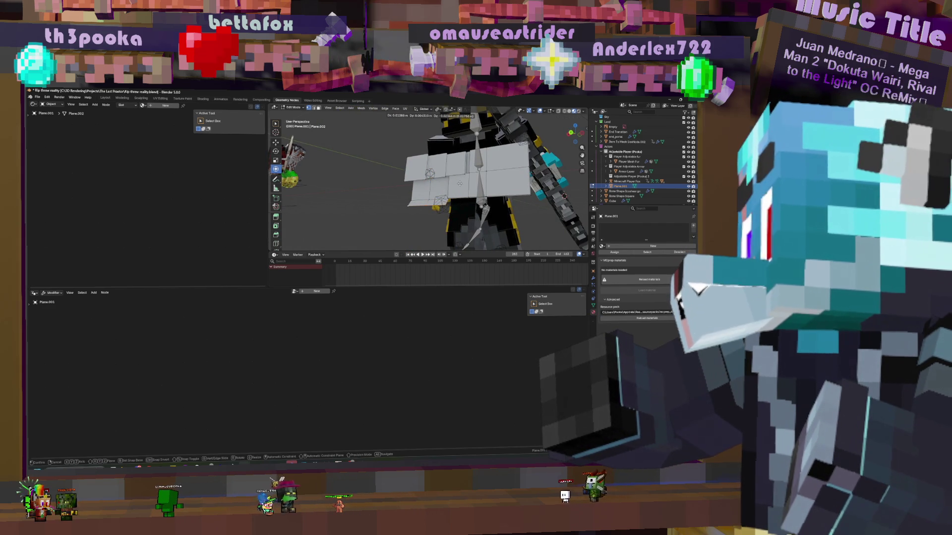
key(g)
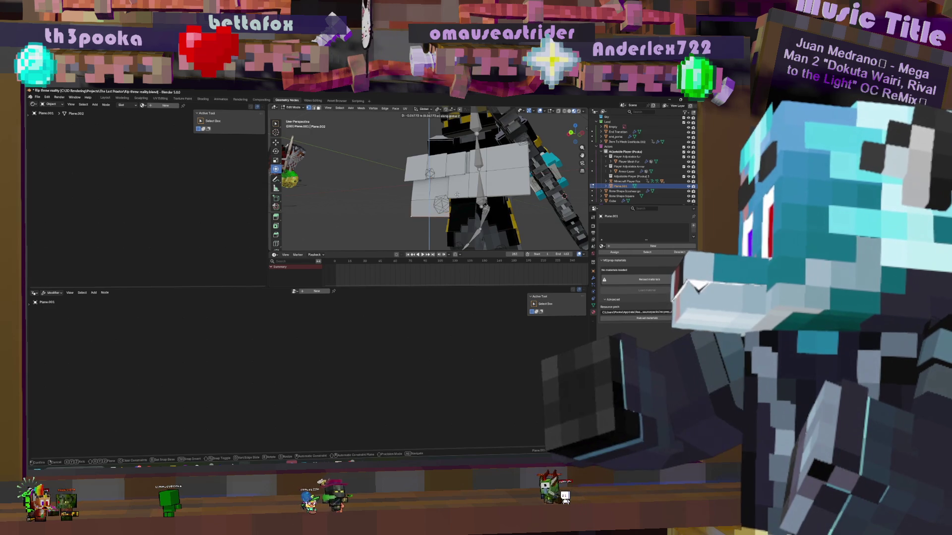
key(Return)
key(g)
key(y)
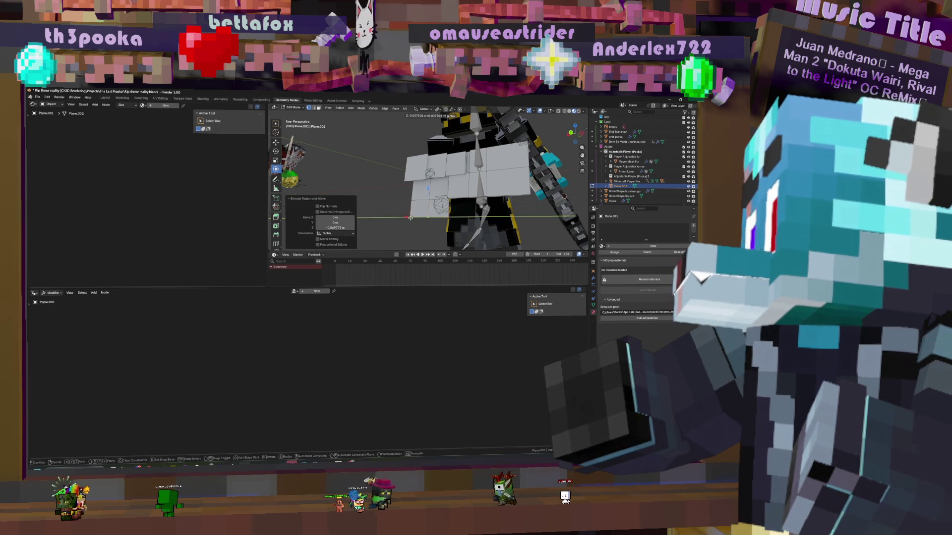
key(Return)
middle_drag(409, 218, 464, 180)
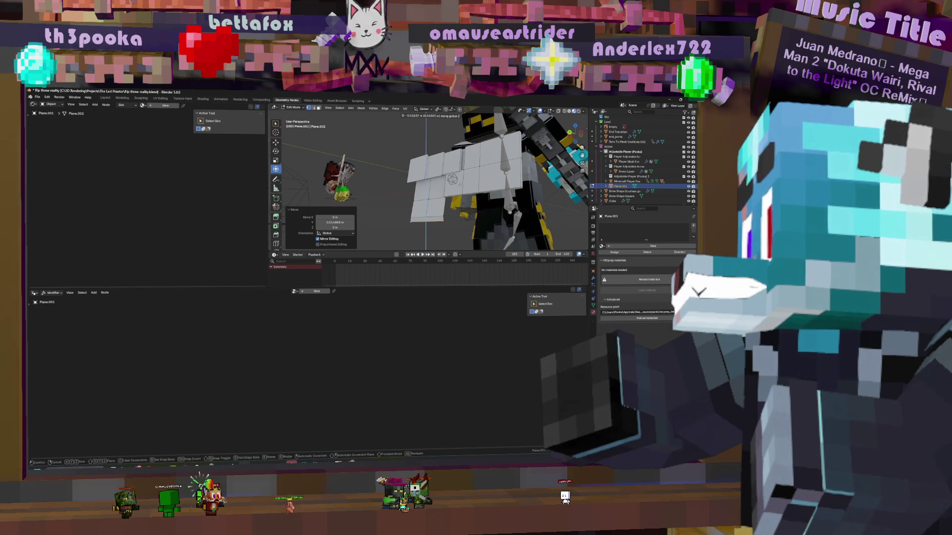
Extrude the selected edge into extra faces below the wing and move them along Y
key(e)
key(Return)
key(g)
key(y)
key(Return)
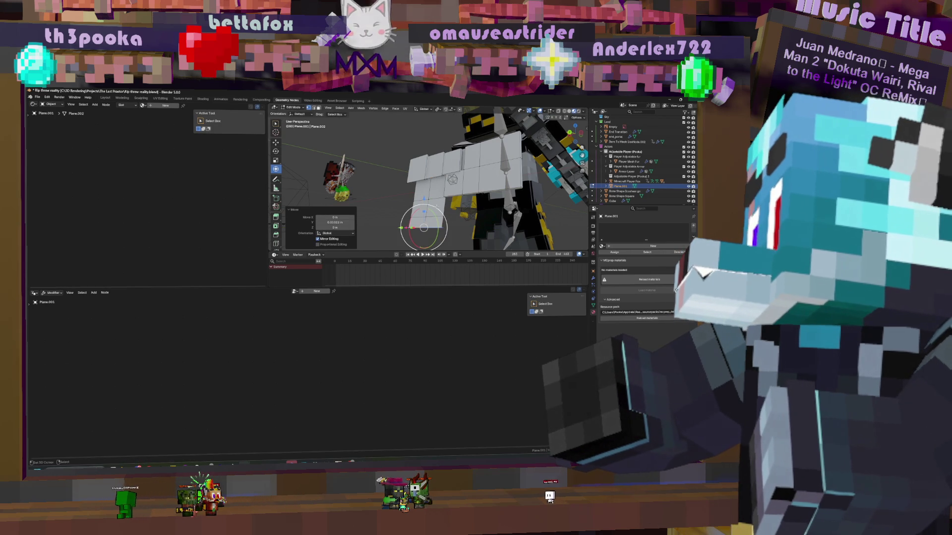
key(alt+a)
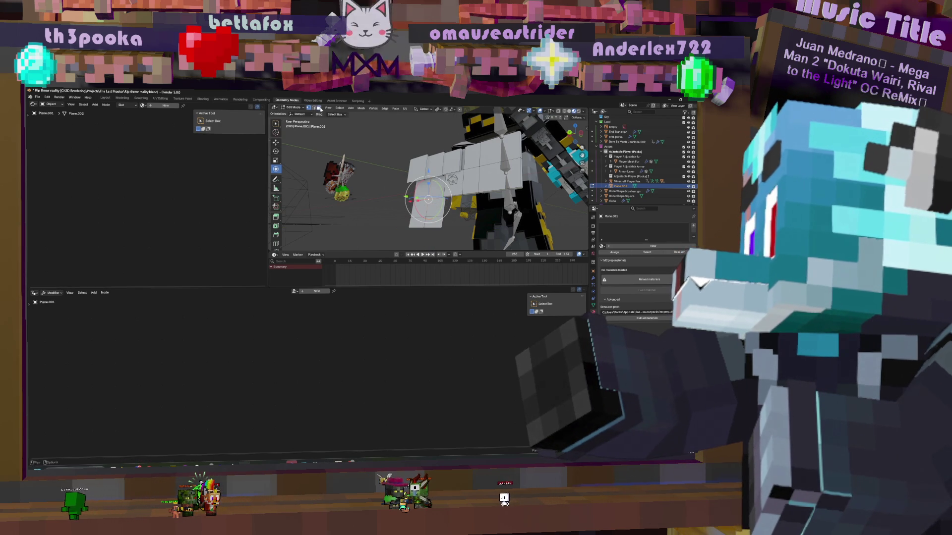
key(Escape)
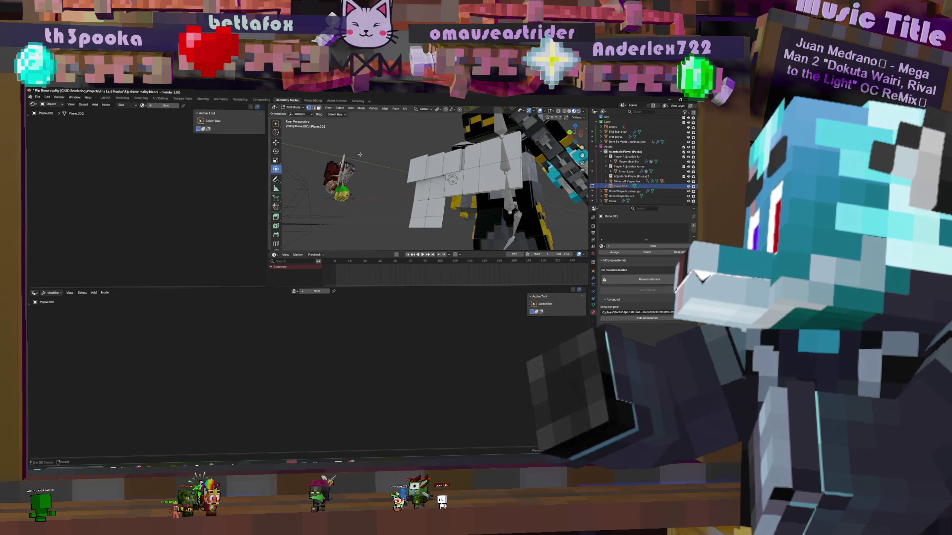
Move part of the wing along X, set the 3D cursor as pivot and rotate it into shape
middle_drag(443, 226, 481, 229)
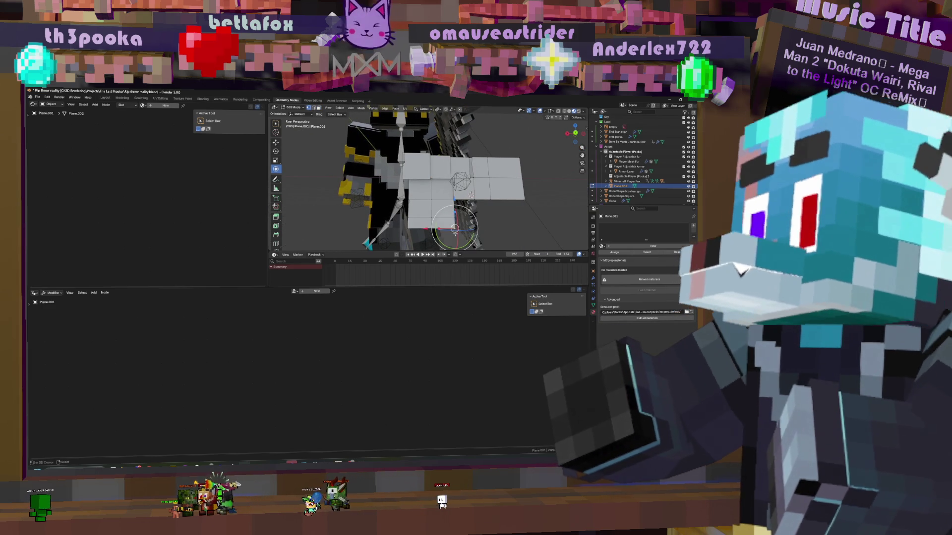
key(g)
key(x)
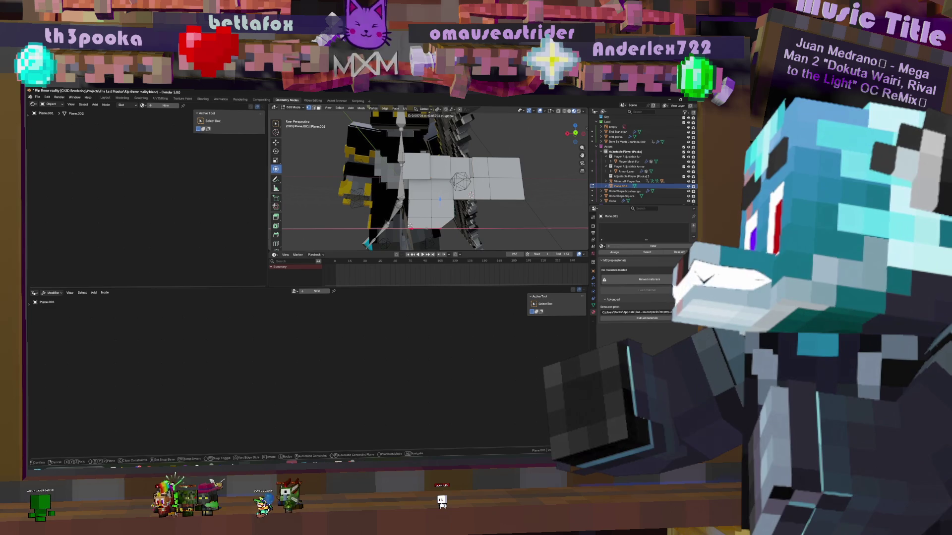
key(Return)
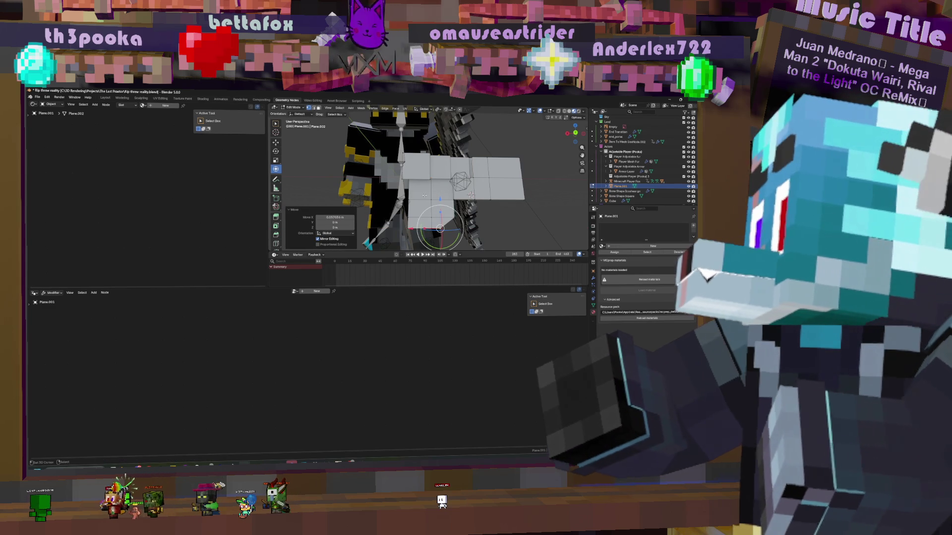
shift+right_click(403, 205)
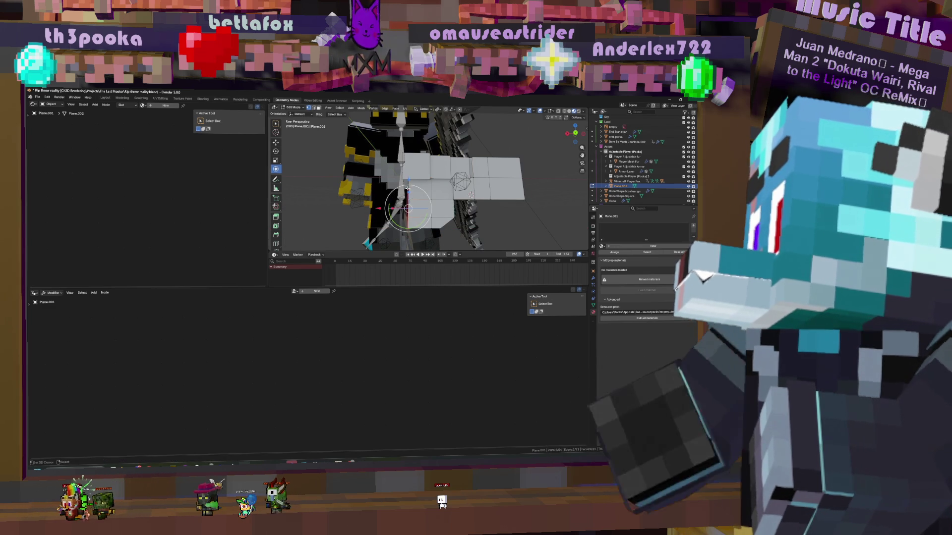
middle_drag(413, 181, 452, 165)
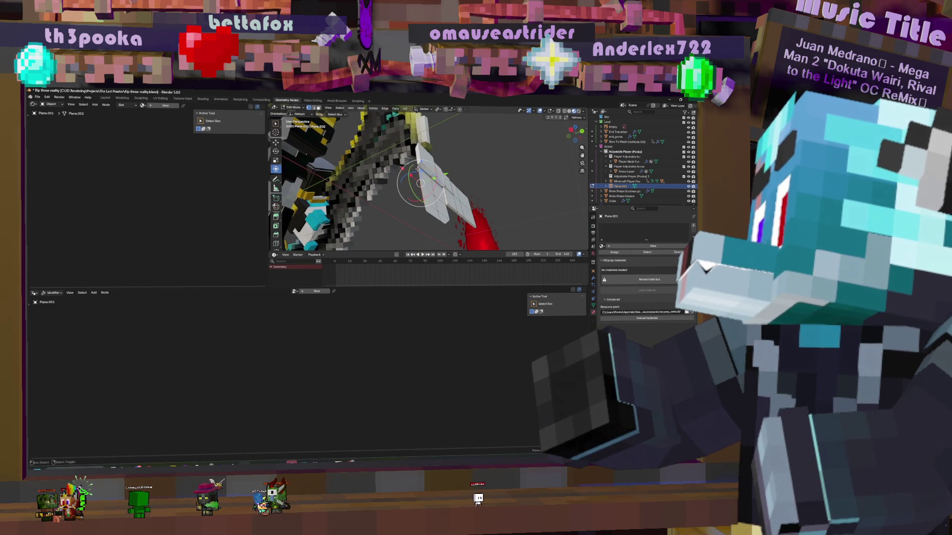
key(r)
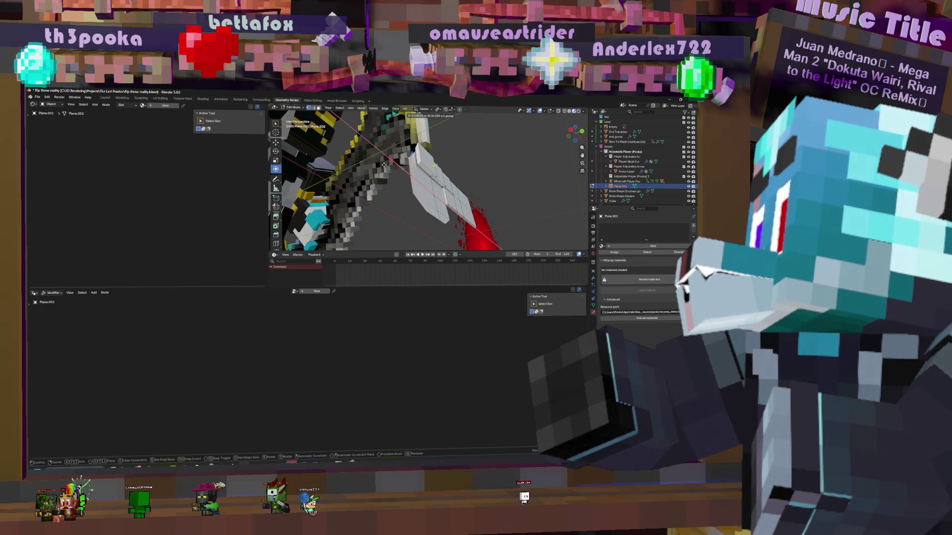
key(Return)
middle_drag(428, 179, 476, 178)
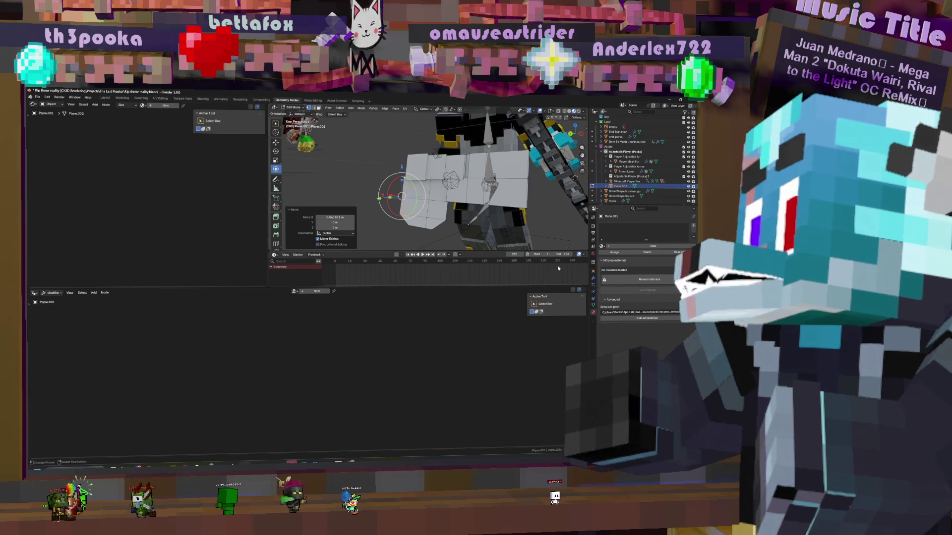
Create three material slots on the plane named Black, Iron and Diamond
click(619, 247)
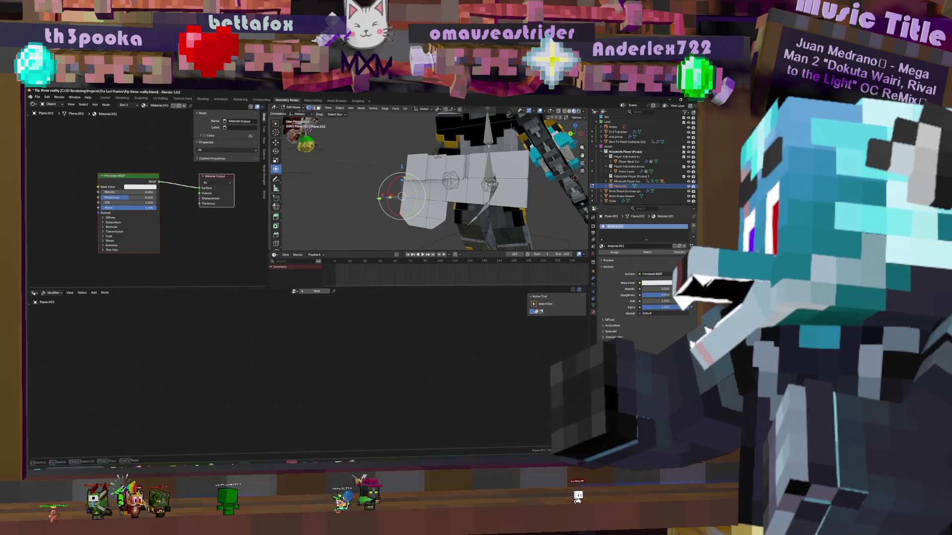
text(Black)
key(Return)
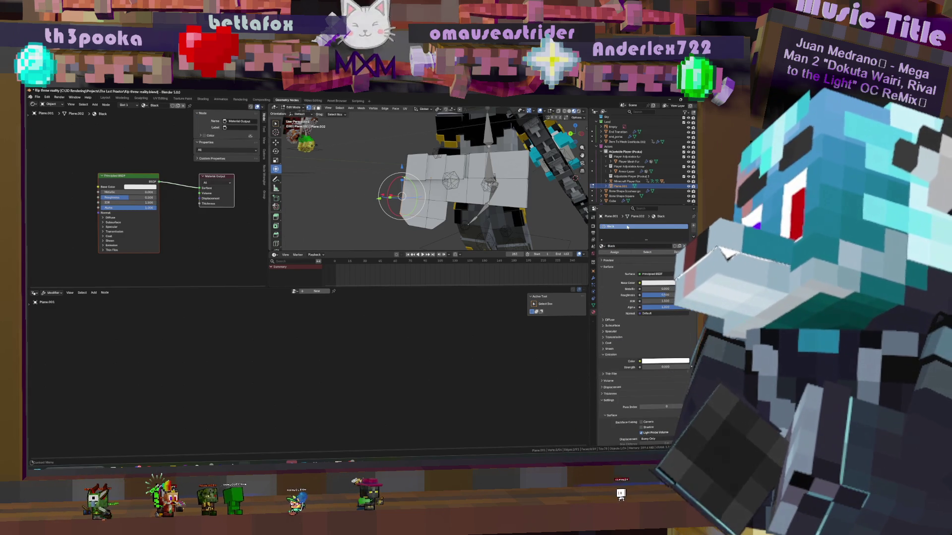
click(692, 225)
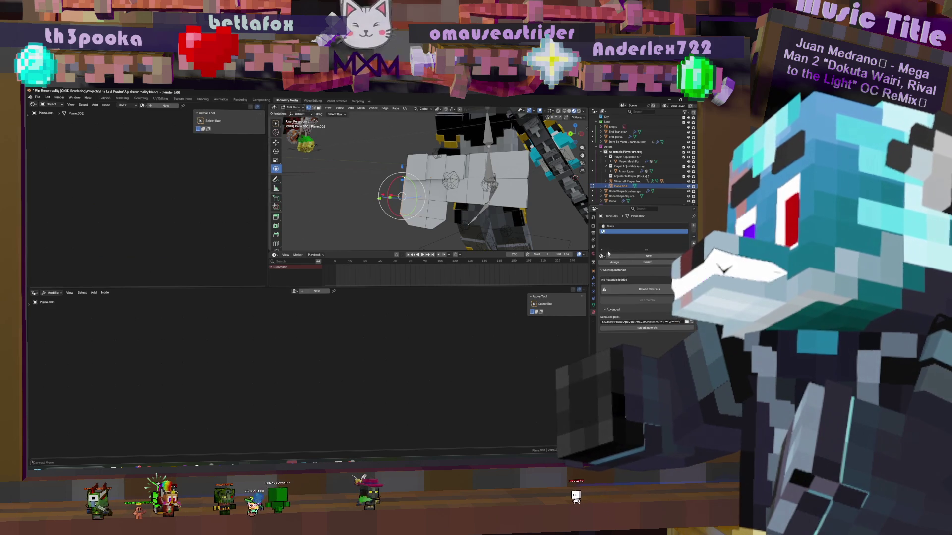
click(647, 262)
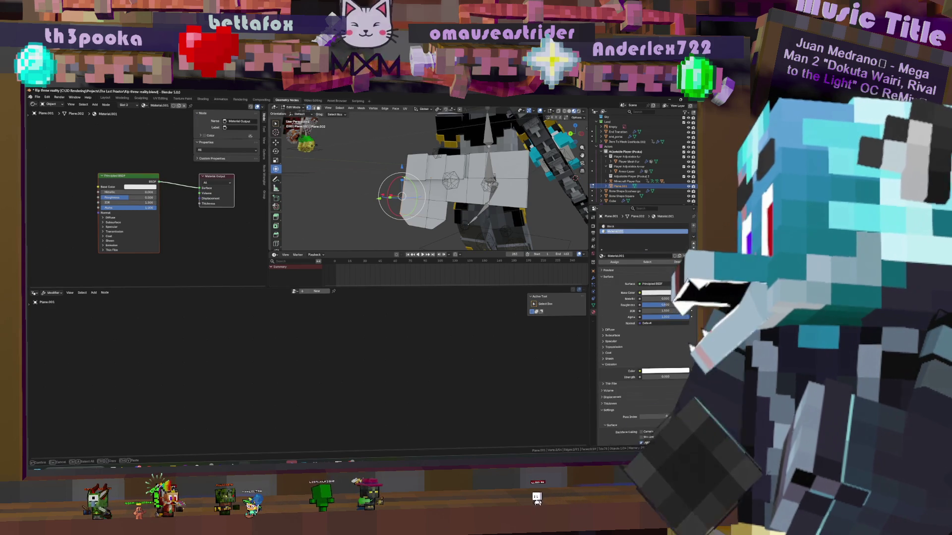
text(Emi)
key(Return)
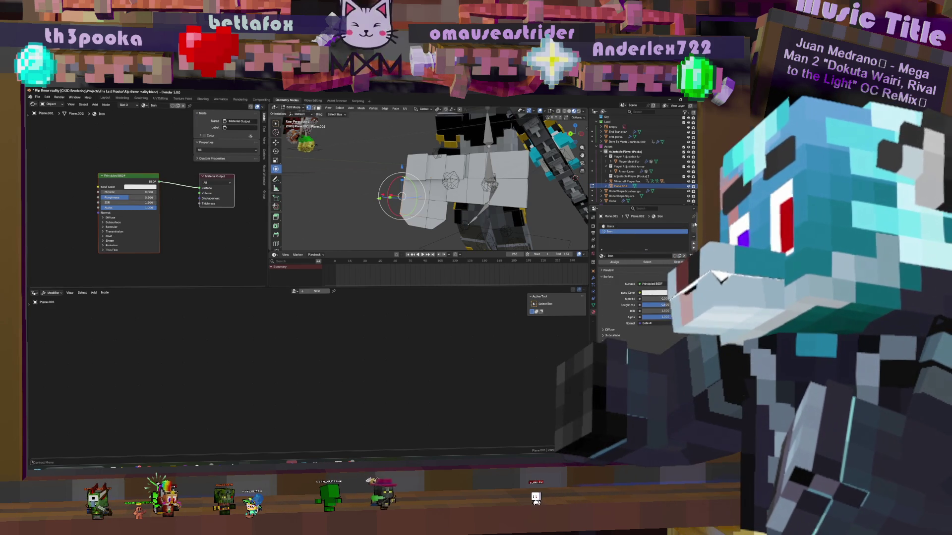
click(662, 235)
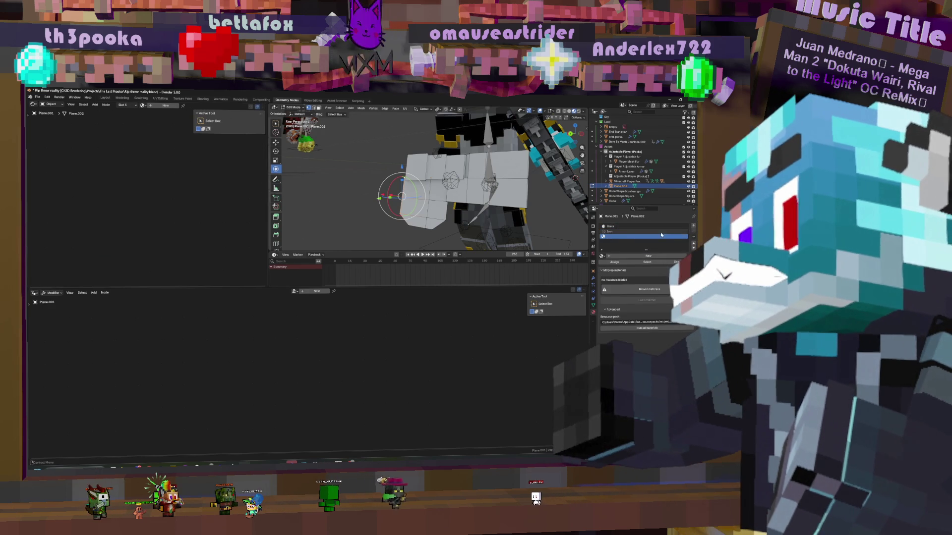
click(618, 255)
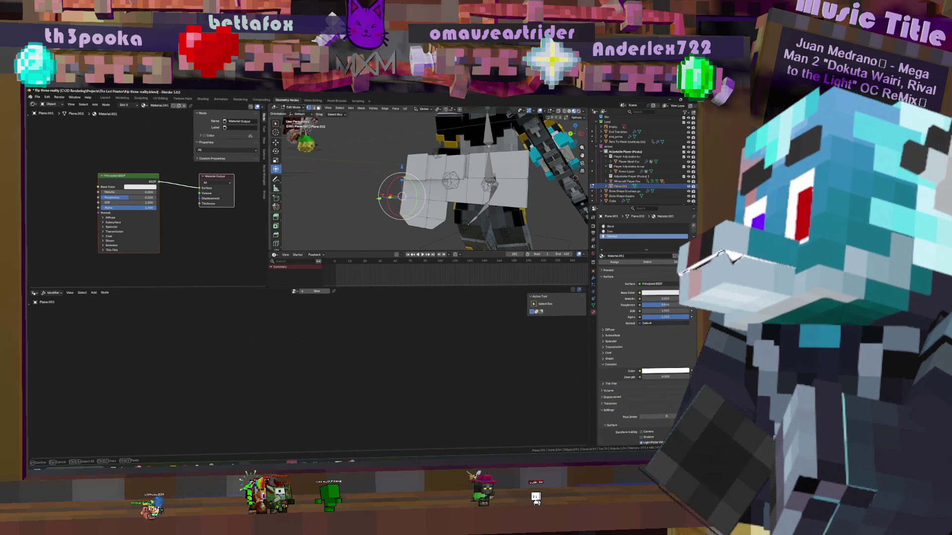
double_click(624, 236)
text(Diamond)
key(Return)
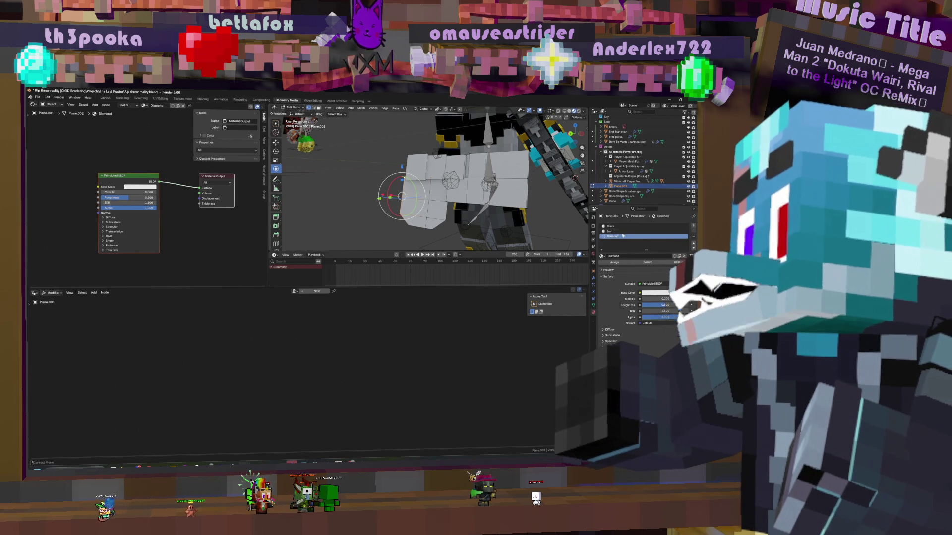
Make Black's base colour pure black; set Iron to Metallic 1.000 and Roughness 0.061
click(653, 298)
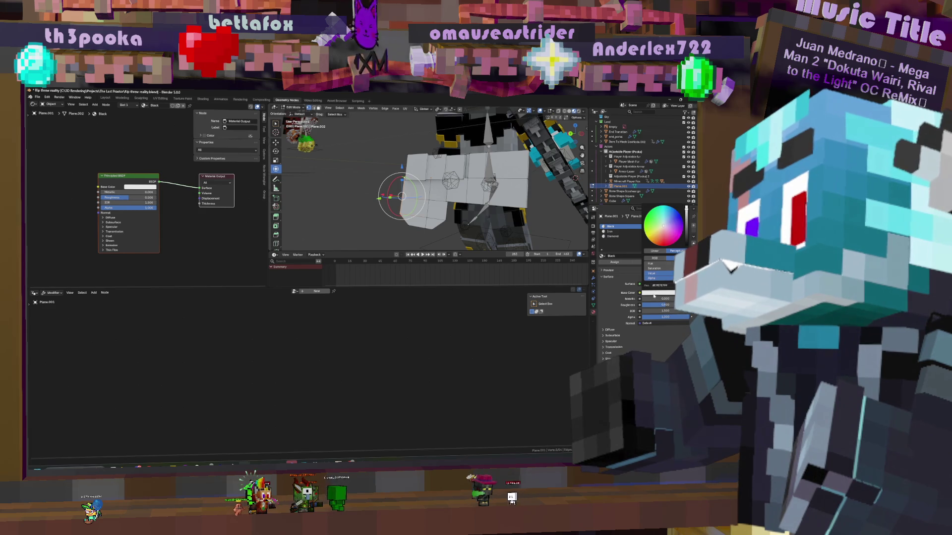
drag(686, 212, 686, 249)
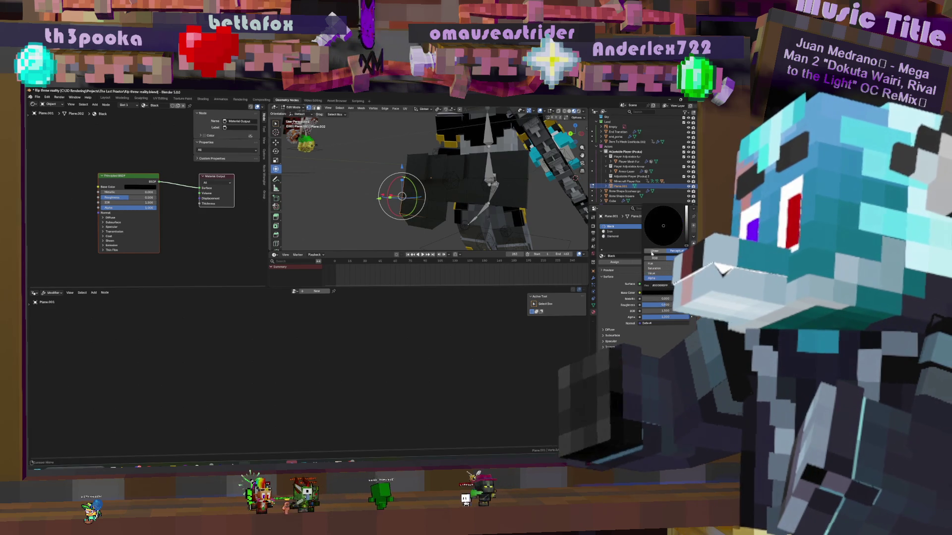
click(655, 292)
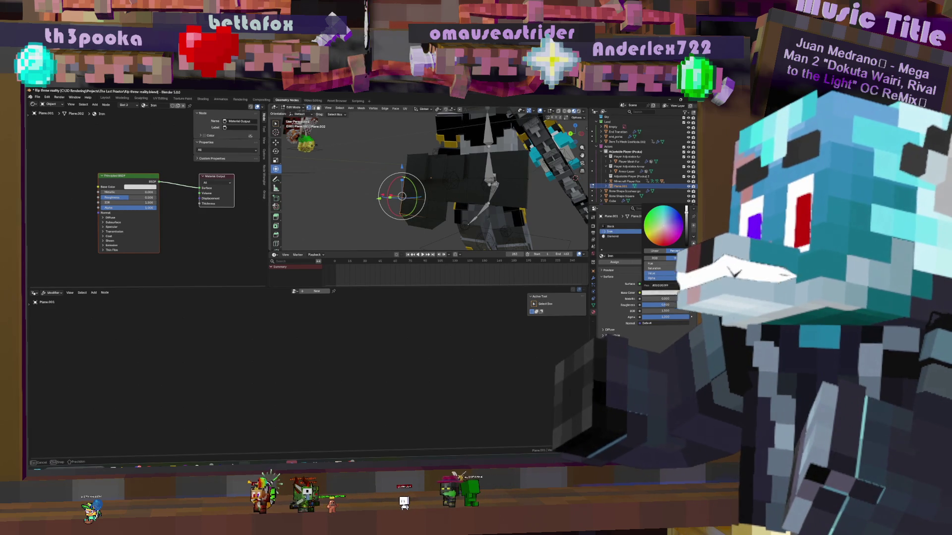
mouse_move(659, 299)
mouse_down()
mouse_move(692, 298)
mouse_move(681, 305)
mouse_up()
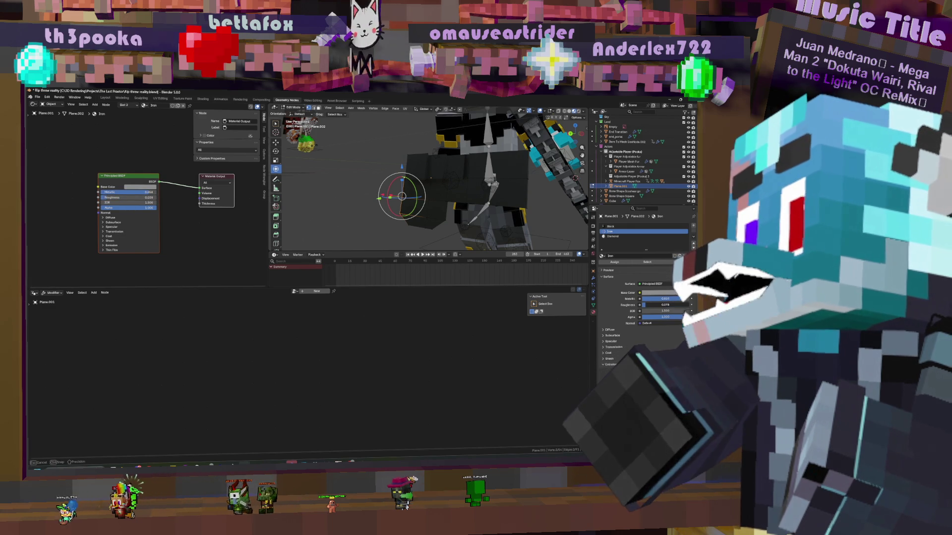
drag(668, 306, 646, 305)
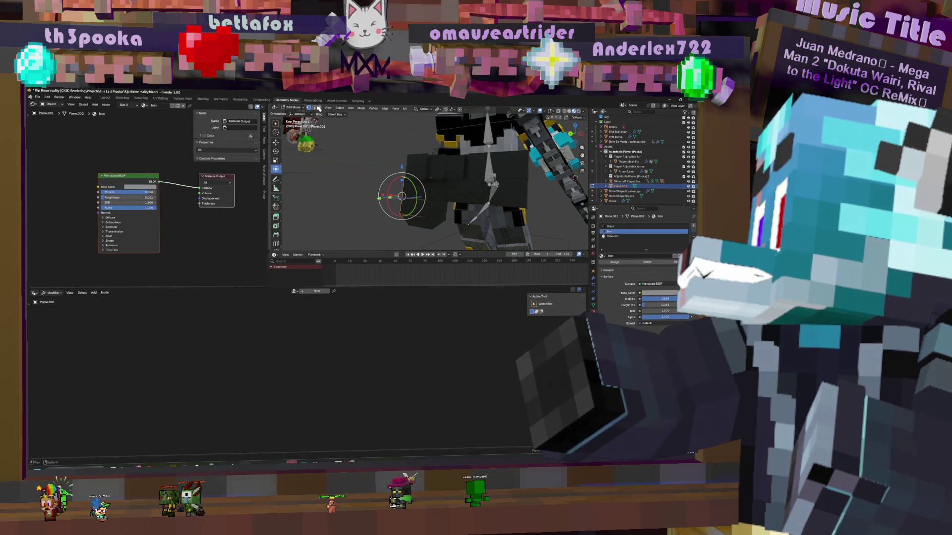
click(424, 208)
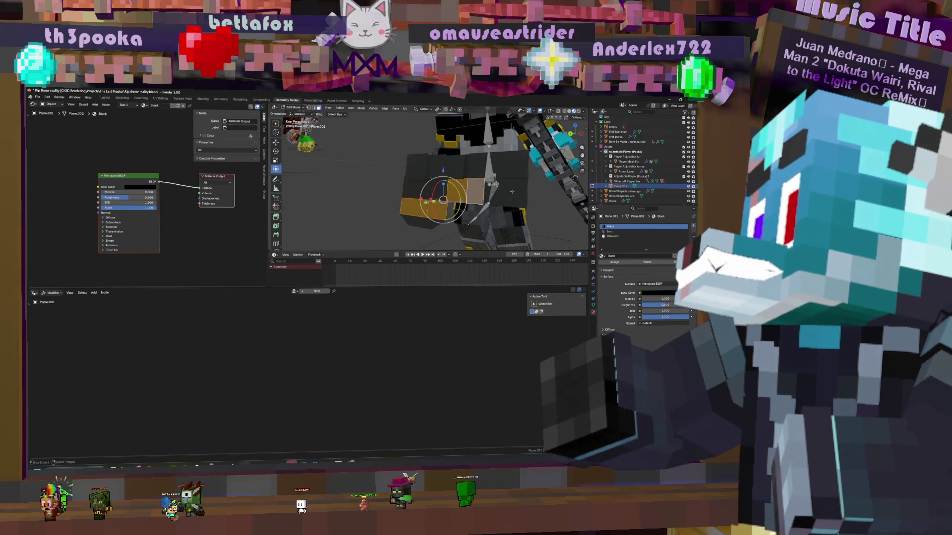
Grow the face selection across a wider patch of the wing, including the arm faces
shift+click(476, 166)
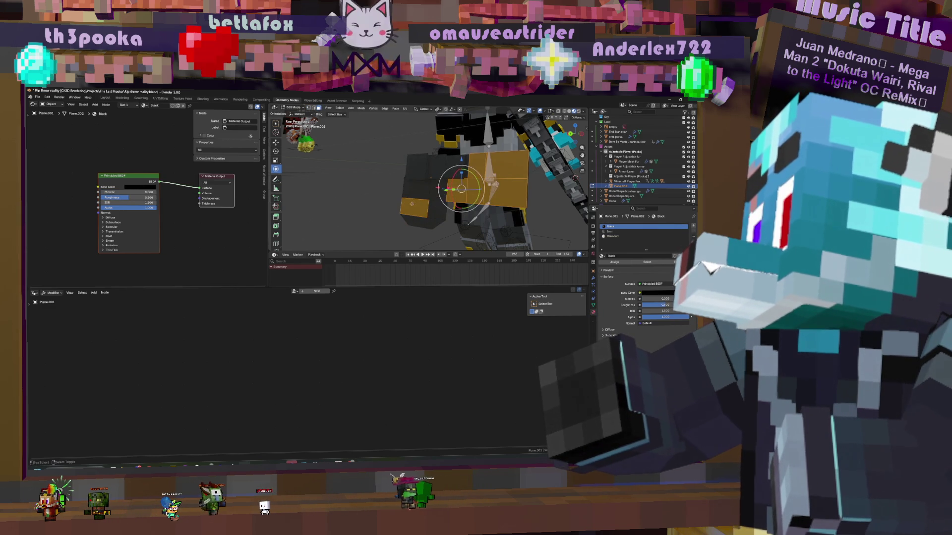
key(ctrl+KP_Add)
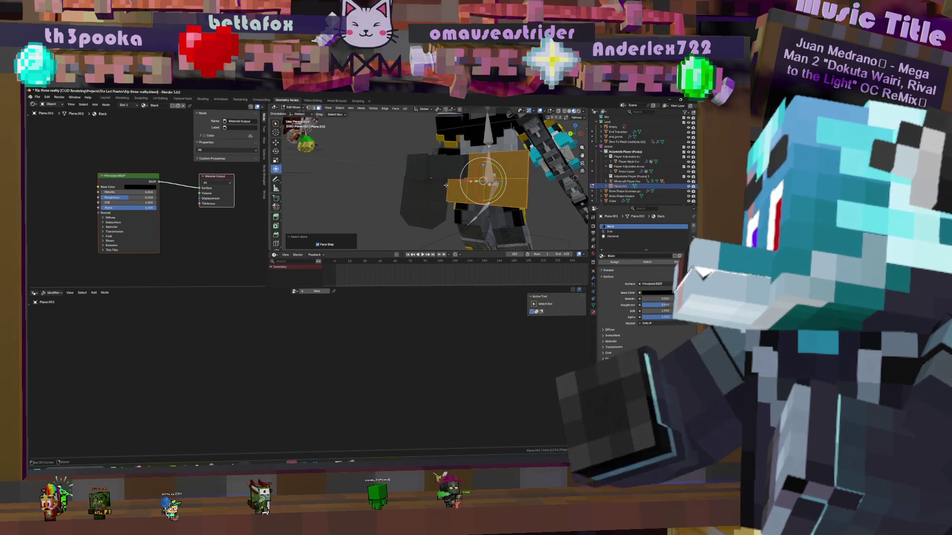
shift+click(436, 214)
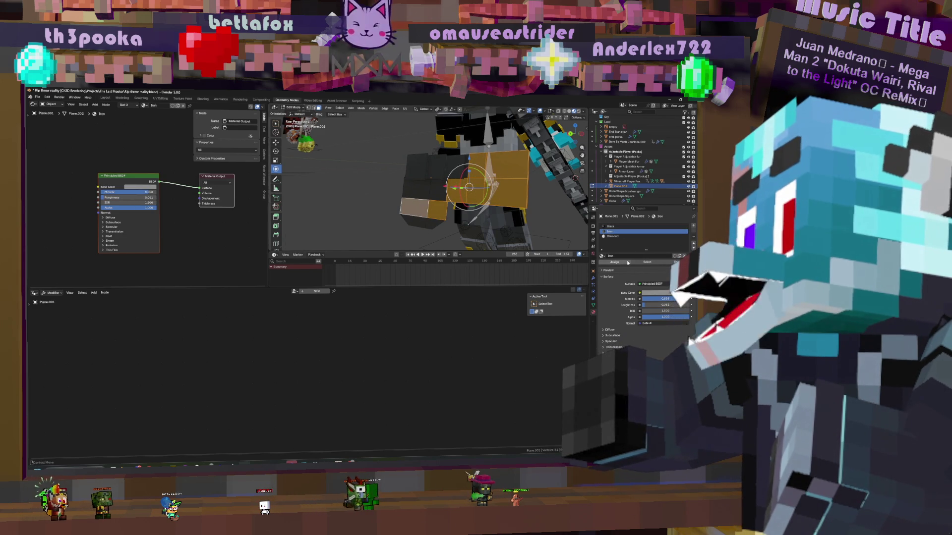
middle_drag(566, 223, 574, 262)
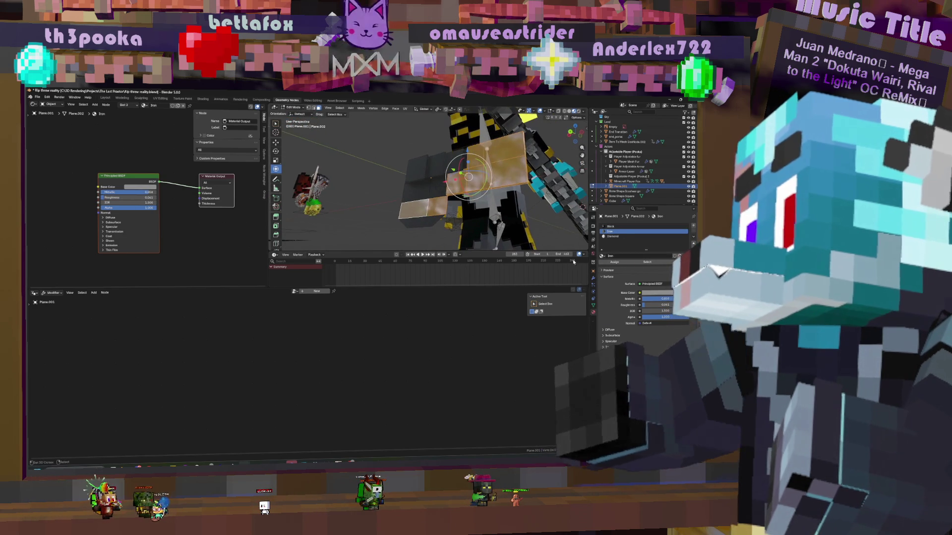
middle_drag(521, 194, 462, 187)
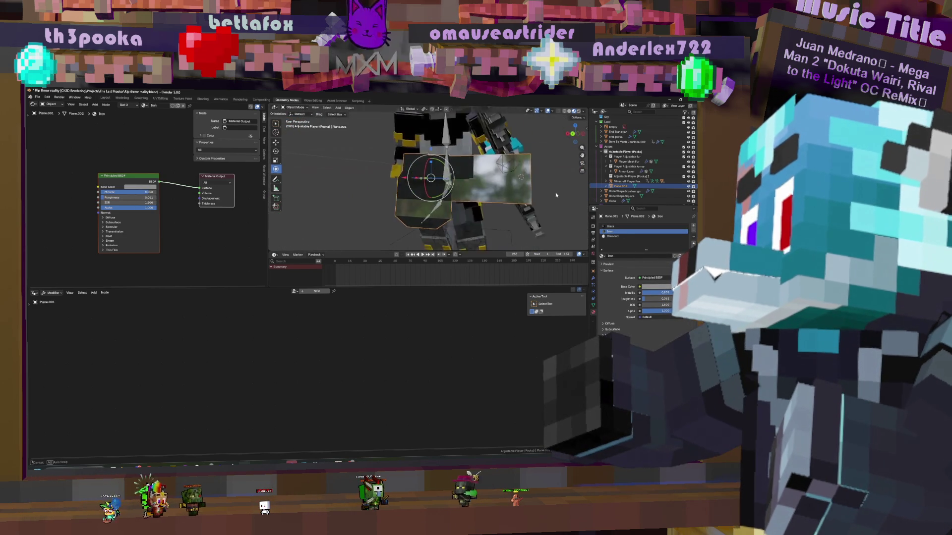
Select a grown patch of wing faces in Edit Mode and assign the Diamond material to them
key(Tab)
mouse_move(537, 192)
middle_down()
mouse_move(537, 179)
mouse_move(467, 165)
middle_up()
key(Tab)
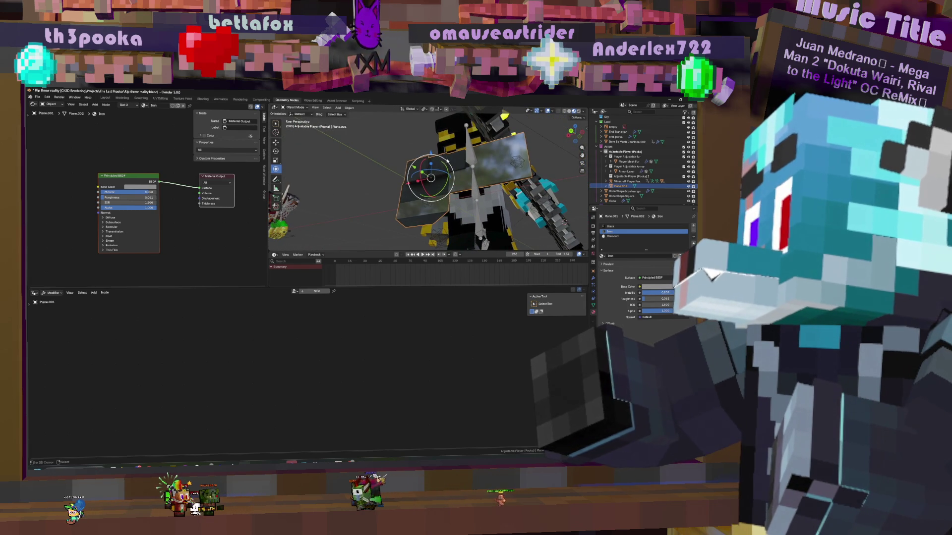
click(436, 166)
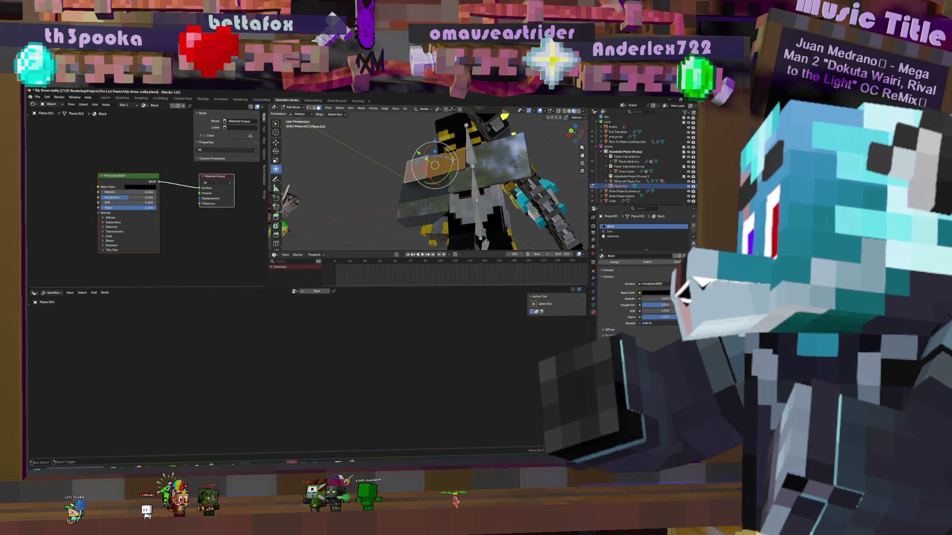
key(ctrl+KP_Add)
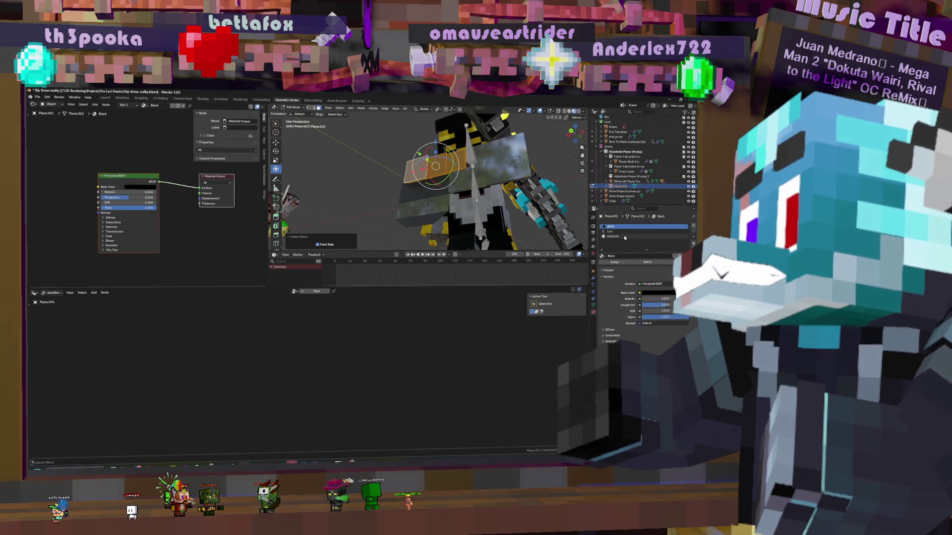
click(629, 264)
Give Diamond base colour hex 00E7DB and Metallic 0.693, then return to Object Mode
click(657, 293)
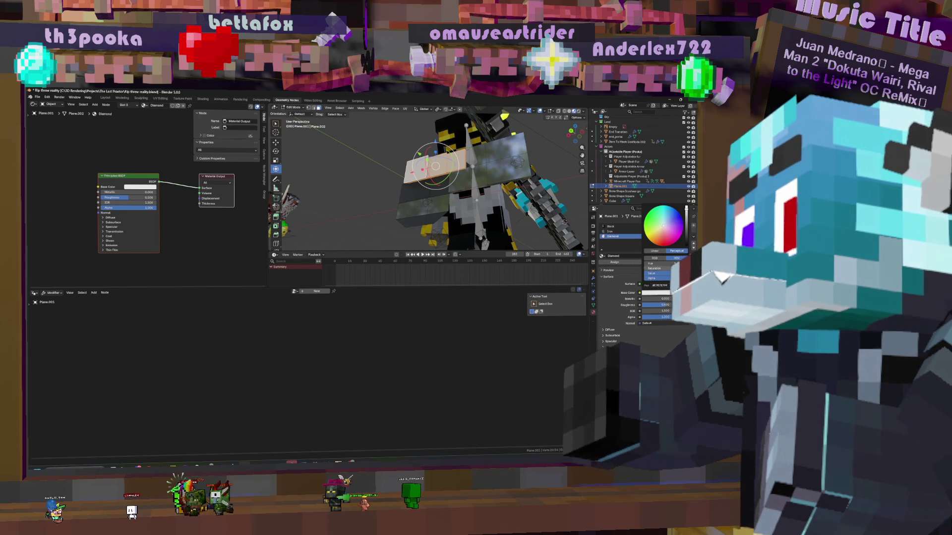
key(ctrl+v)
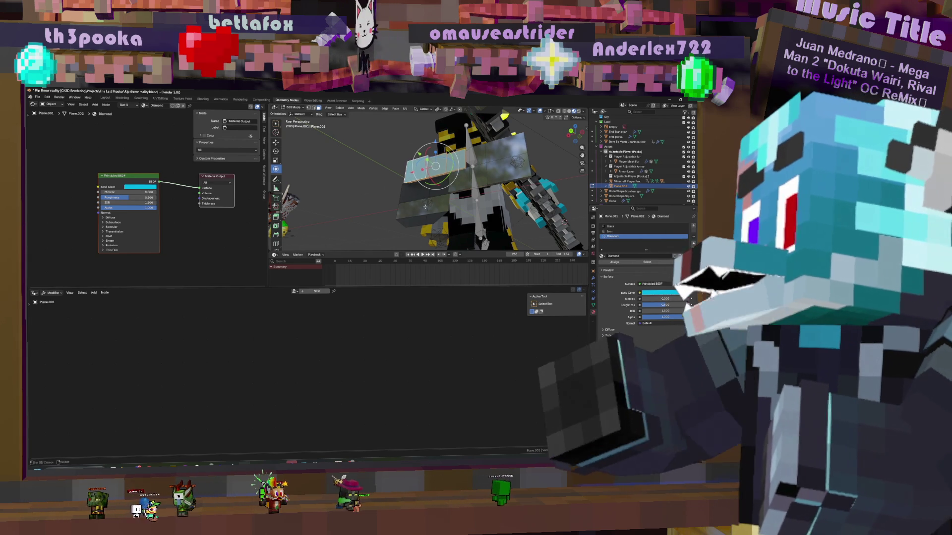
mouse_move(666, 300)
mouse_down()
mouse_move(688, 300)
mouse_move(641, 305)
mouse_up()
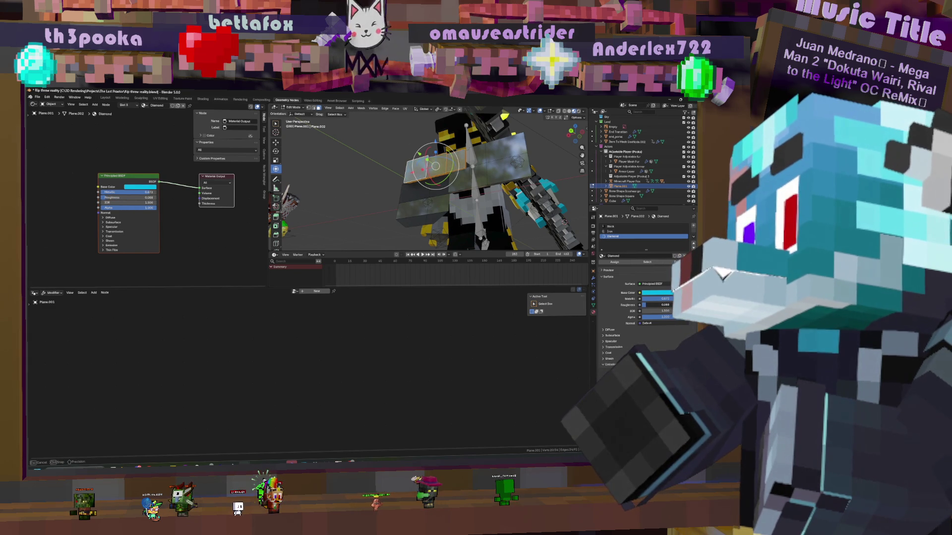
key(Tab)
mouse_move(446, 175)
middle_down()
mouse_move(516, 158)
mouse_move(506, 164)
middle_up()
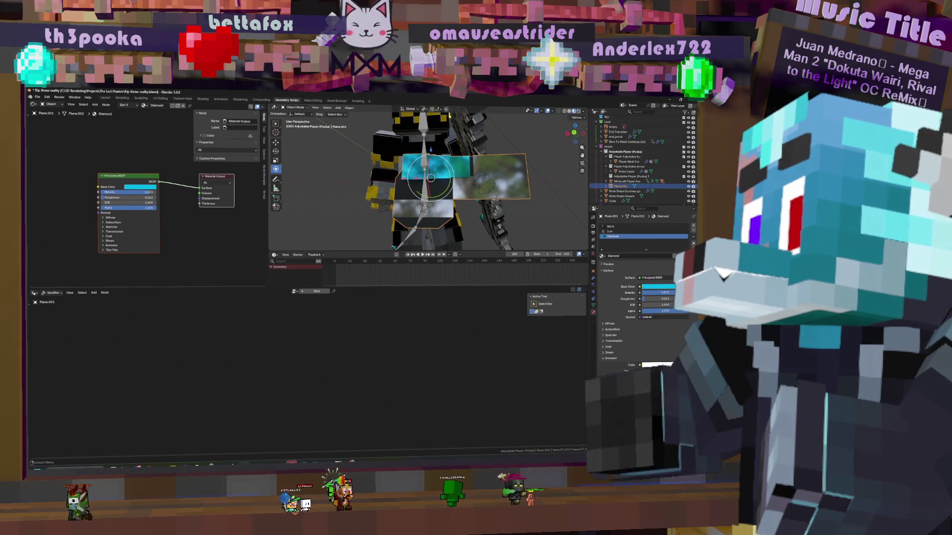
Move the Diamond wing plane to a new spot beside the character and enter Edit Mode
click(655, 287)
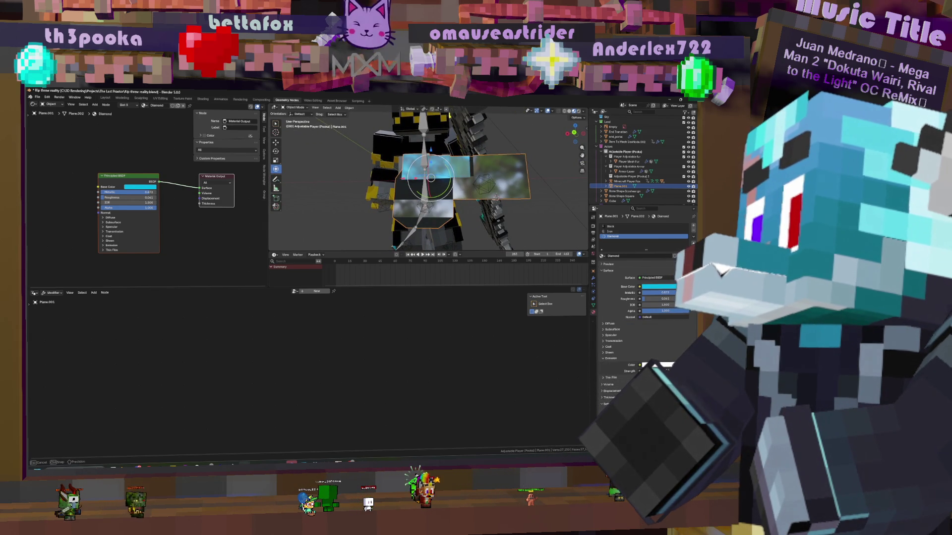
mouse_move(514, 216)
middle_down()
mouse_move(471, 194)
mouse_move(507, 192)
mouse_move(482, 192)
middle_up()
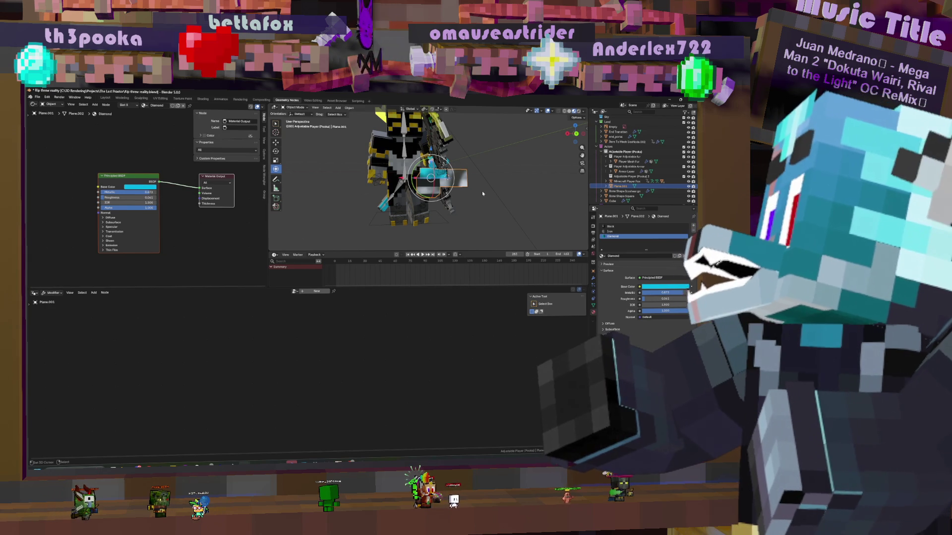
mouse_move(482, 191)
middle_down()
mouse_move(459, 148)
mouse_move(496, 150)
mouse_move(446, 158)
middle_up()
key(g)
click(497, 151)
key(g)
click(533, 157)
middle_drag(533, 157, 510, 147)
key(Tab)
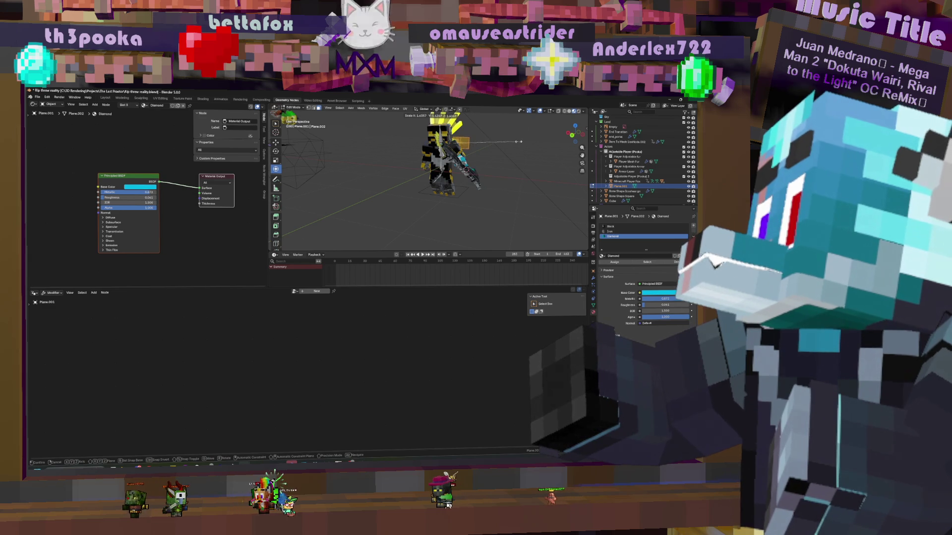
Scale up the wing plane's mesh, then return to Object Mode
key(g)
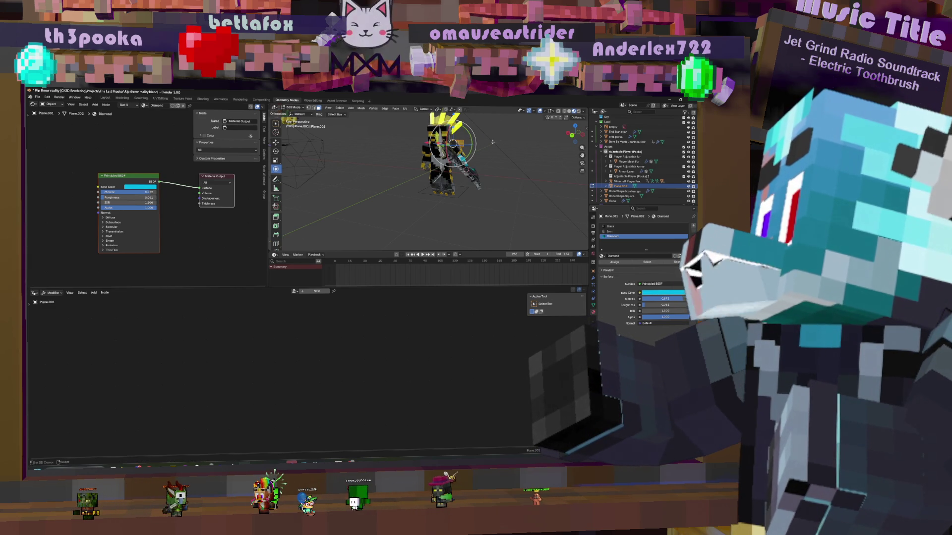
key(s)
click(517, 141)
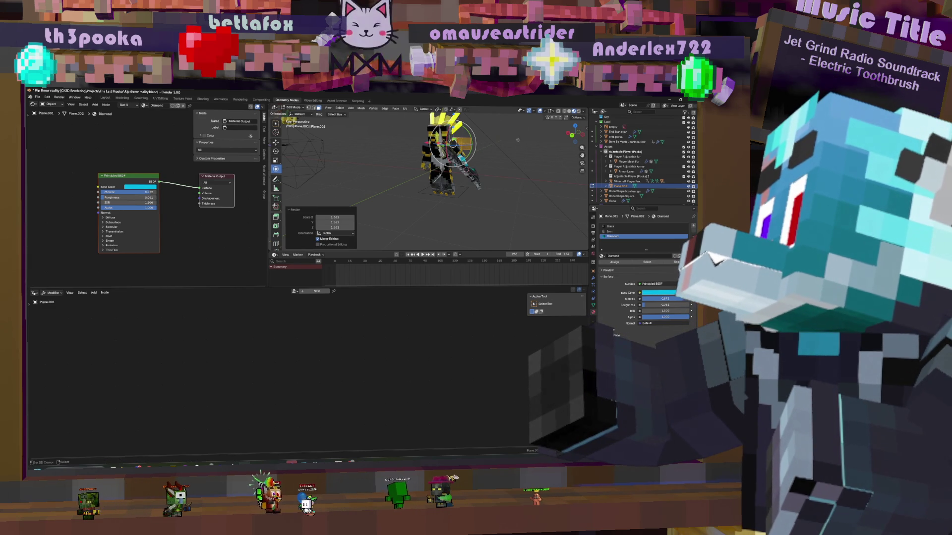
key(Tab)
scroll(517, 139, up, 5)
middle_drag(517, 138, 462, 155)
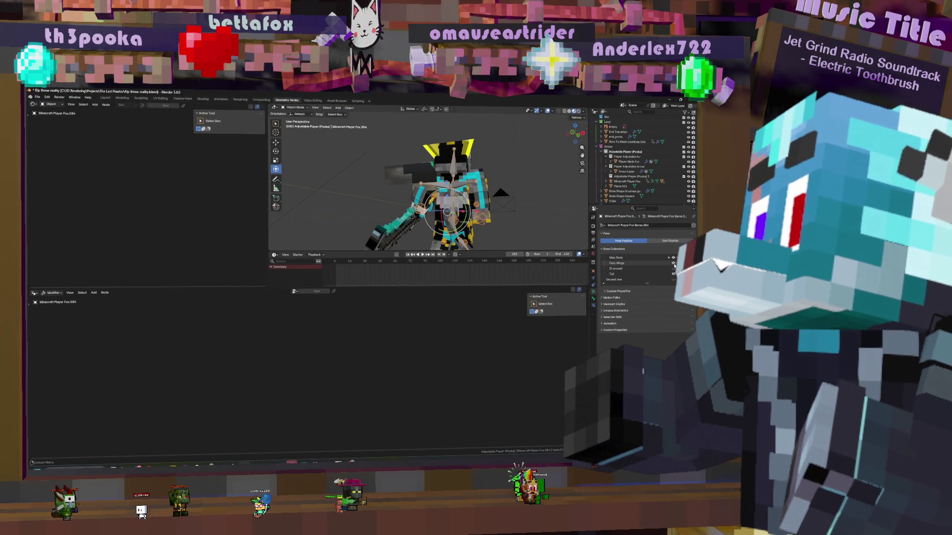
Select Plane.001 and rotate it 19.2° beside the character's body
mouse_move(443, 149)
middle_down()
mouse_move(568, 181)
mouse_move(517, 171)
middle_up()
click(446, 179)
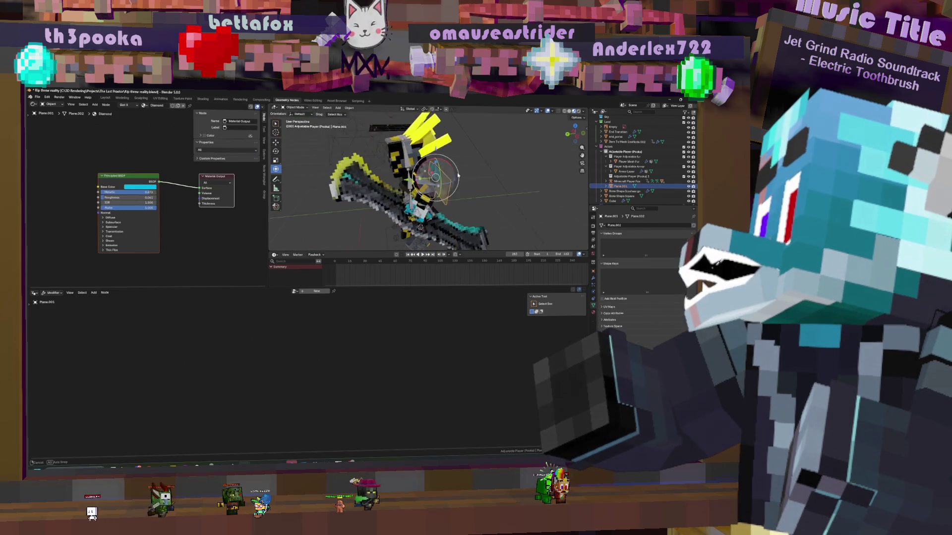
middle_drag(446, 178, 488, 162)
key(r)
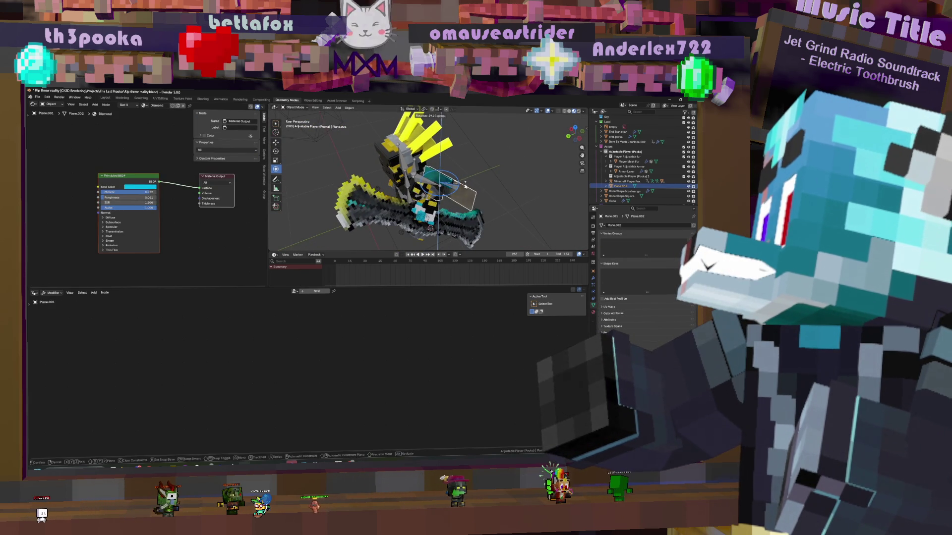
click(465, 182)
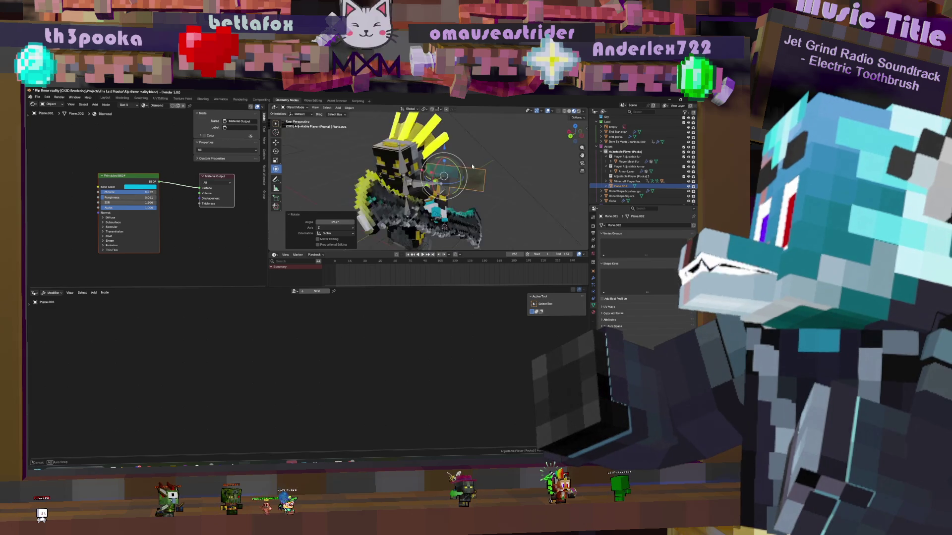